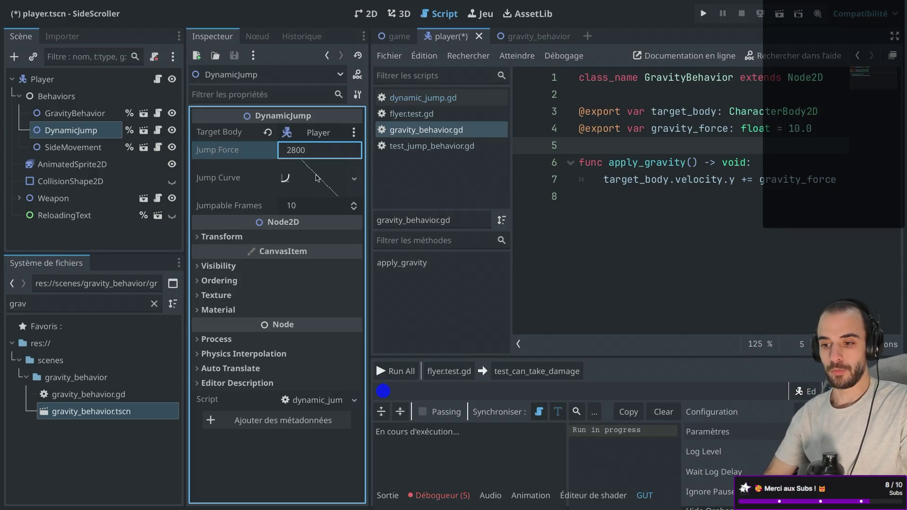
Keep Jump Force at 2800, run all unit tests, then review flyer.test.gd's life assertion.
click(324, 178)
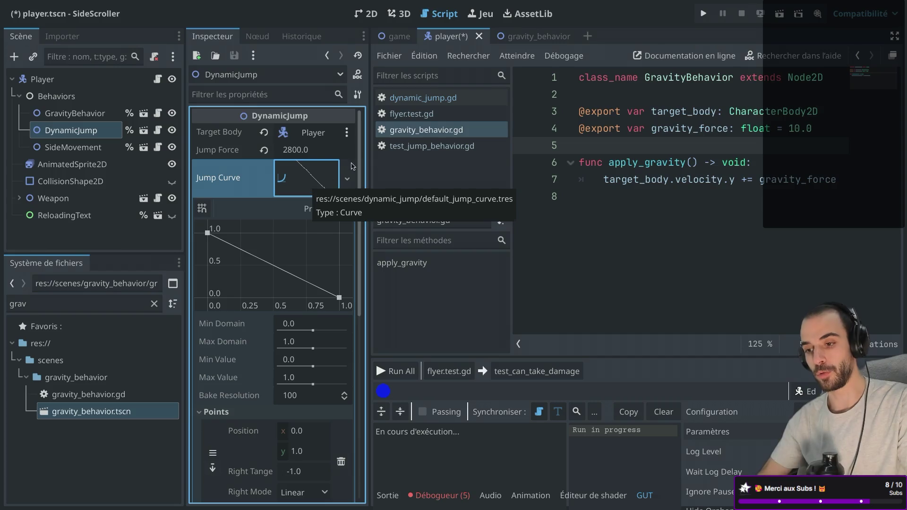
click(396, 371)
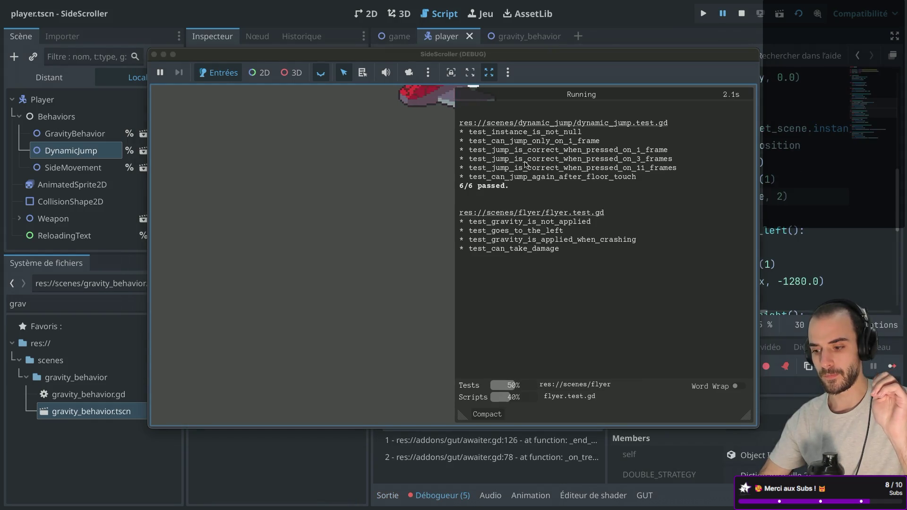
click(154, 54)
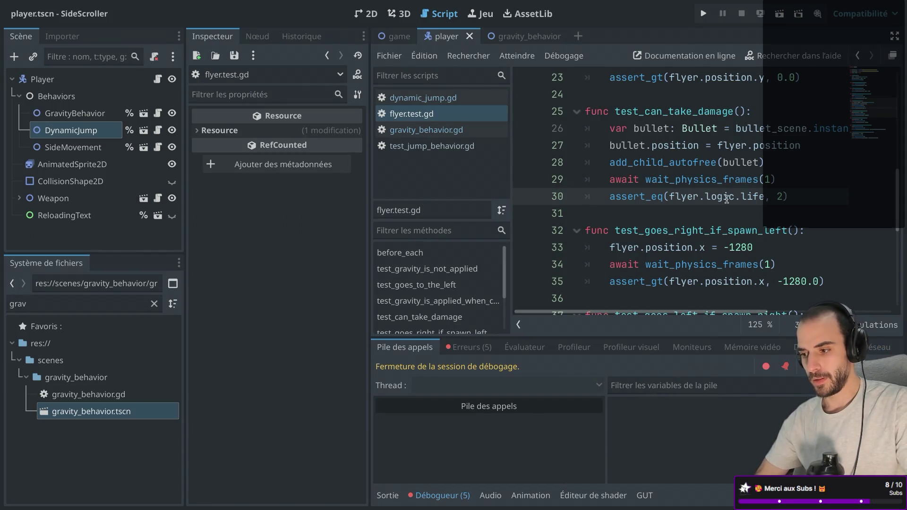
double_click(755, 198)
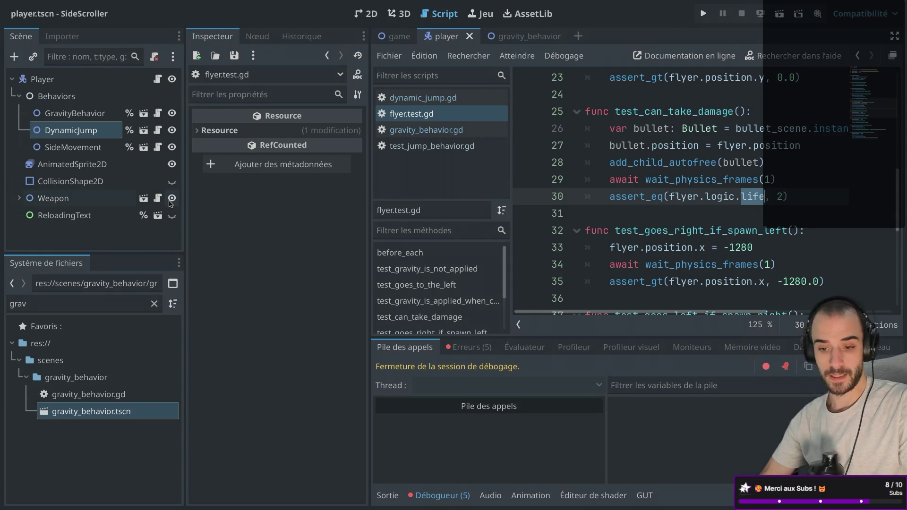
double_click(31, 298)
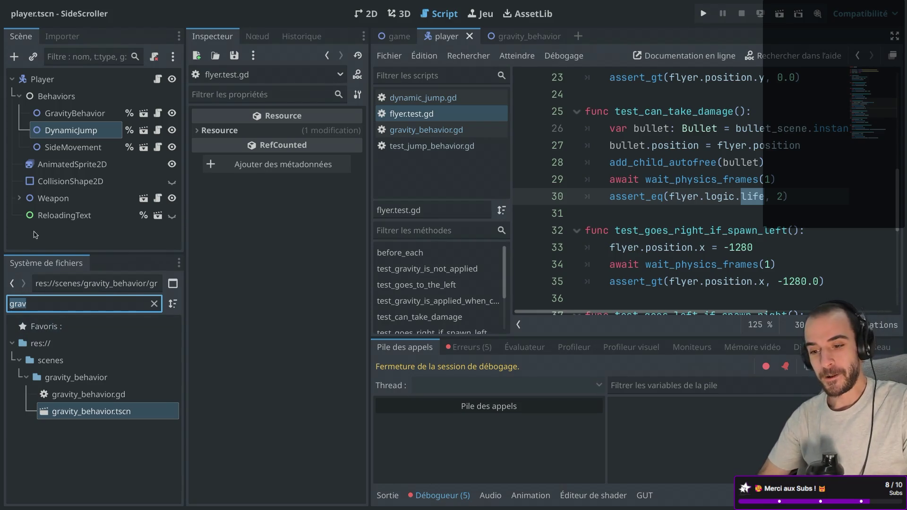
Filter FileSystem for 'flyer', open flyer.tscn and select its LifeBehavior node.
key(BackSpace)
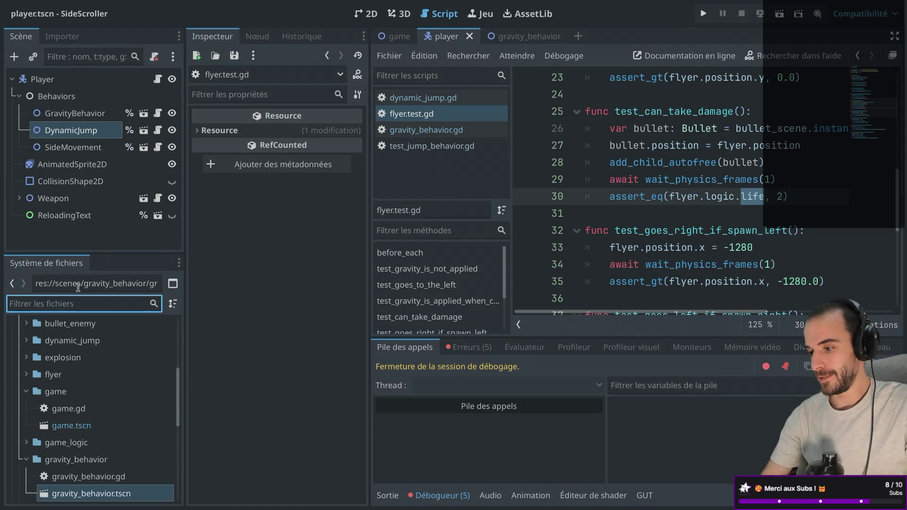
text(flyer)
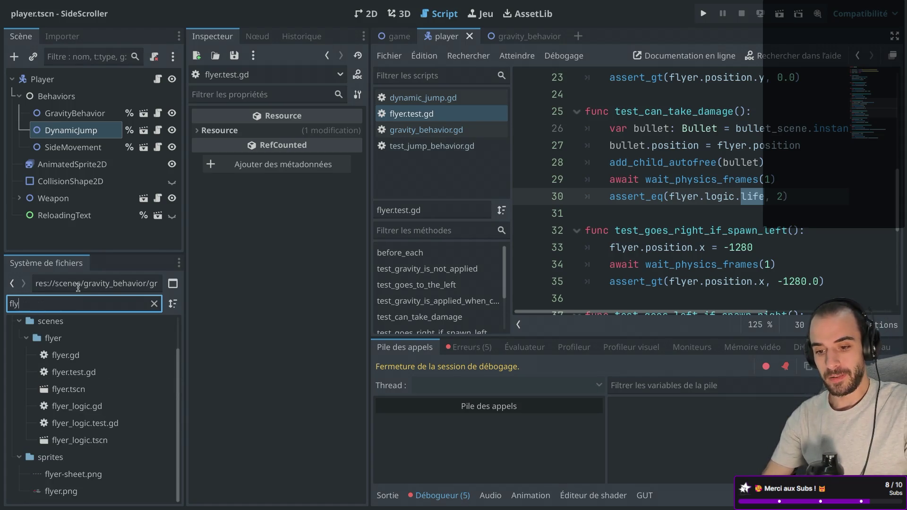
double_click(87, 385)
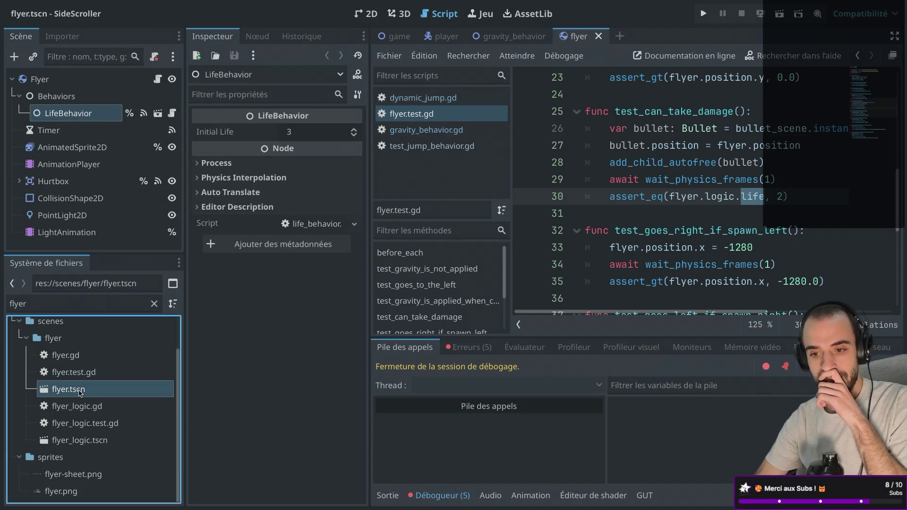
click(70, 113)
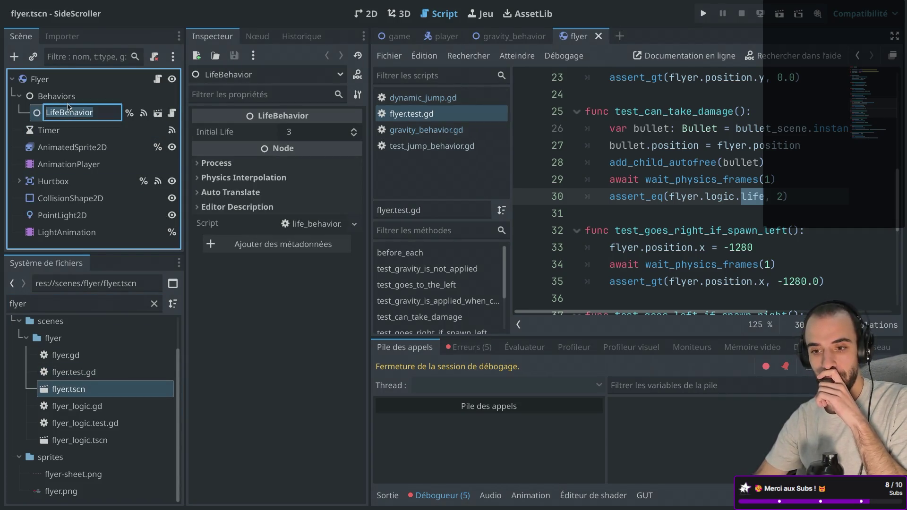
key(Escape)
key(Up)
key(Down)
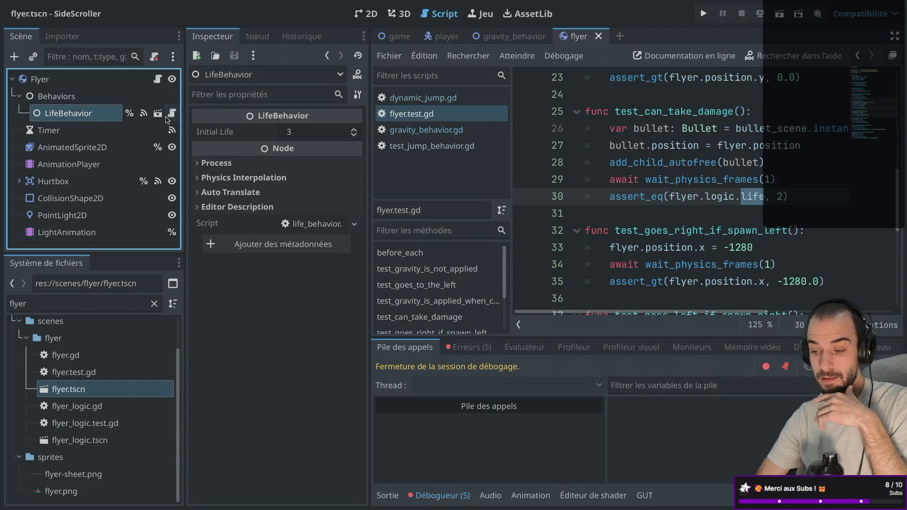
Review the life variable declaration in the LifeBehavior script.
click(171, 113)
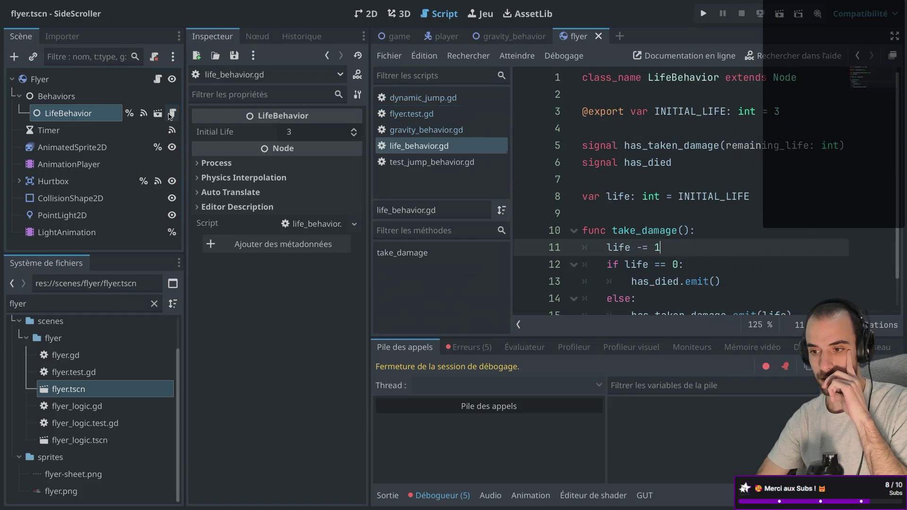
scroll(671, 195, down, 1)
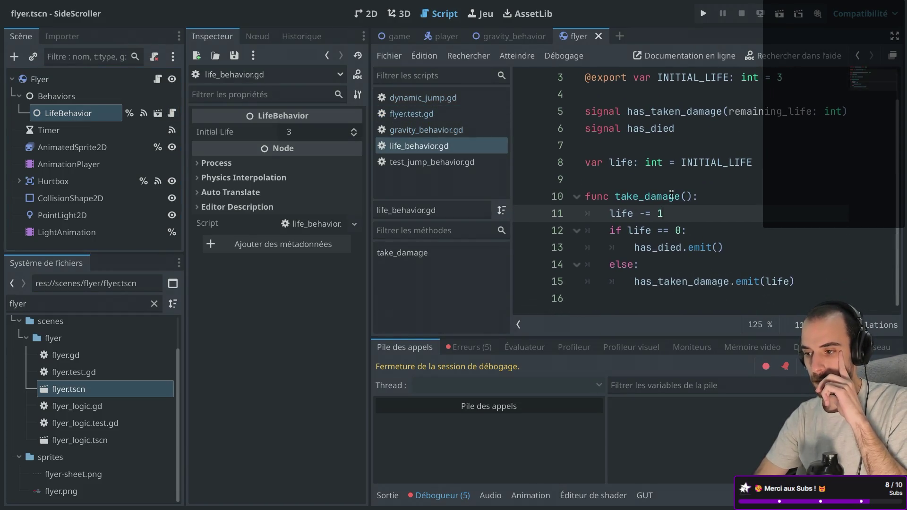
scroll(671, 195, up, 1)
mouse_move(644, 189)
scroll(644, 190, down, 1)
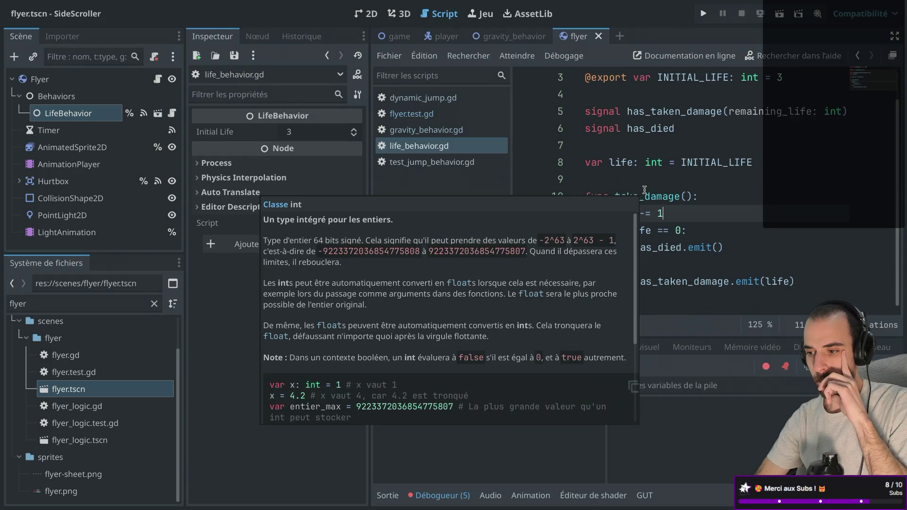
double_click(617, 163)
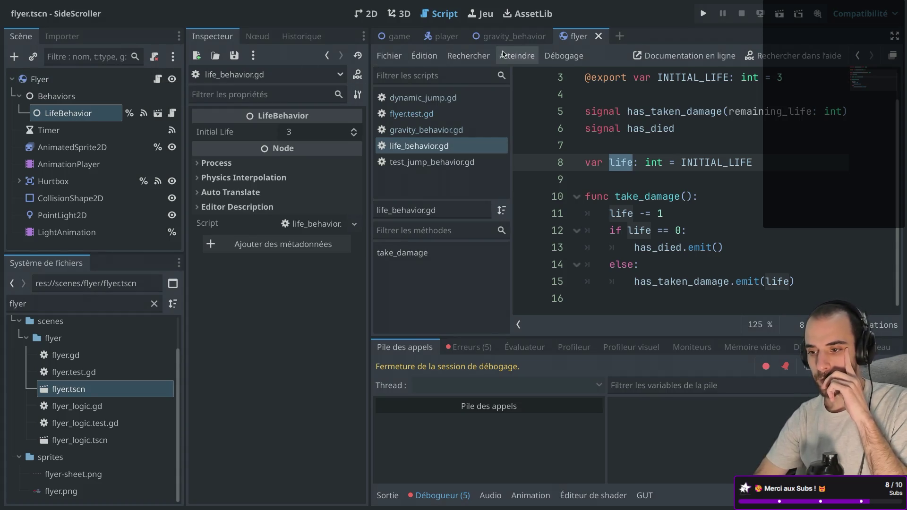
Inspect flyer.logic in the test's line 30 damage assertion, then open flyer.gd.
click(431, 114)
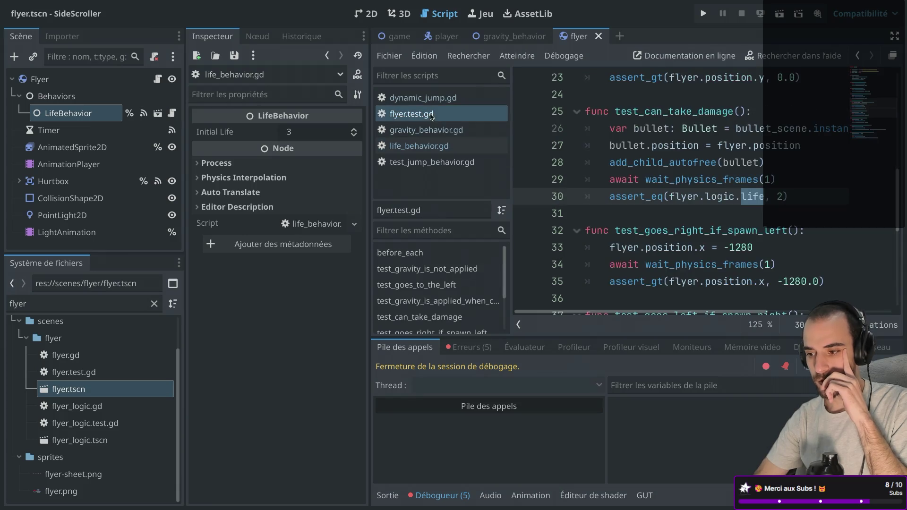
double_click(682, 196)
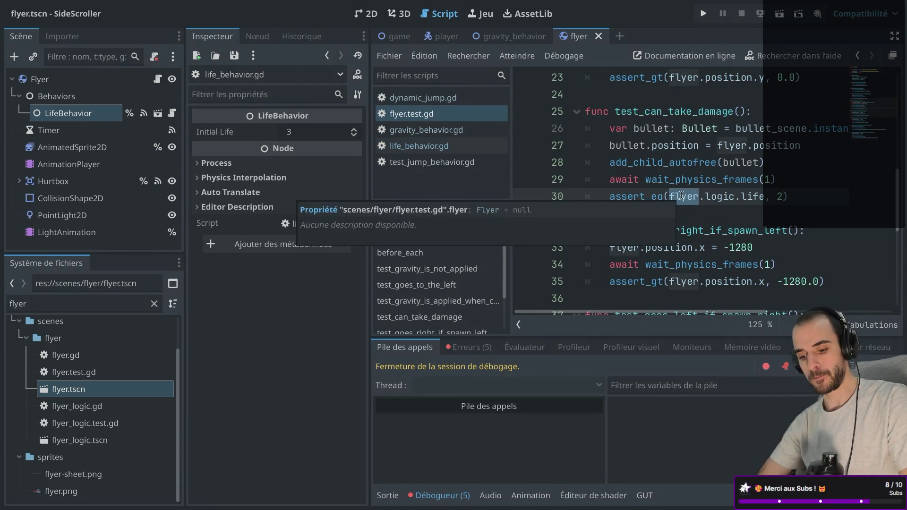
double_click(719, 197)
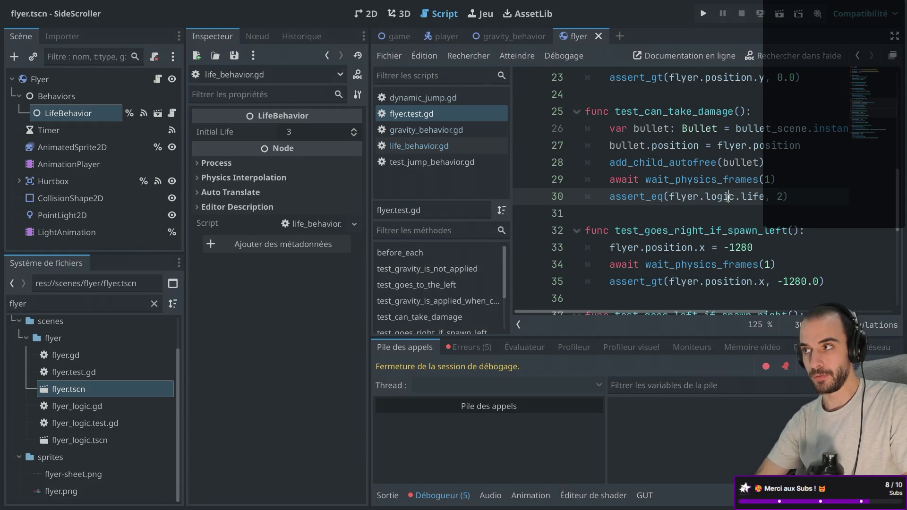
click(693, 196)
double_click(711, 196)
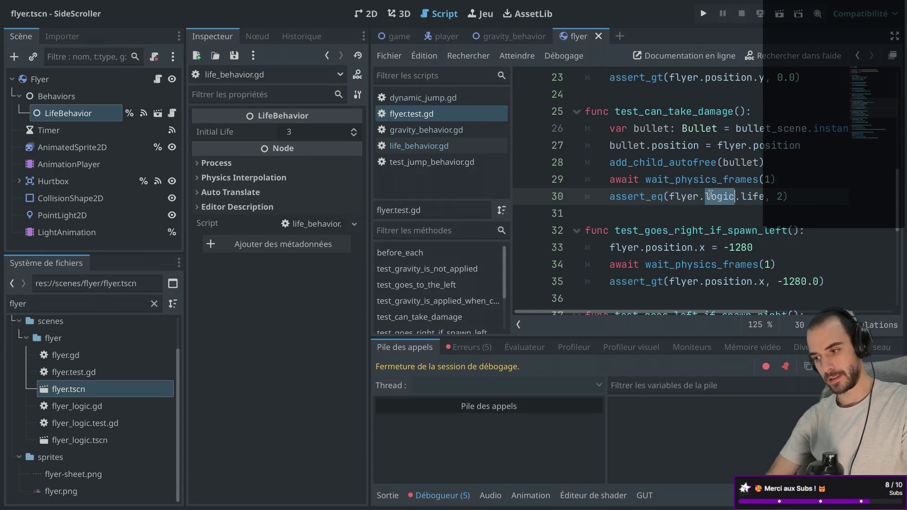
click(157, 79)
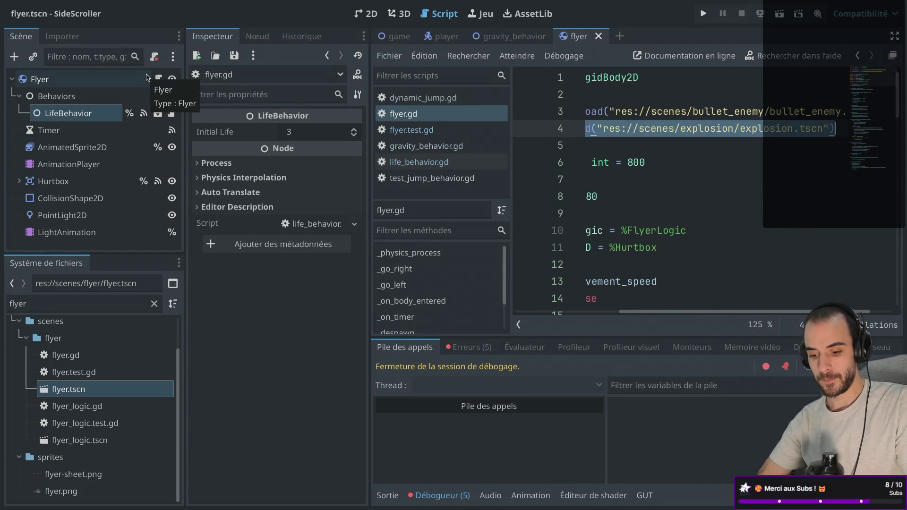
Inspect flyer.gd's logic variable on line 10 and its FlyerLogic class definition.
key(ctrl+shift+F11)
scroll(270, 136, down, 3)
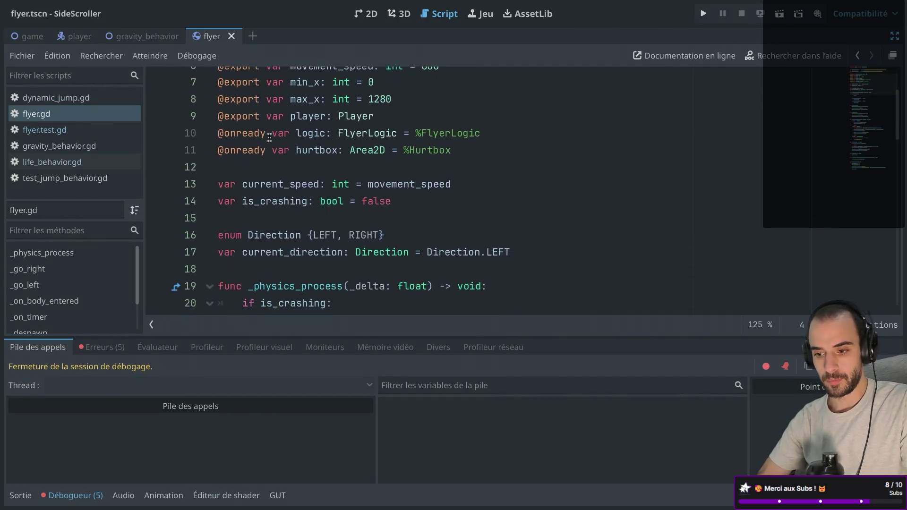
scroll(269, 137, down, 1)
scroll(270, 137, up, 2)
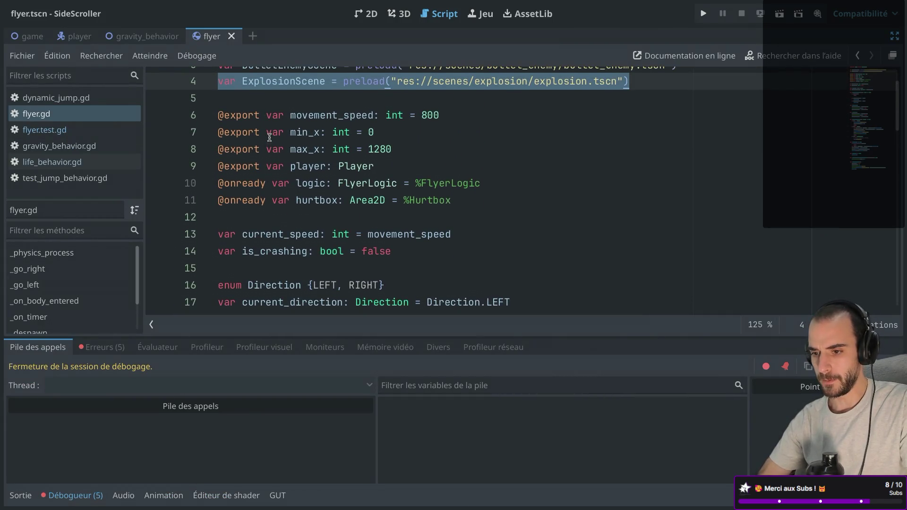
double_click(311, 182)
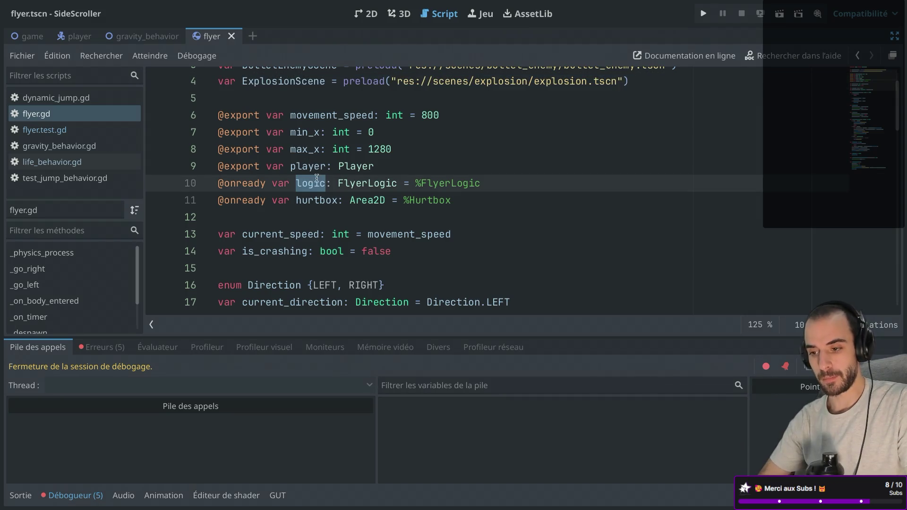
ctrl+click(363, 185)
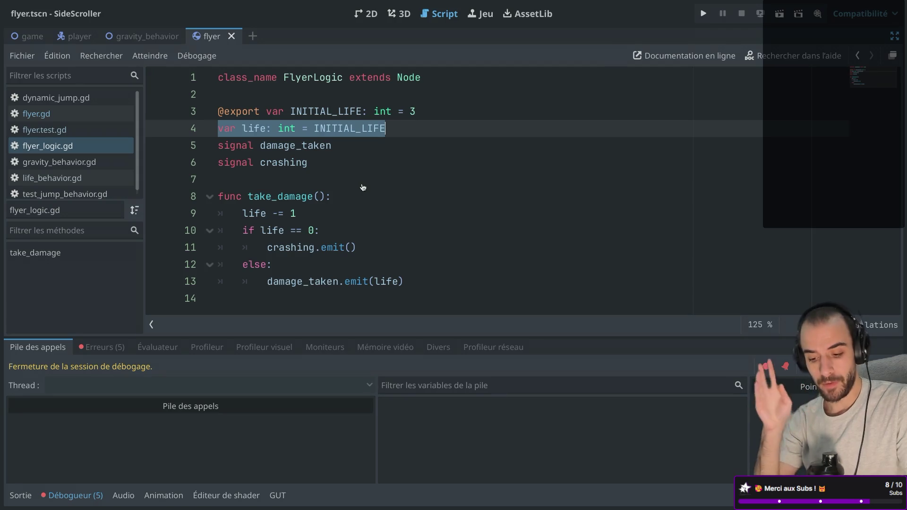
key(alt+Left)
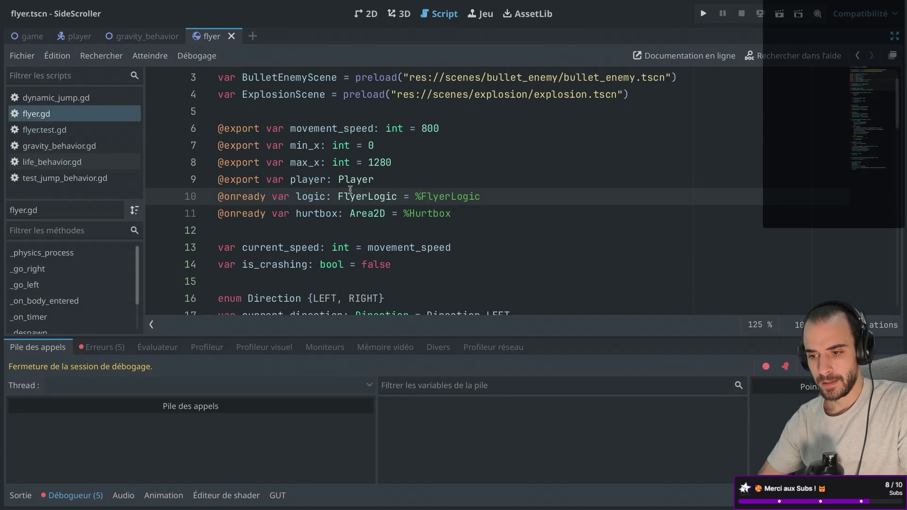
Rename logic to life_behavior, typed LifeBehavior with node path %LifeBehavior, and save flyer.gd.
double_click(310, 195)
text(life)
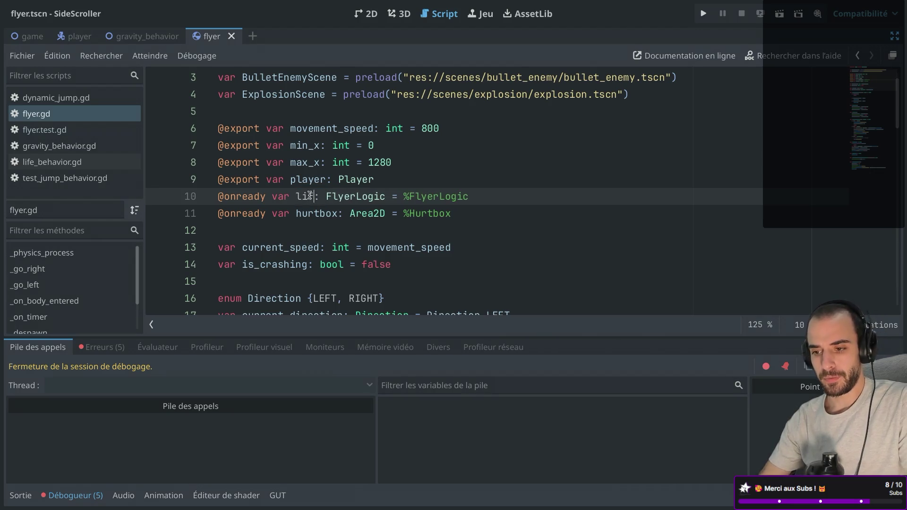
text(_behavior)
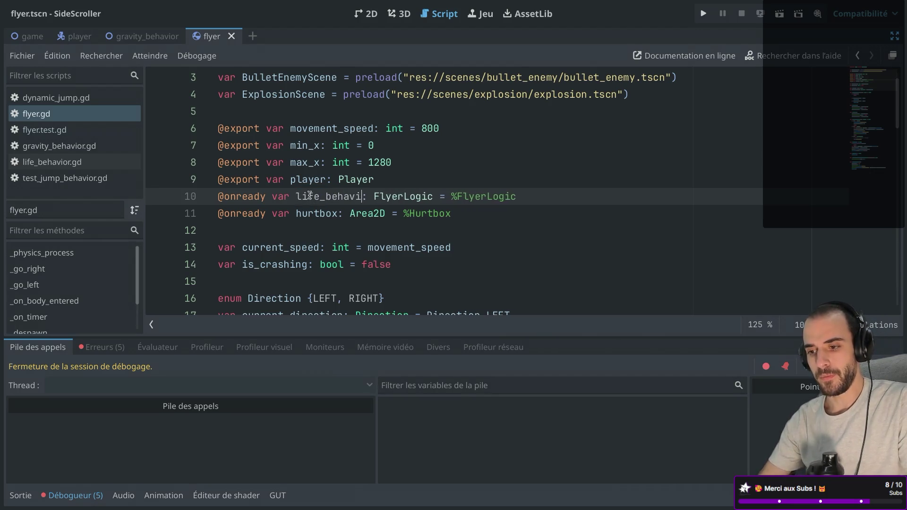
double_click(388, 195)
text(Lif)
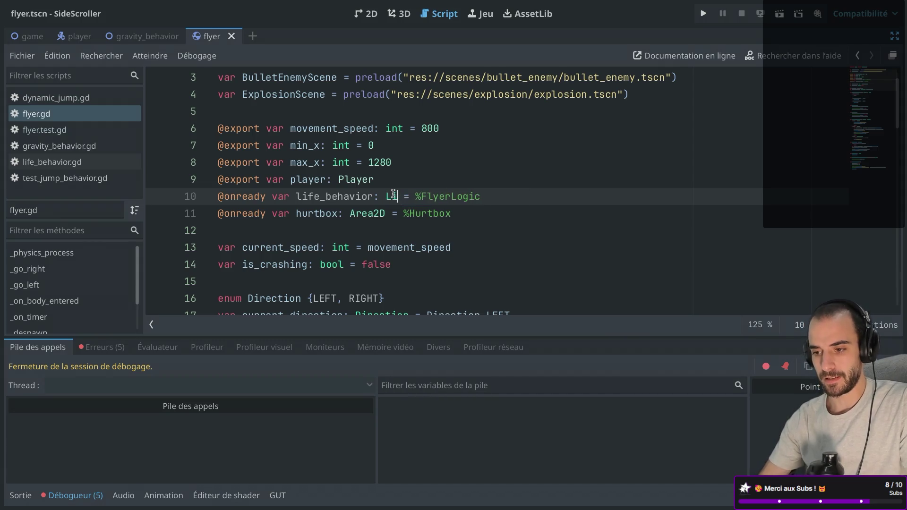
key(Return)
double_click(500, 196)
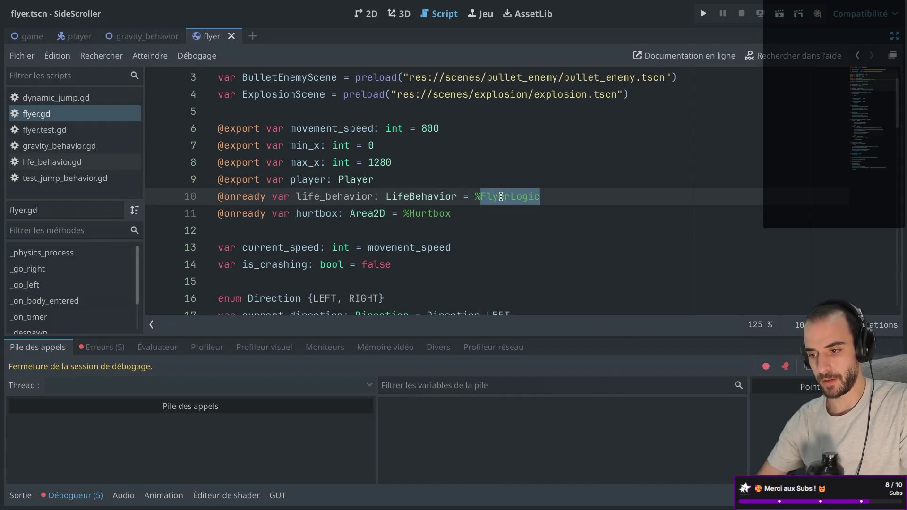
text(FLifeB)
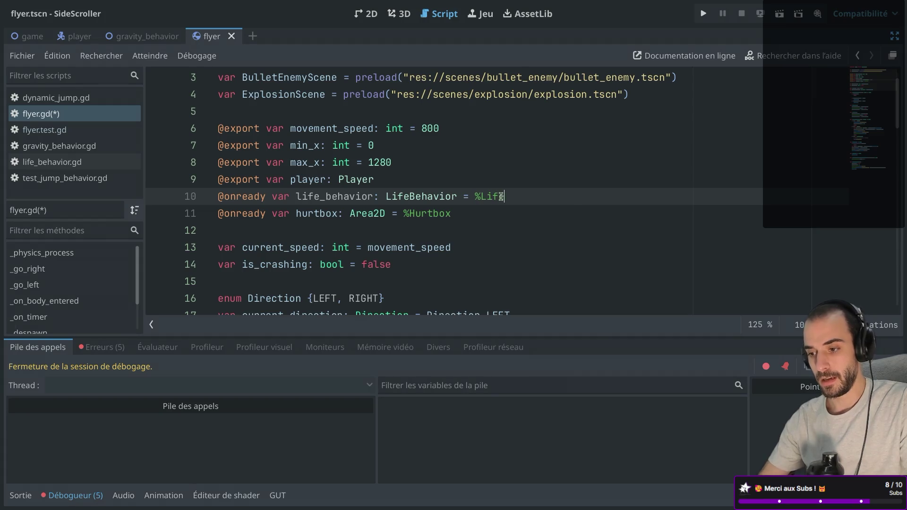
key(Return)
key(ctrl+s)
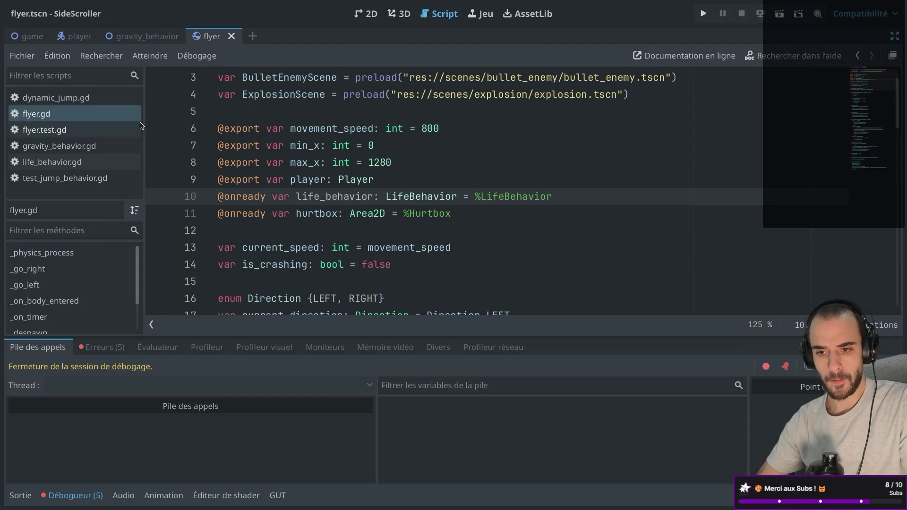
click(84, 133)
Change the line 30 damage assertion from flyer.logic.life to flyer.life_behavior.life.
key(ctrl+f)
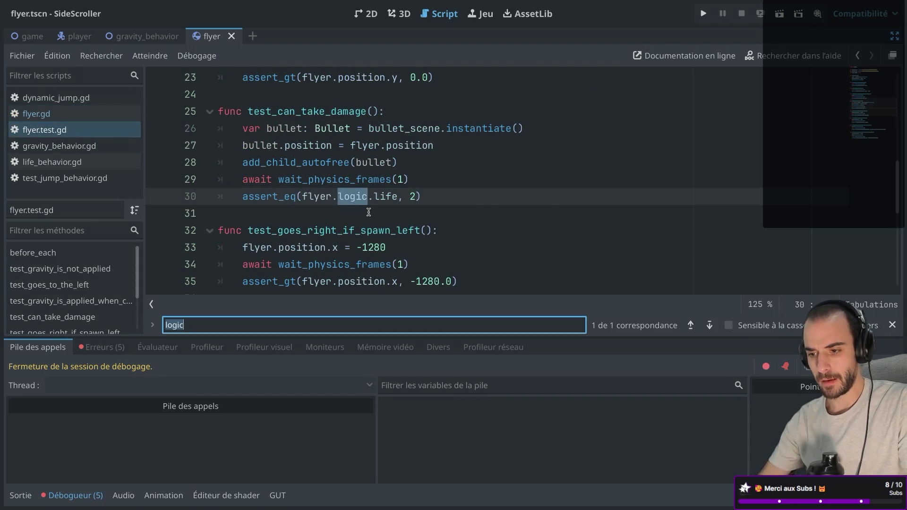
text(logic)
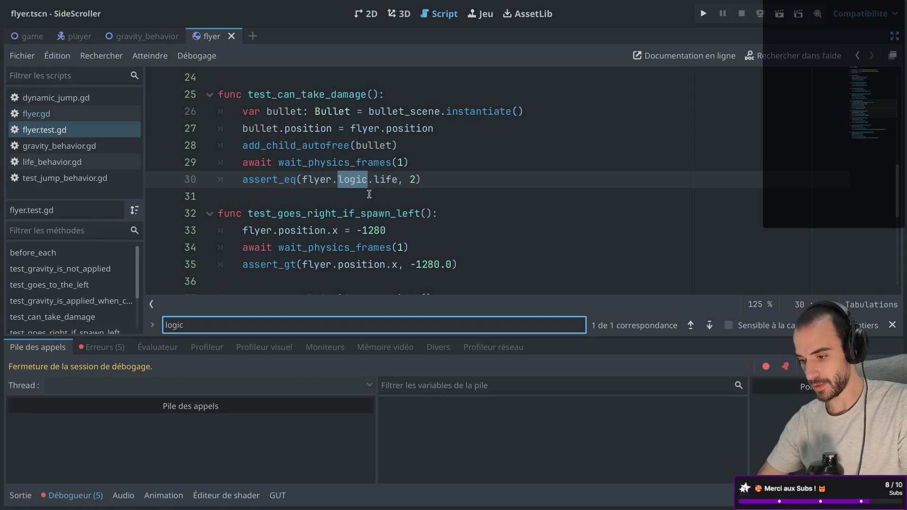
double_click(355, 180)
key(BackSpace)
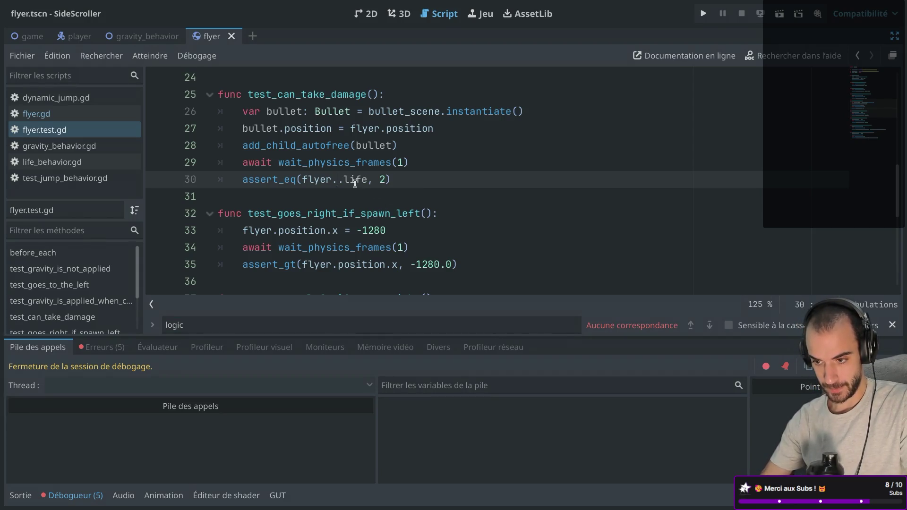
text(life)
key(Return)
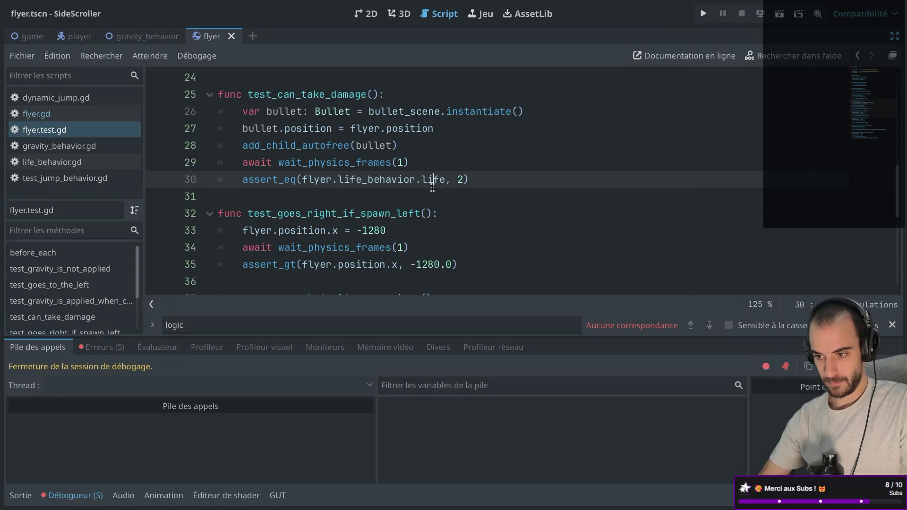
key(Delete)
key(Delete)
key(ctrl+space)
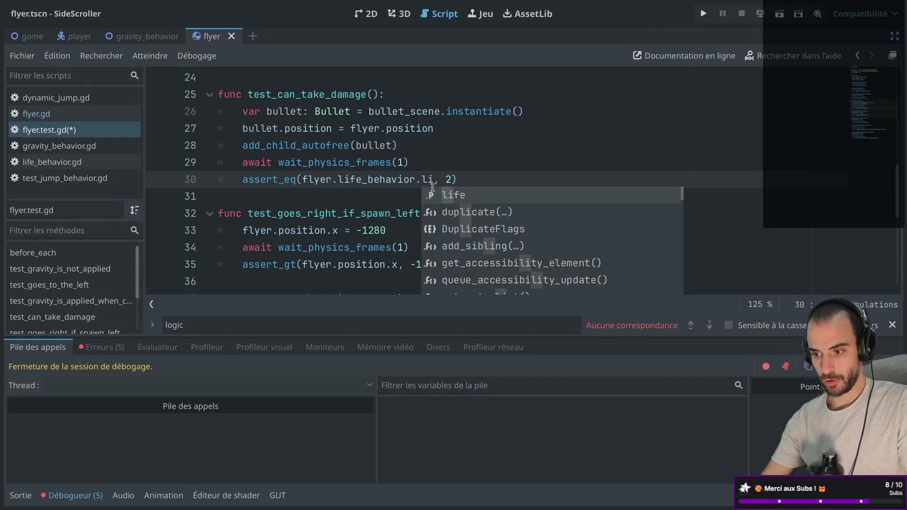
text(fe)
key(Return)
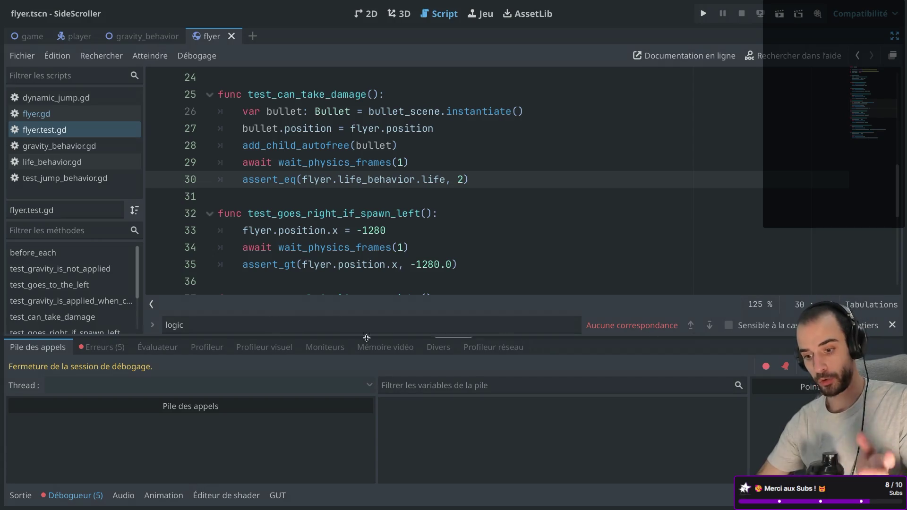
Run the full GUT suite and confirm all 34 tests pass.
click(278, 495)
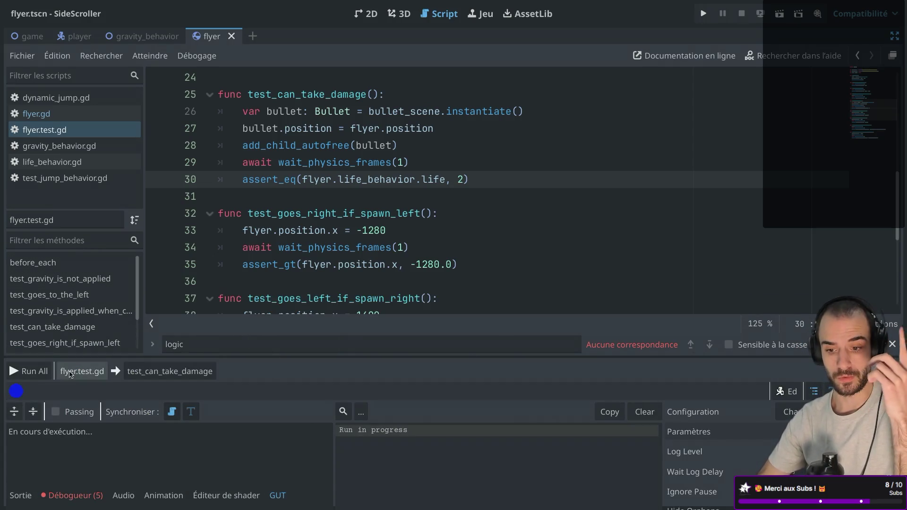
click(28, 371)
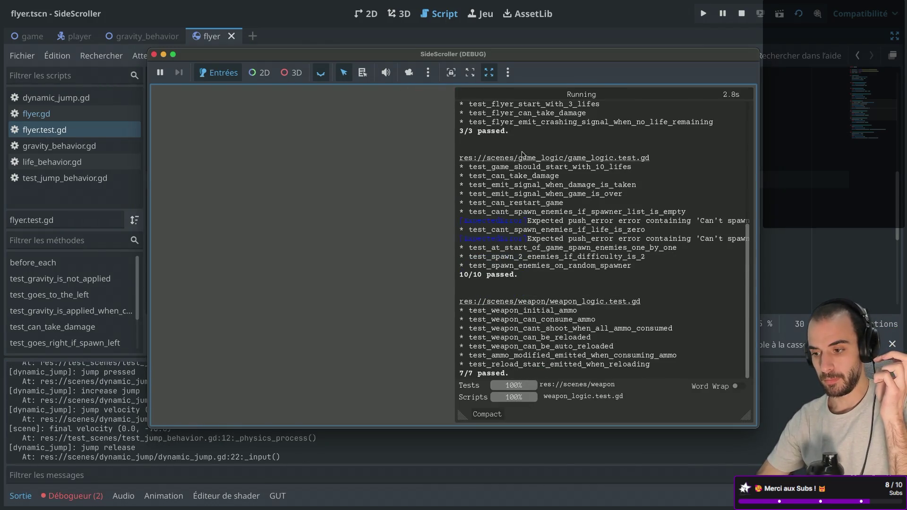
scroll(560, 231, up, 10)
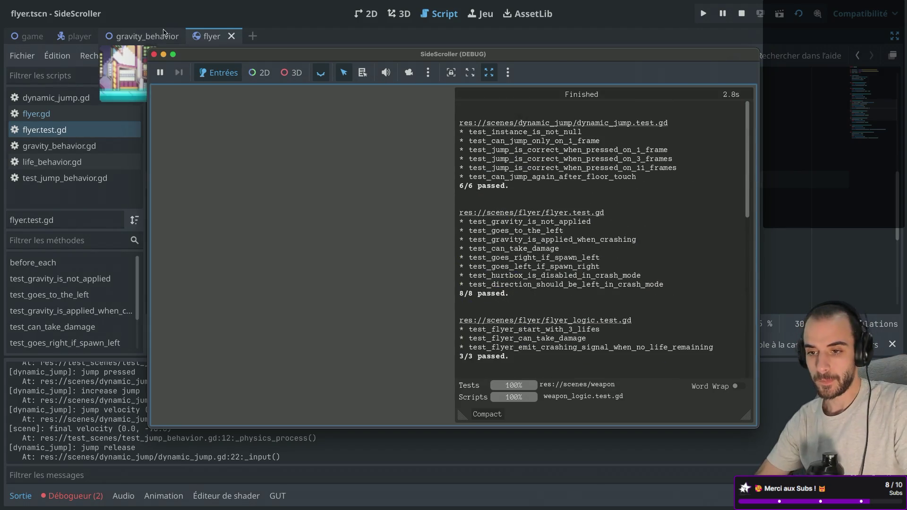
click(154, 54)
mouse_move(234, 4)
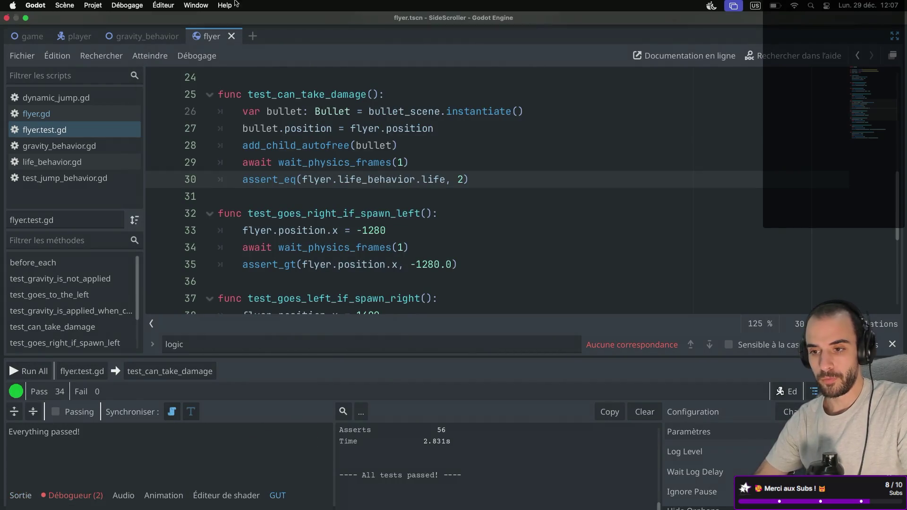
click(163, 4)
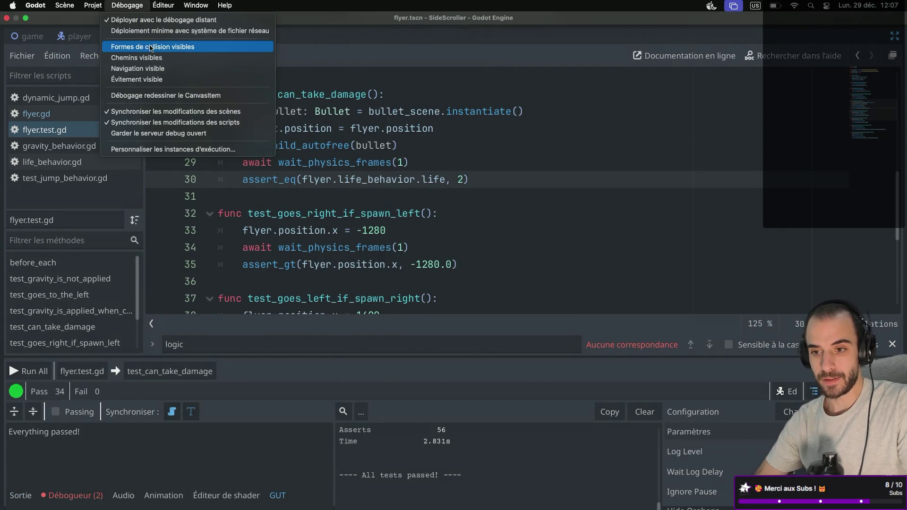
Enable Visible Collision Shapes, then briefly run and stop the game.
click(160, 47)
key(super+b)
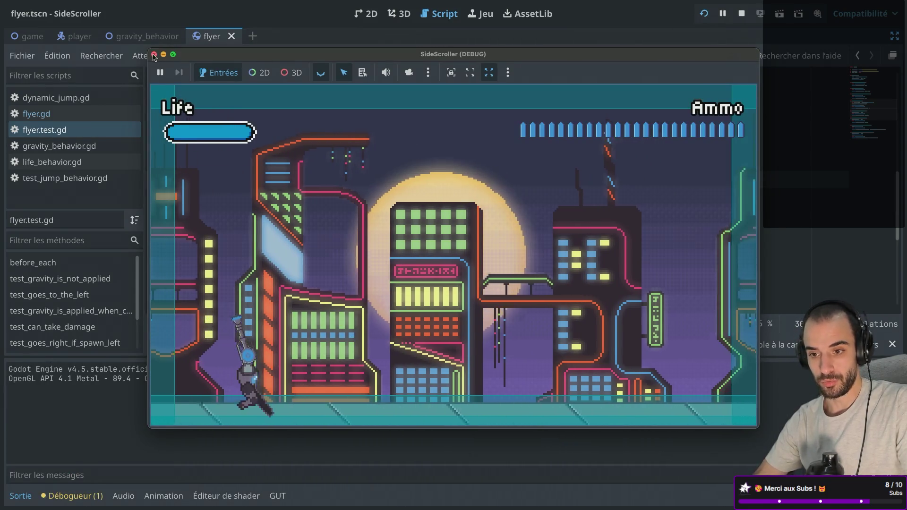
key(super+period)
Run test_can_take_damage alone, then the full GUT suite, all passing.
click(281, 496)
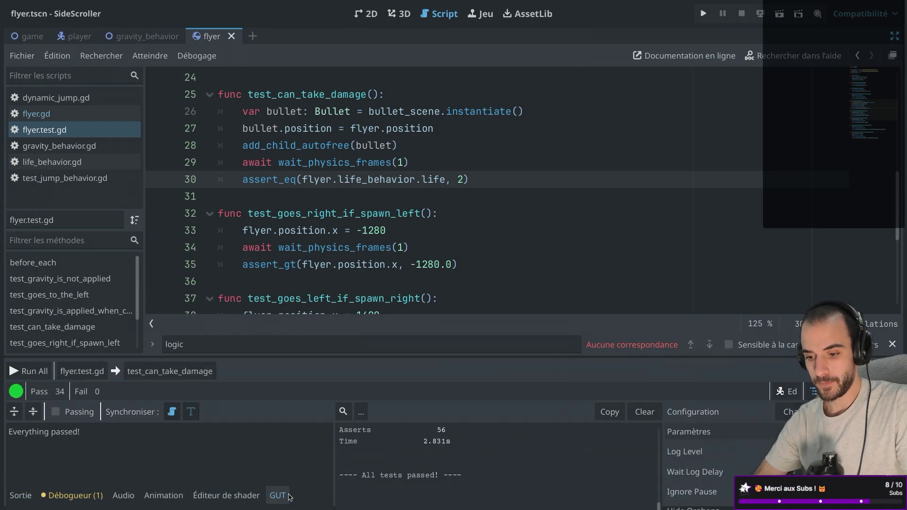
click(170, 371)
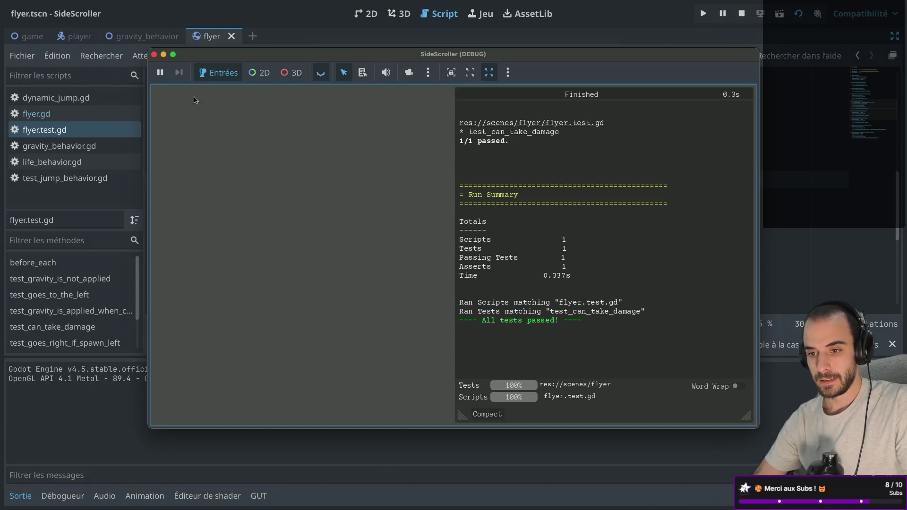
click(154, 55)
click(29, 370)
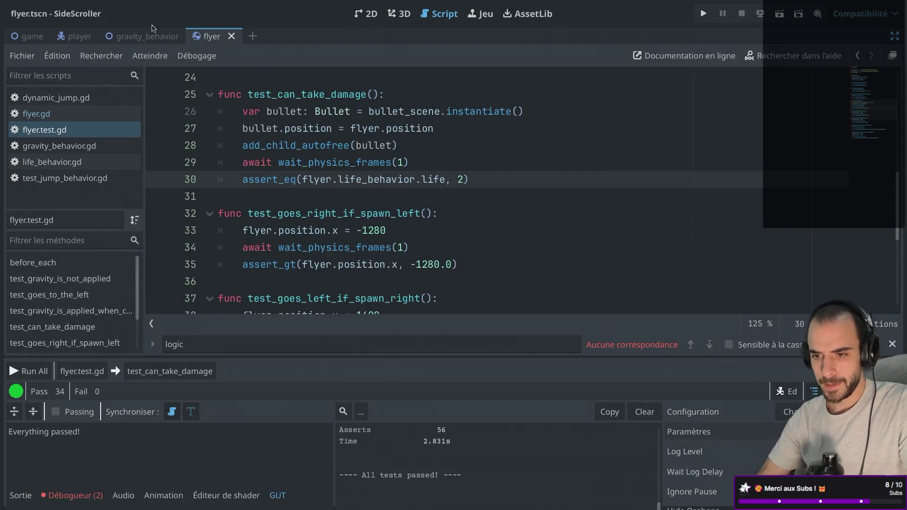
click(154, 54)
Rerun all tests and show the debugger's two game_logic.gd _can_spawn() errors.
click(140, 5)
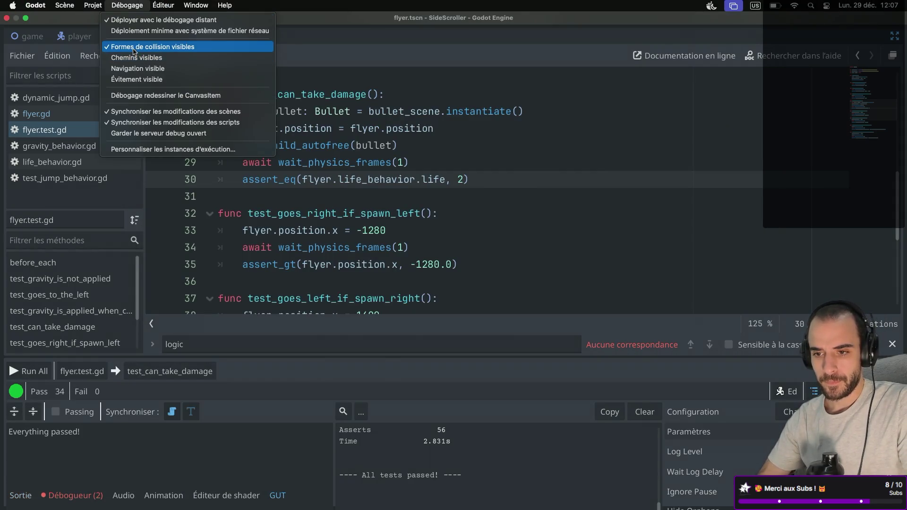
click(263, 20)
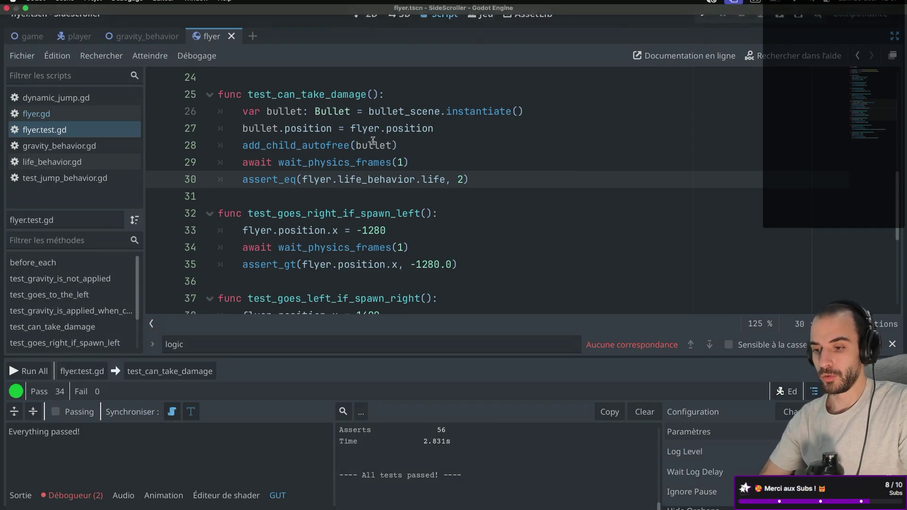
click(35, 375)
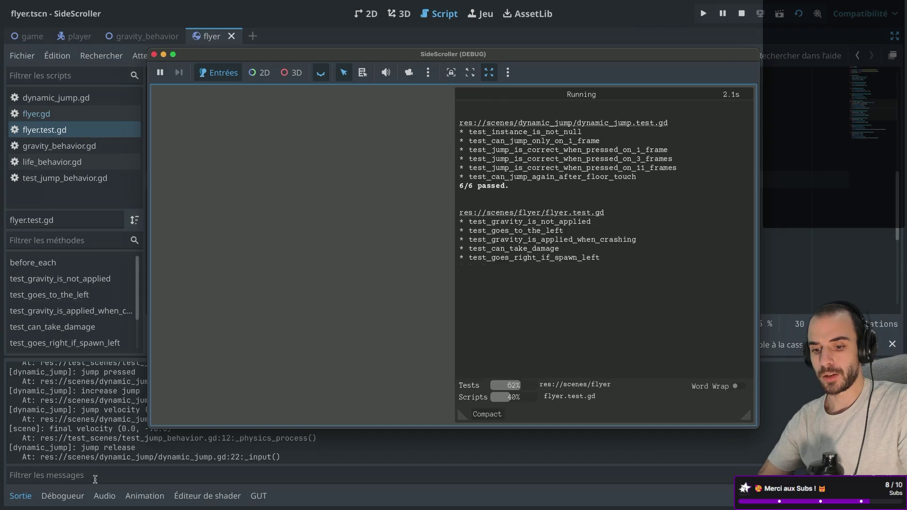
click(74, 497)
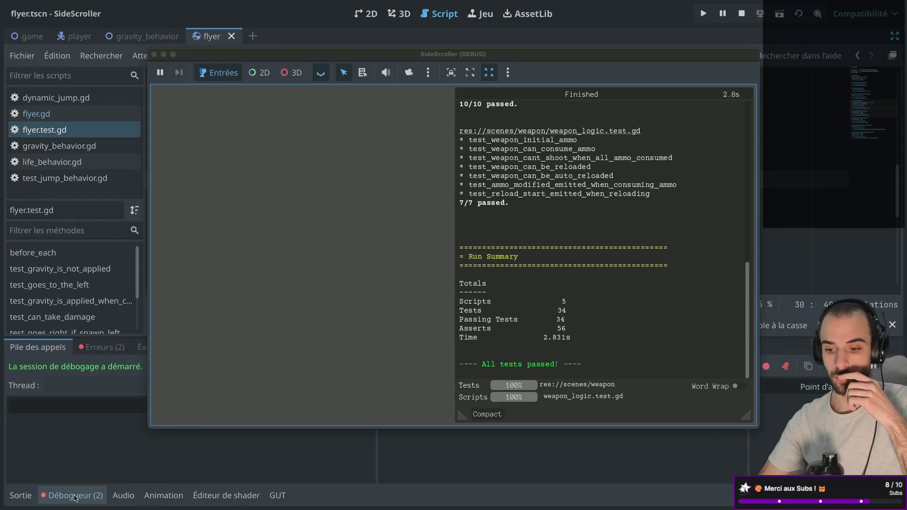
click(155, 55)
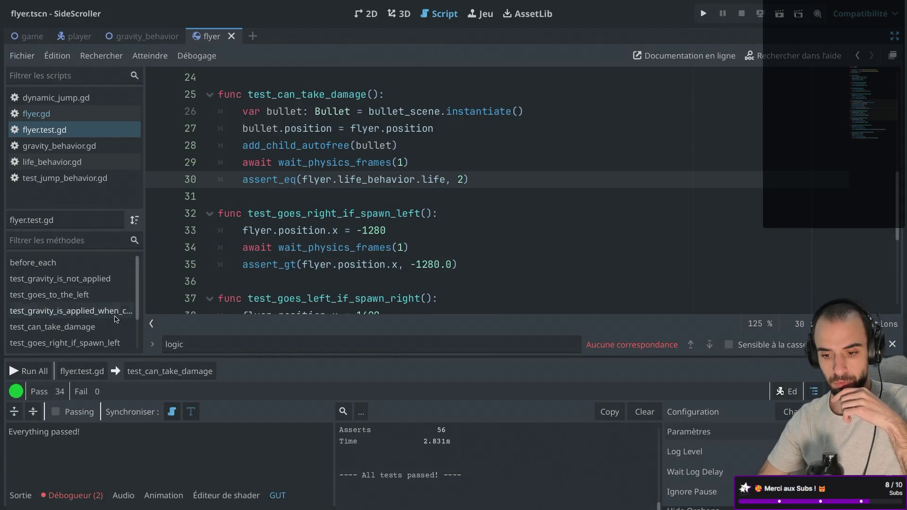
click(74, 495)
click(104, 351)
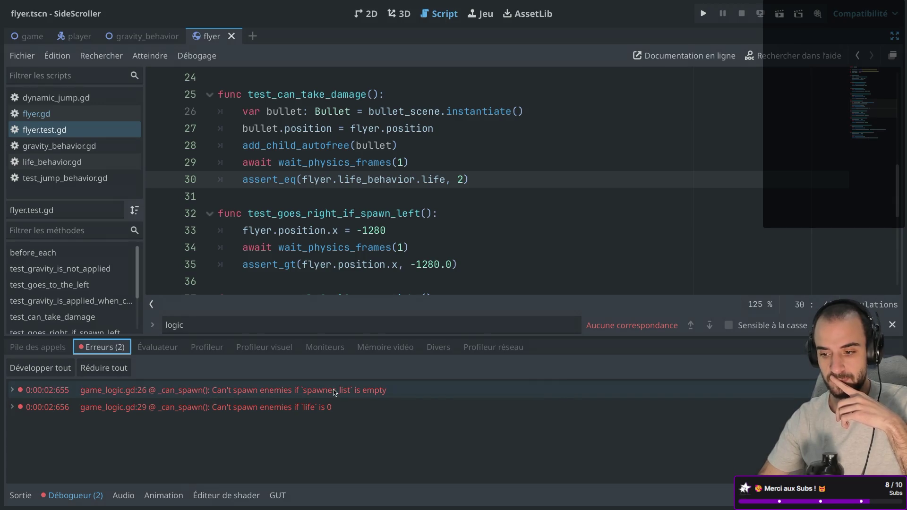
mouse_move(340, 390)
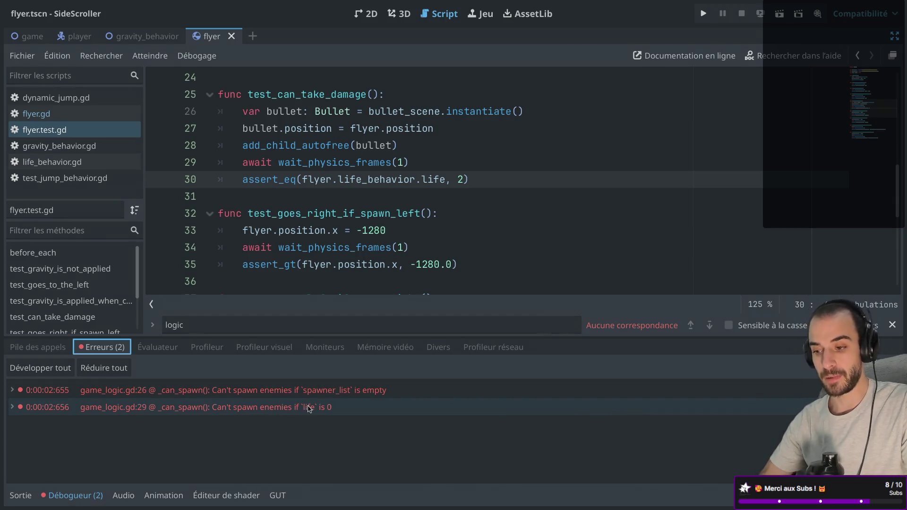
mouse_move(312, 408)
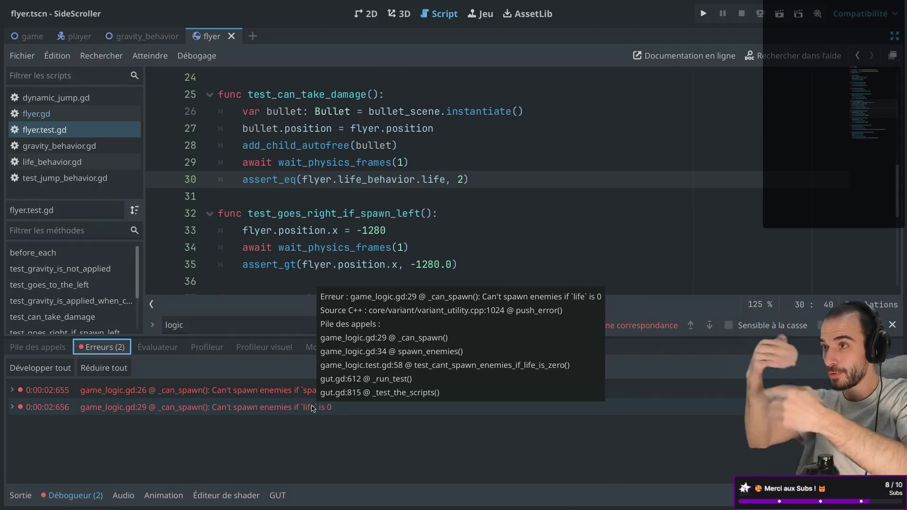
key(ctrl+Left)
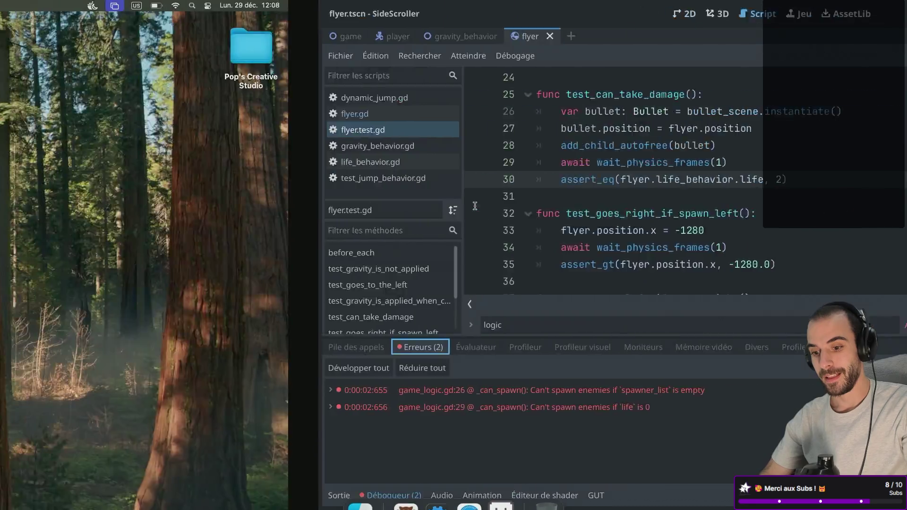
key(ctrl+Right)
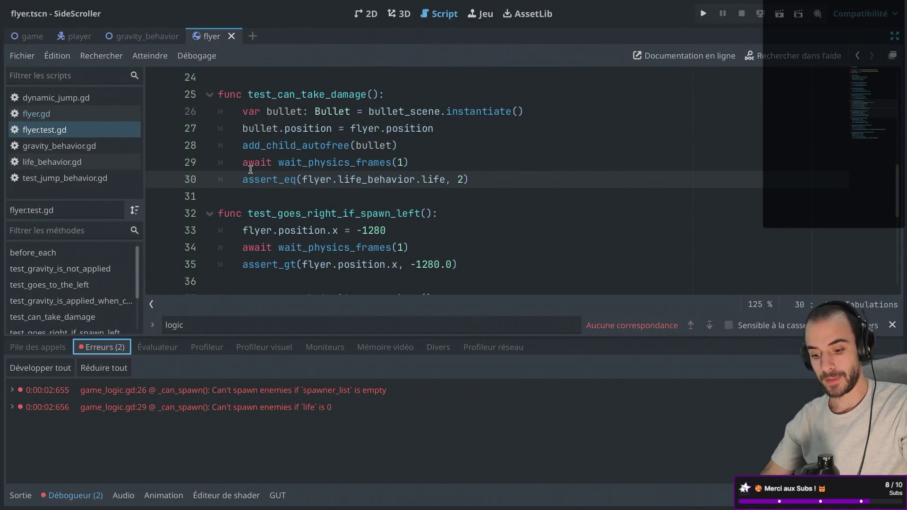
Launch the SideScroller game, jump four times with Space, then close the game window.
click(704, 14)
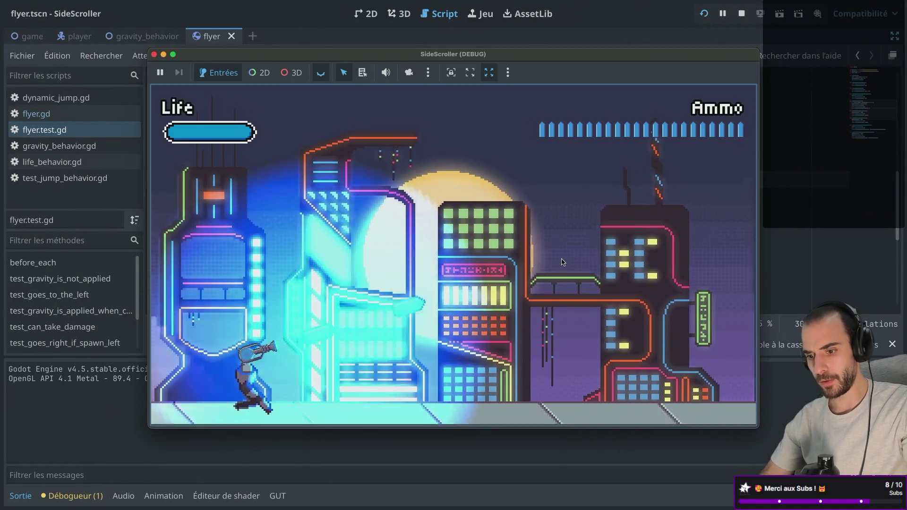
key(space)
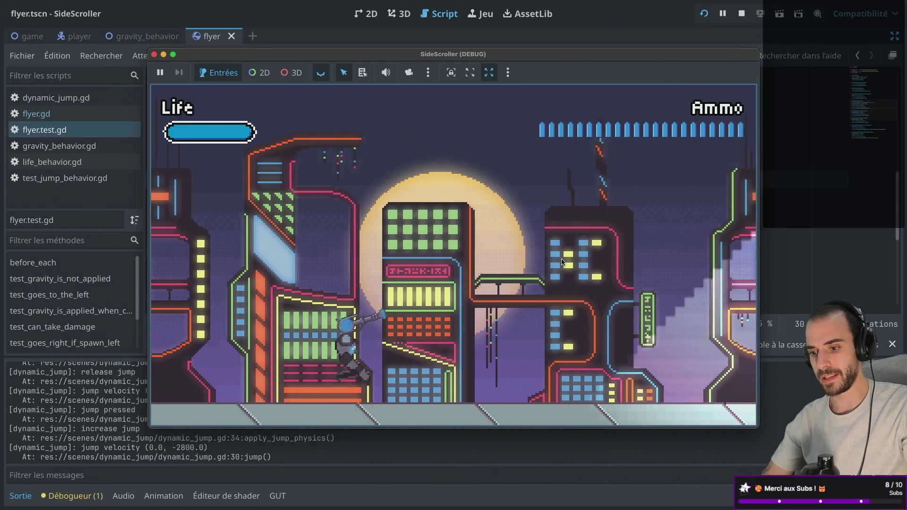
key(space)
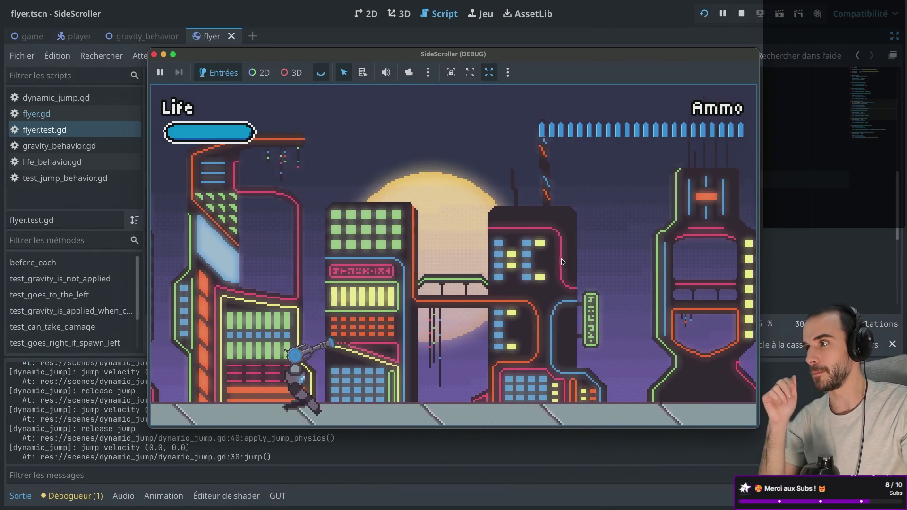
key(space)
key(space)
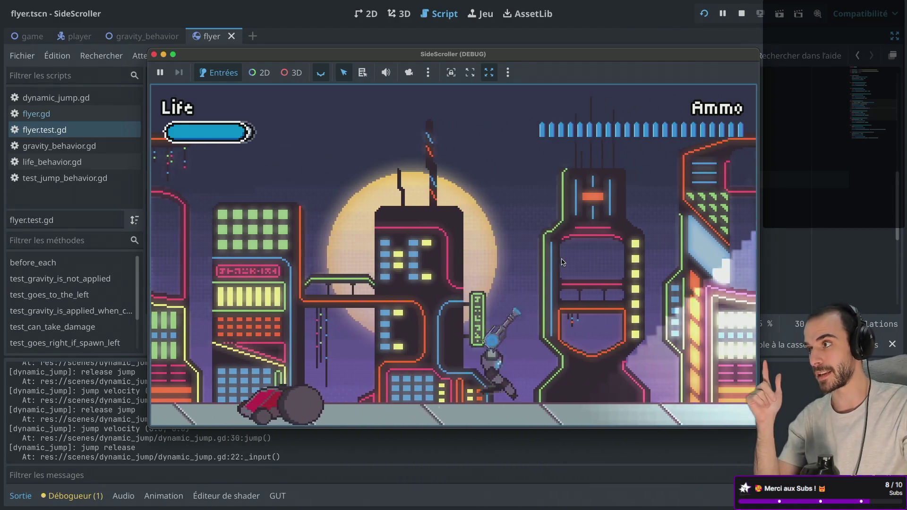
key(space)
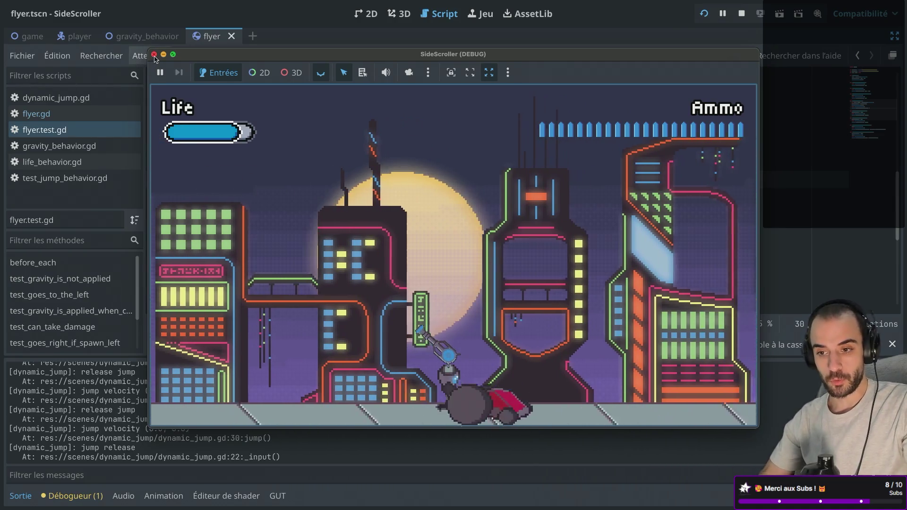
click(154, 55)
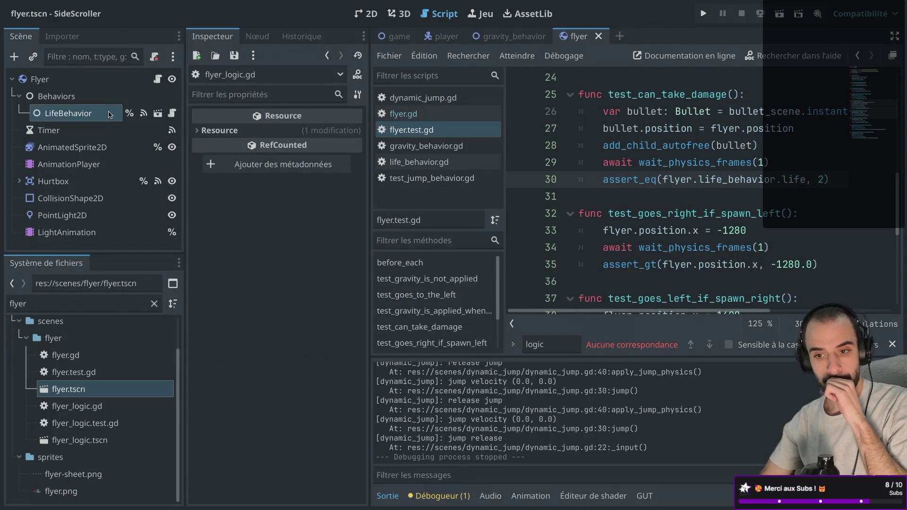
Make DynamicJump's Jump Curve unique in the player scene via Rendre unique.
click(443, 37)
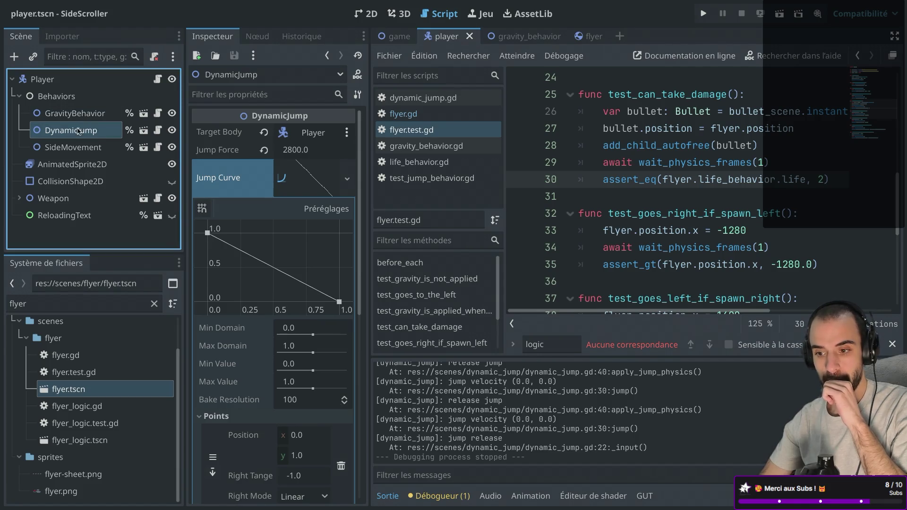
click(323, 182)
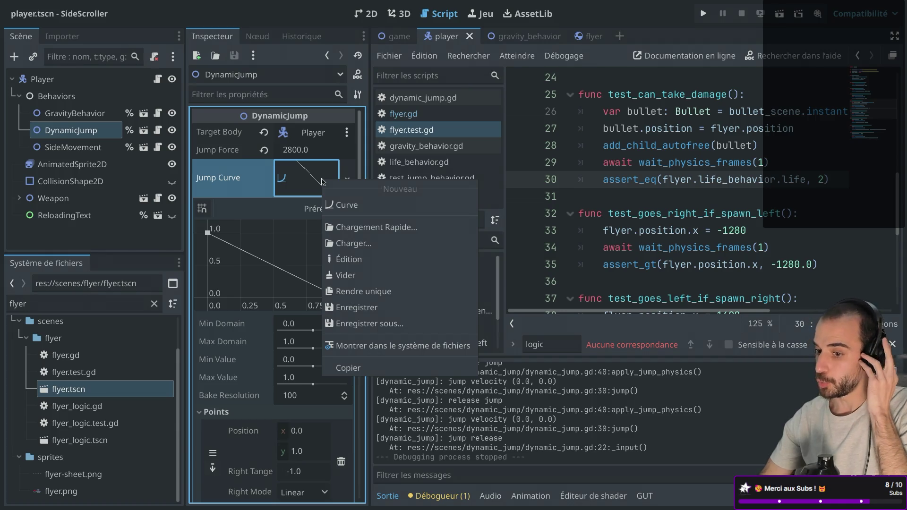
click(346, 292)
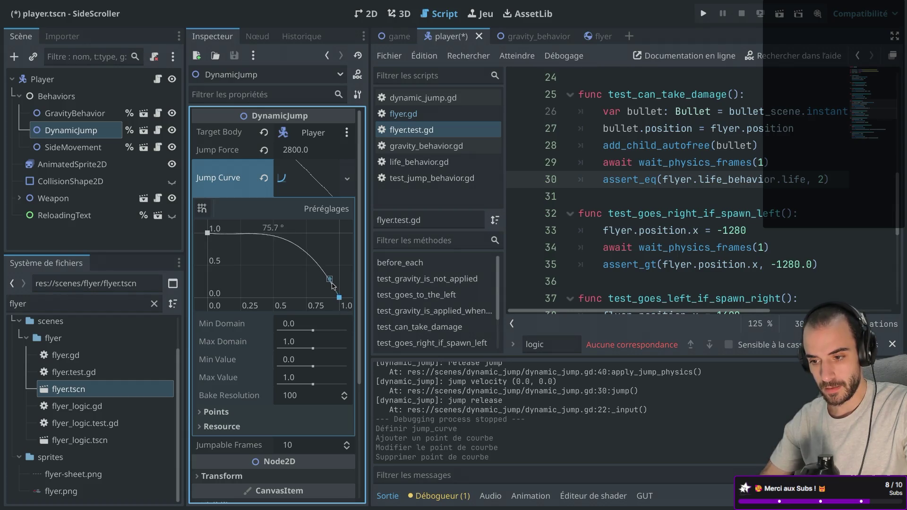
Drag the curve's tangent handles so the jump falls off steeply near the end.
click(331, 285)
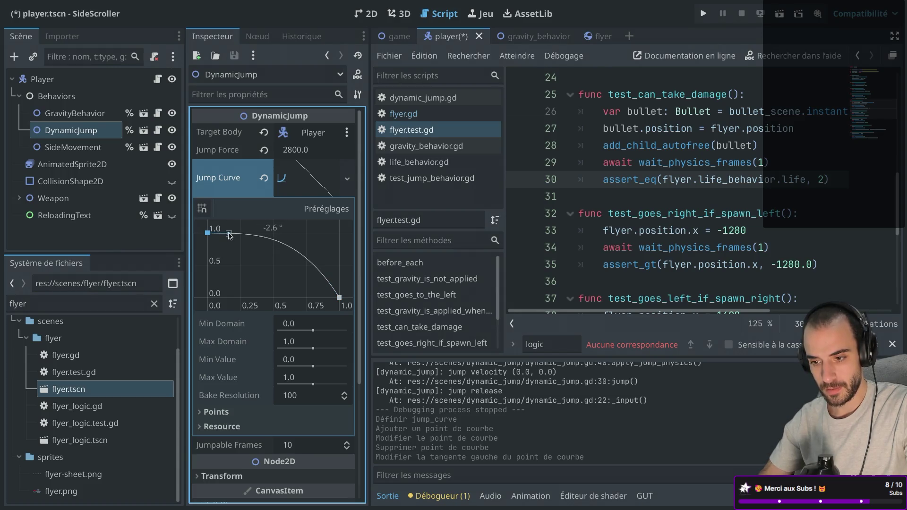
click(230, 234)
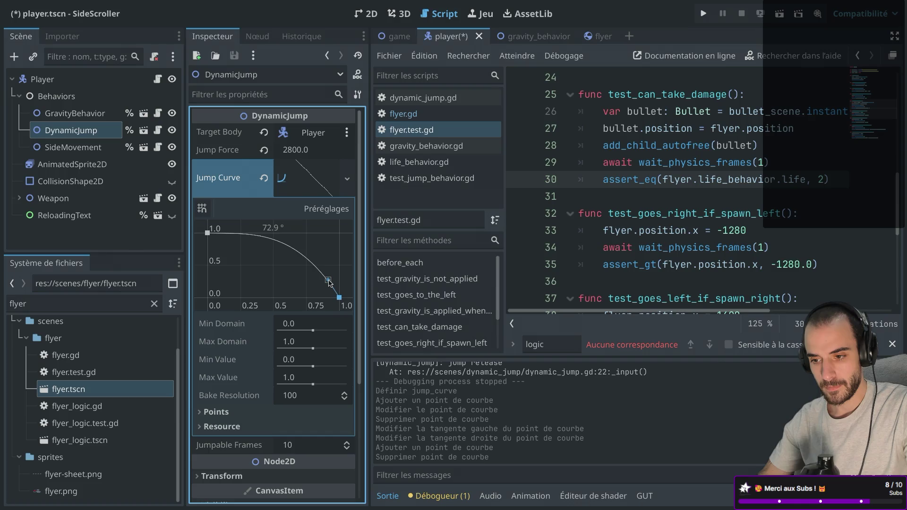
click(329, 282)
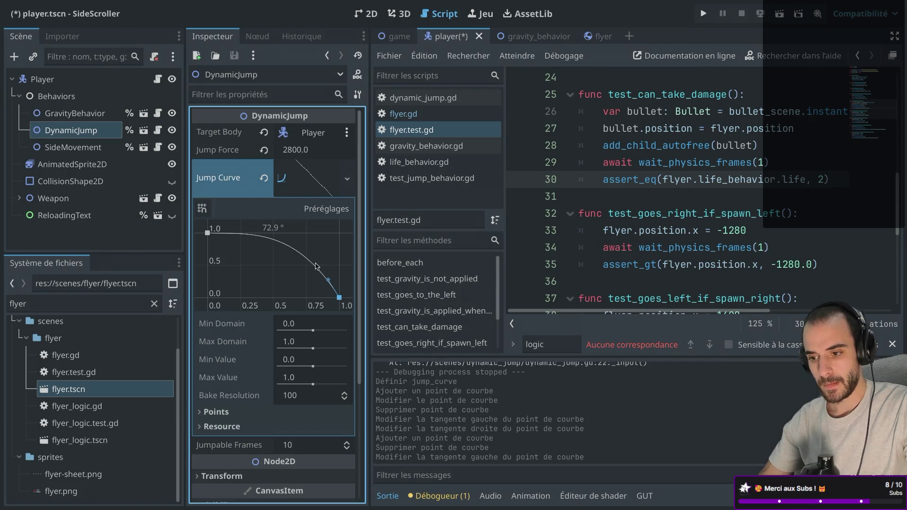
Playtest the reshaped jump curve by running right and jumping repeatedly, then stop with F8.
click(703, 15)
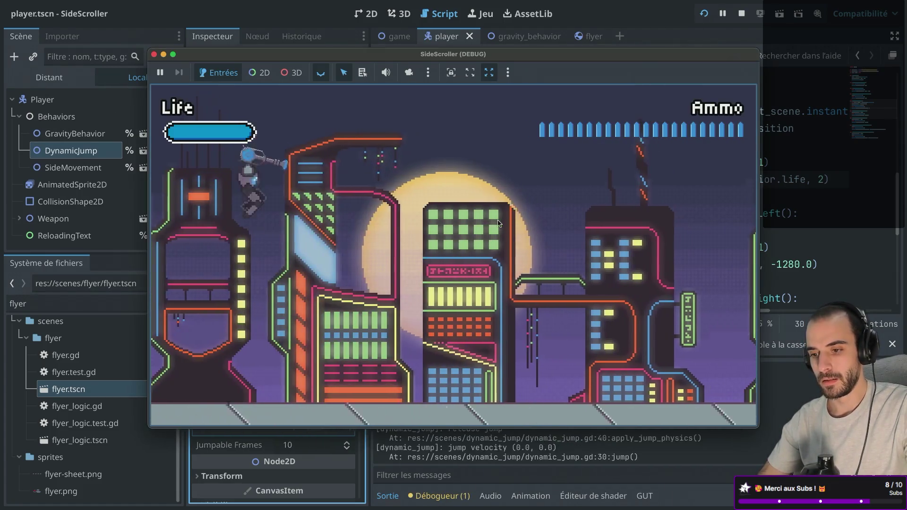
key(Right)
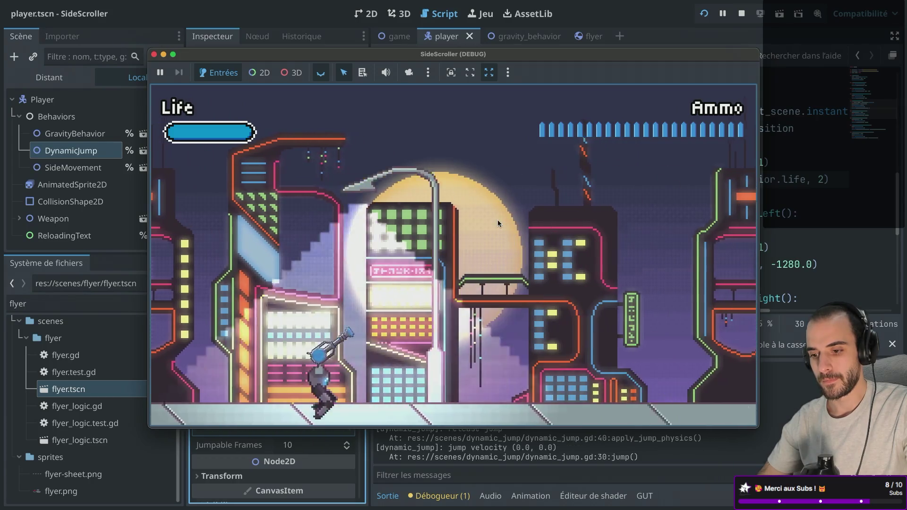
key(space)
key(Right)
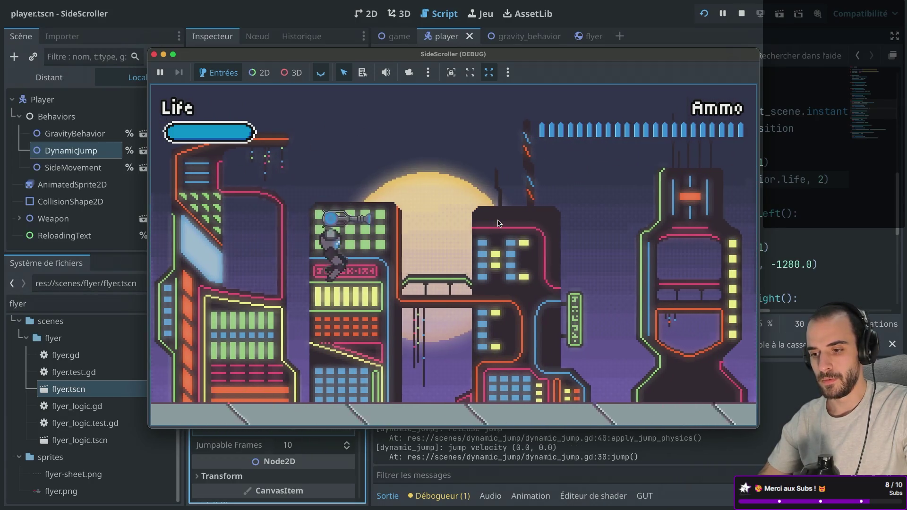
key(space)
key(Right)
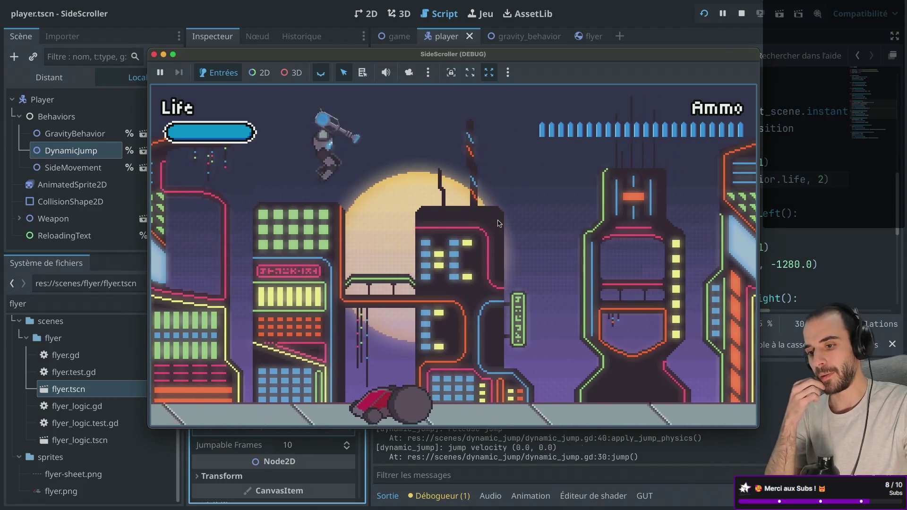
key(space)
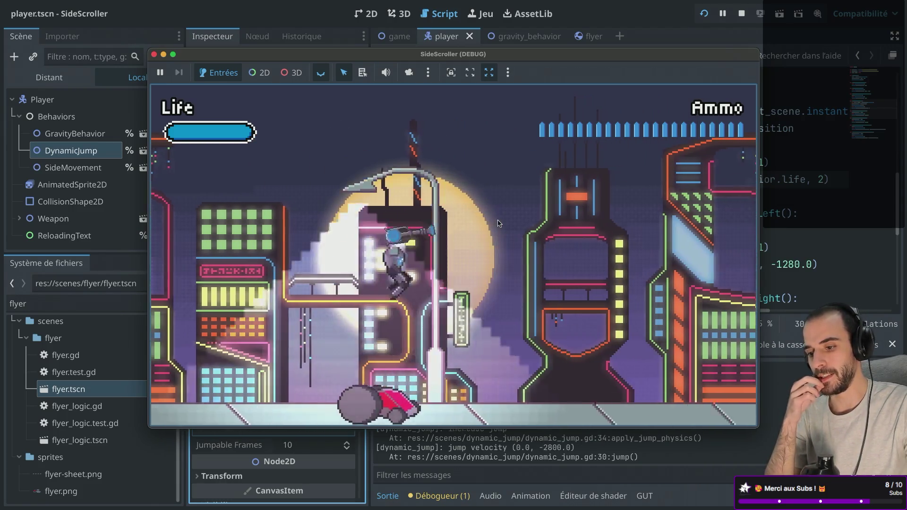
key(space)
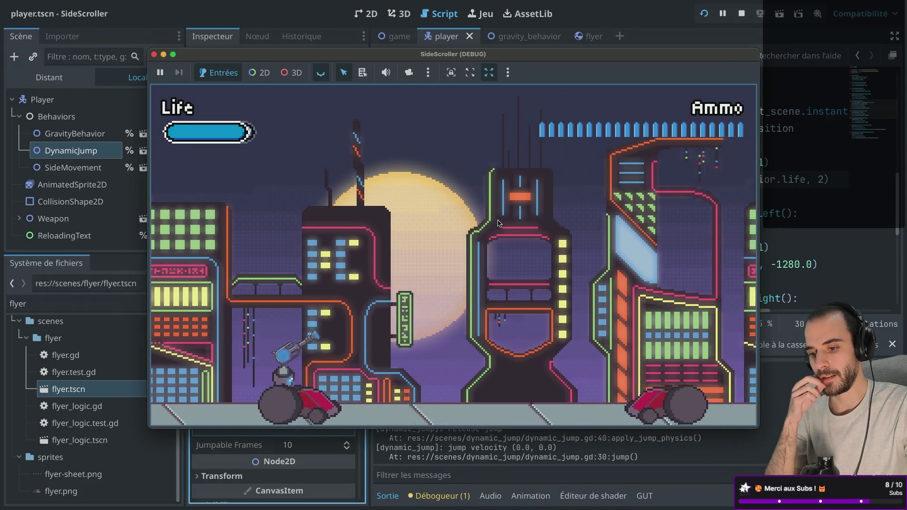
key(space)
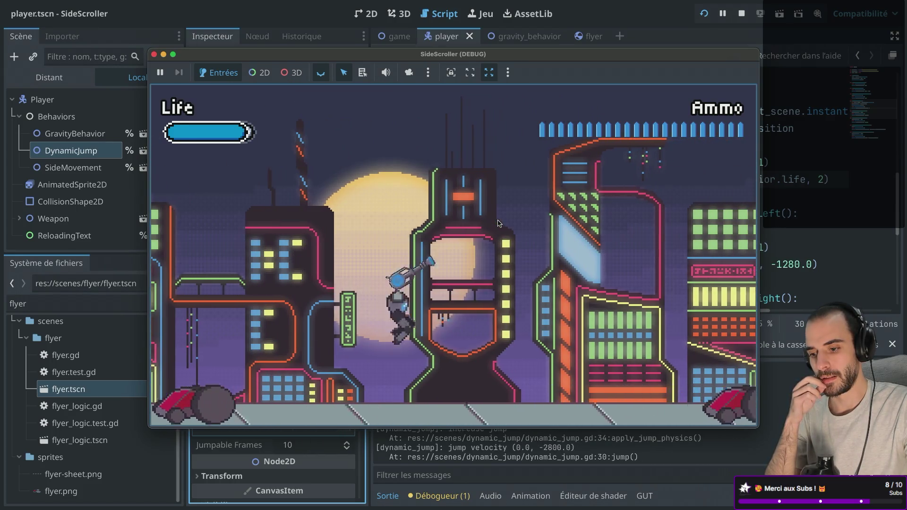
key(space)
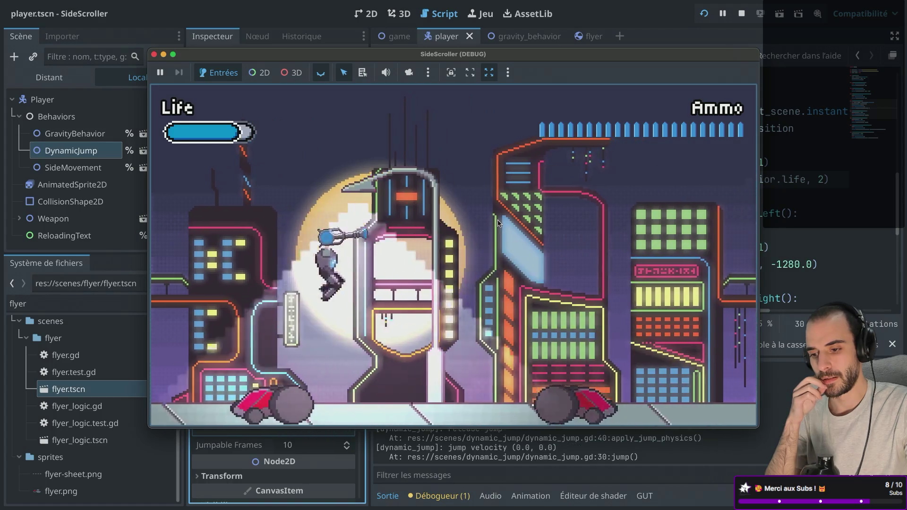
key(space)
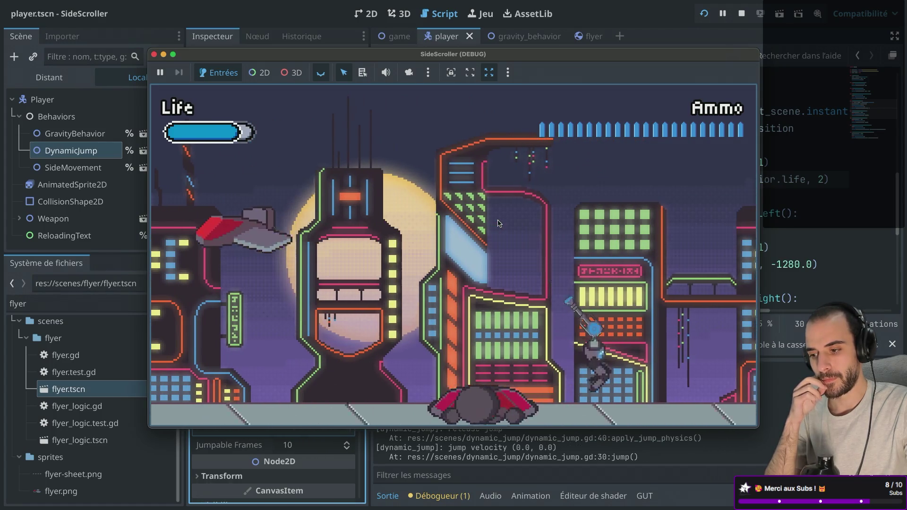
key(space)
key(space)
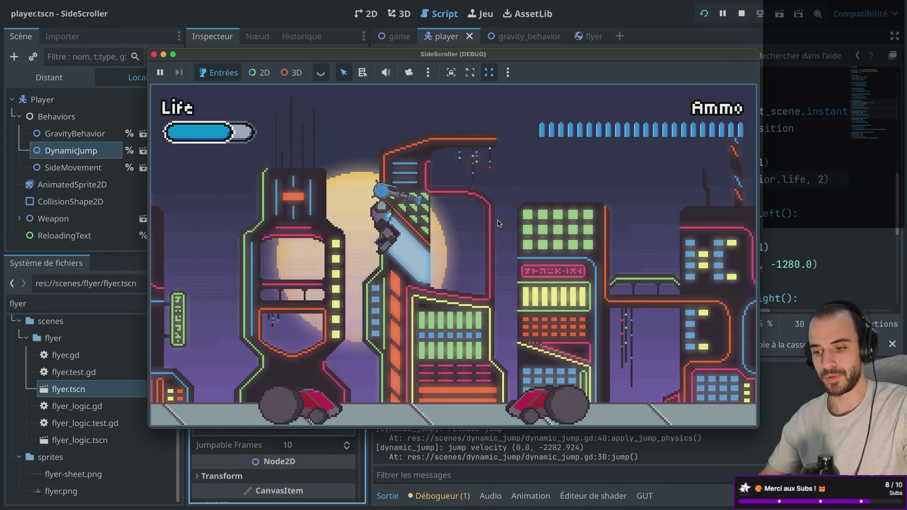
key(F8)
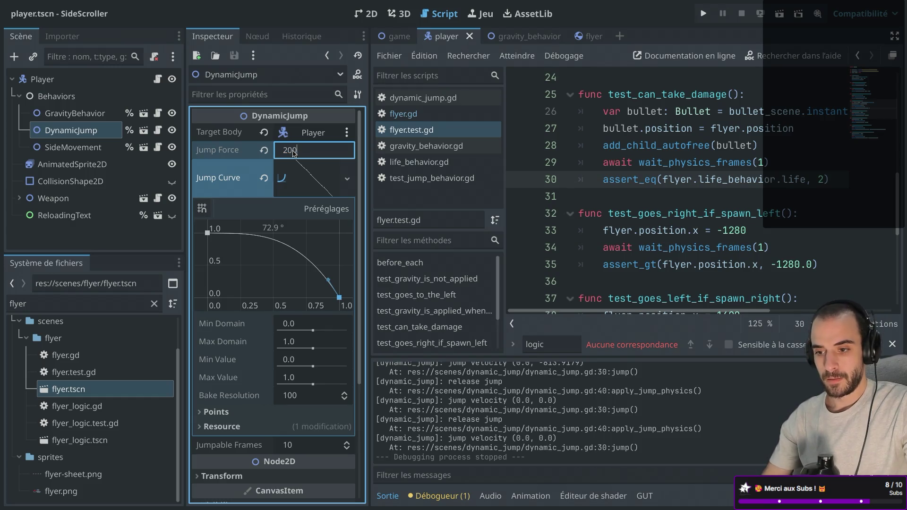
Playtest jumping at Jump Force 2000, moving, jumping and firing a shot, then close the game.
click(702, 15)
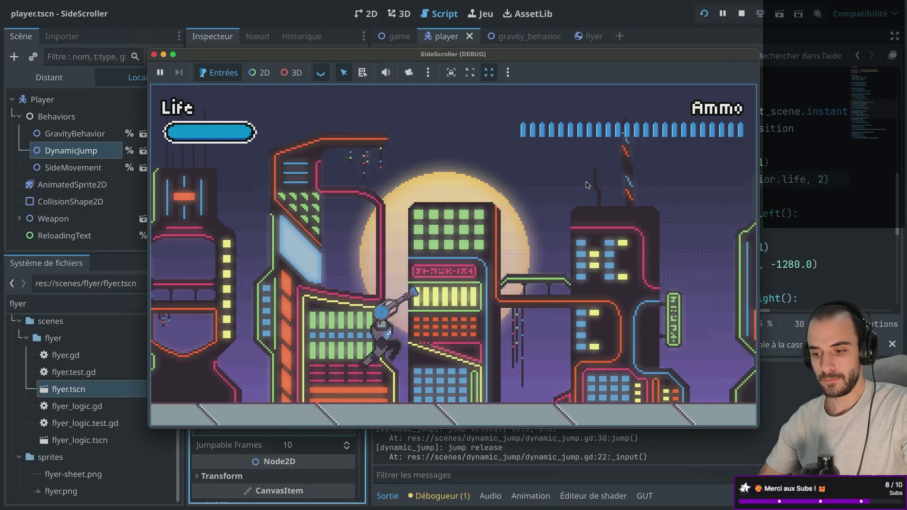
key(Left)
key(space)
key(Right)
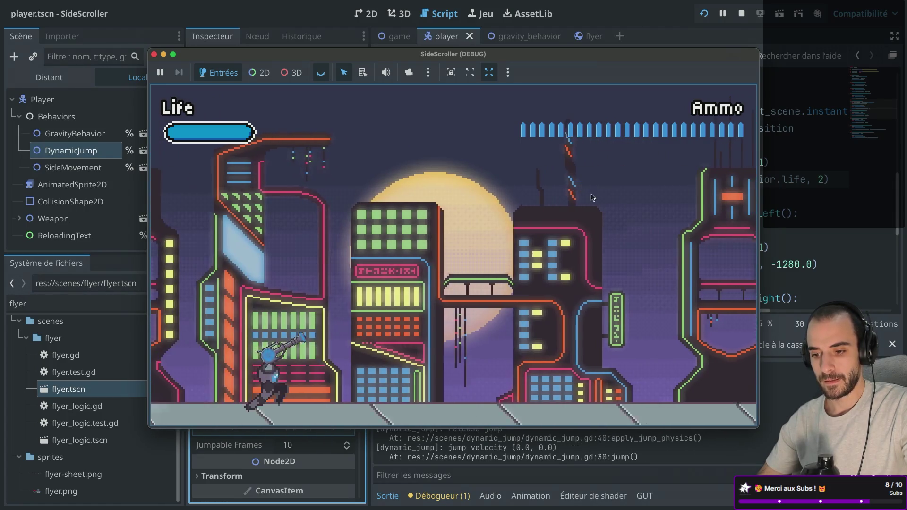
key(Right)
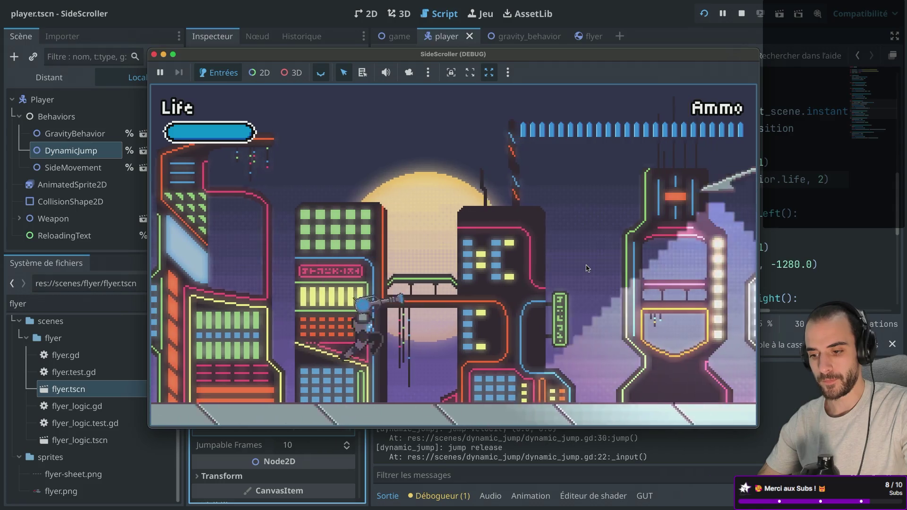
key(Left)
click(277, 162)
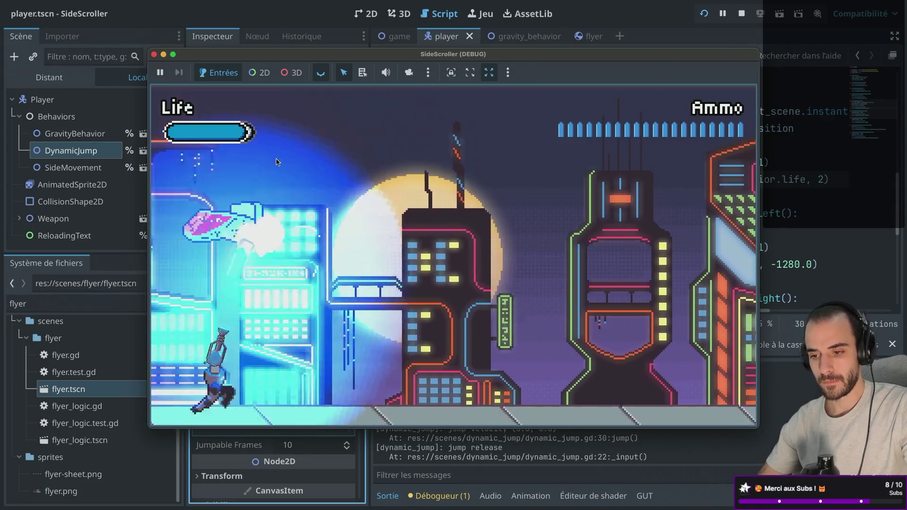
key(Right)
key(space)
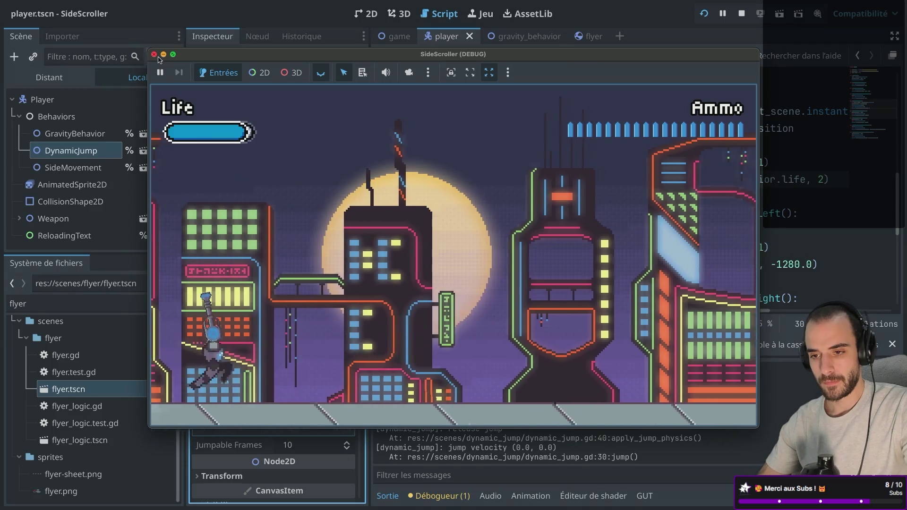
click(154, 55)
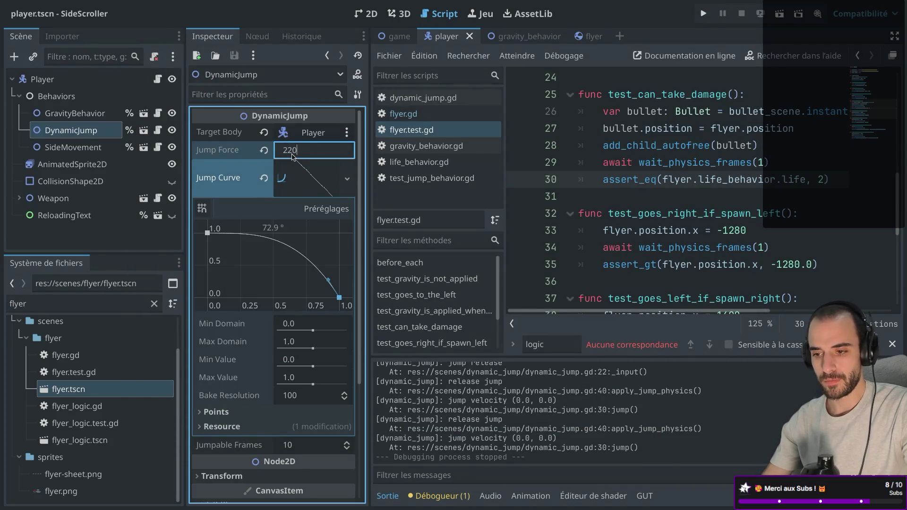
Launch the game at Jump Force 2200 and run right, jumping repeatedly to test movement.
click(703, 14)
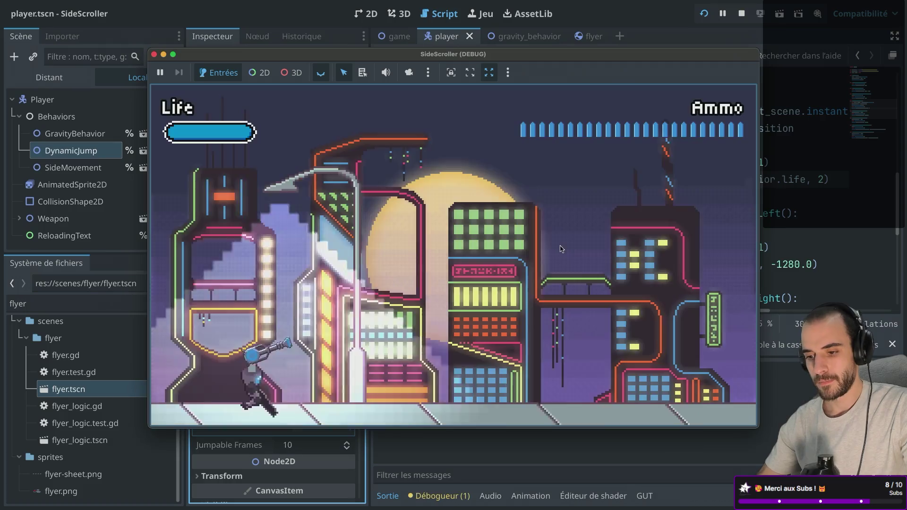
key(space)
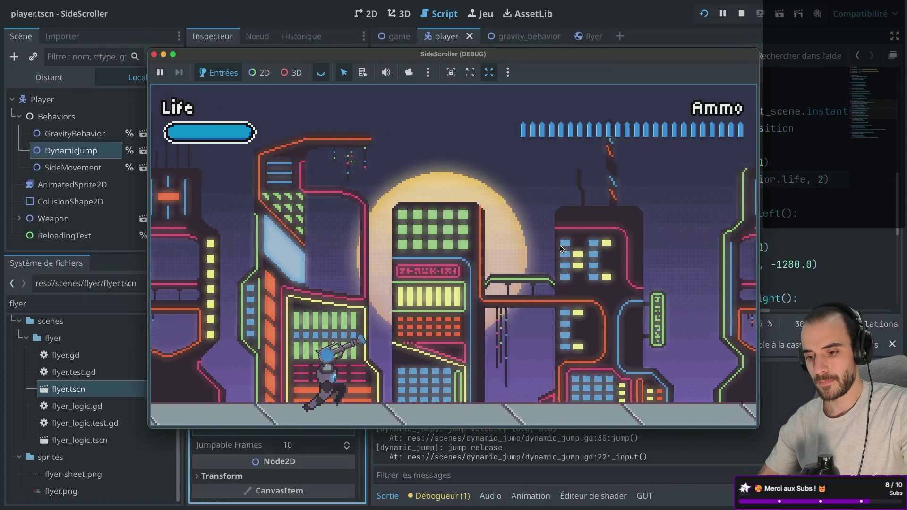
key(space)
key(space)
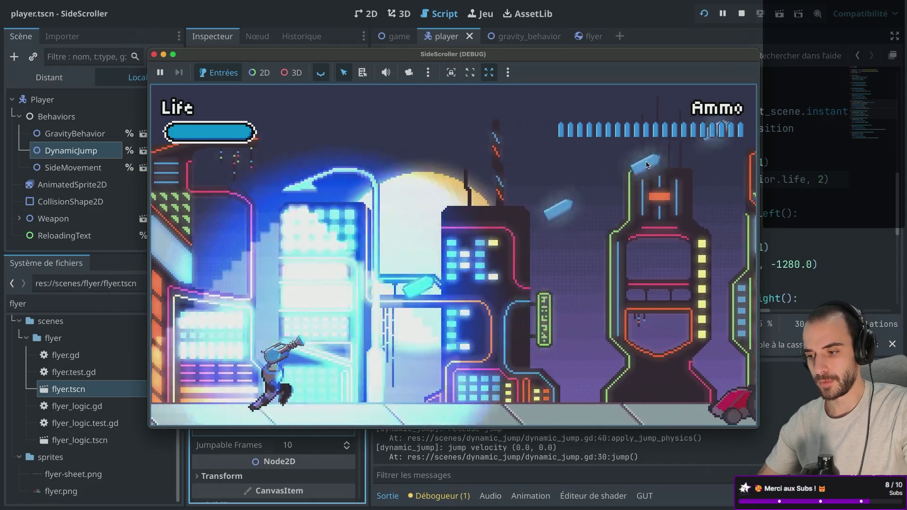
key(space)
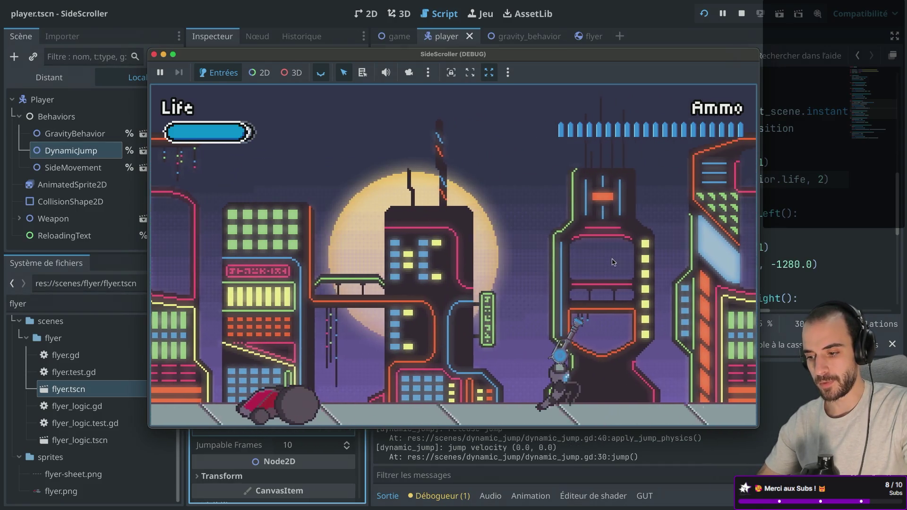
key(space)
key(Right)
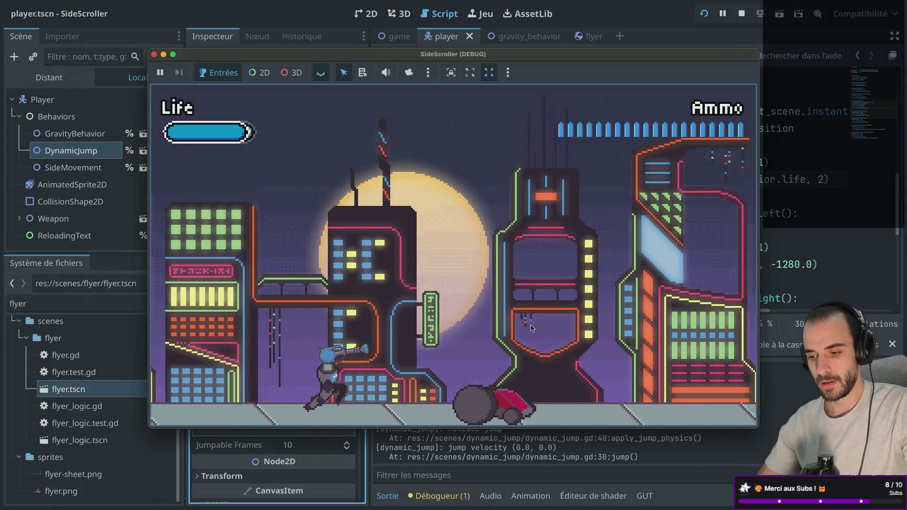
key(space)
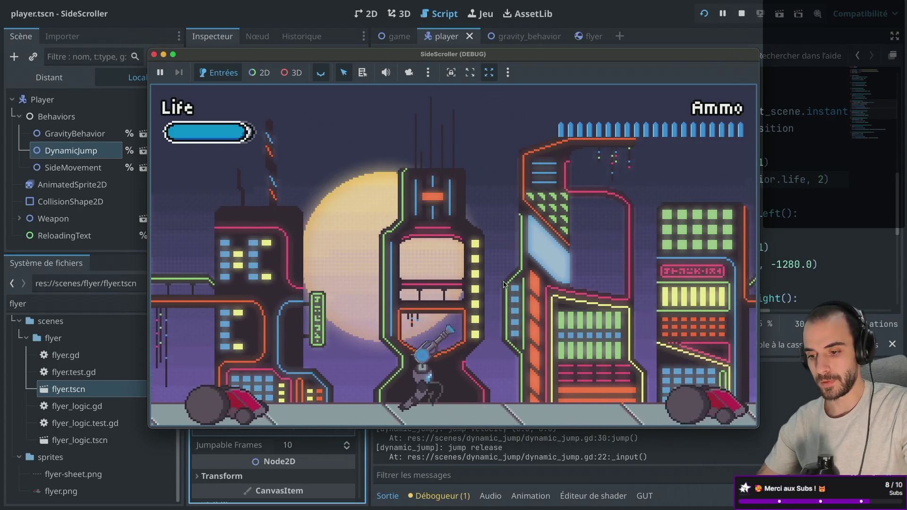
key(space)
key(Left)
key(space)
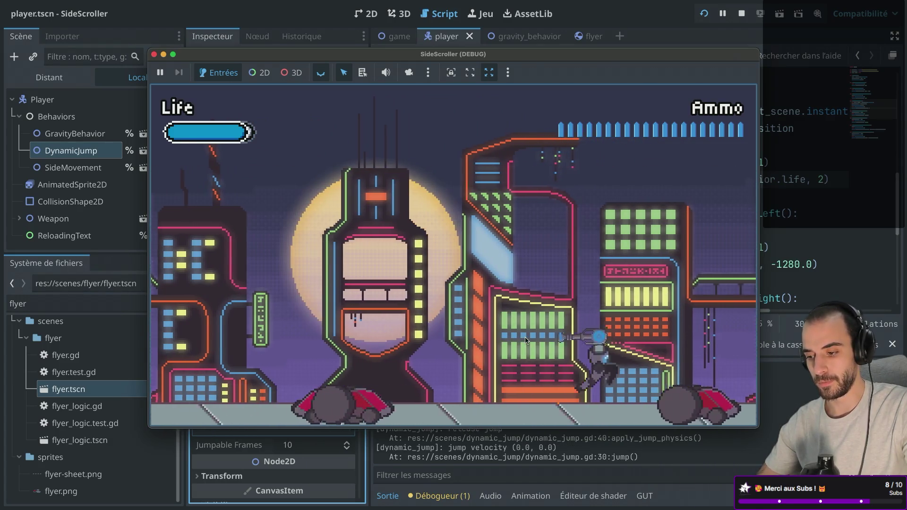
key(Right)
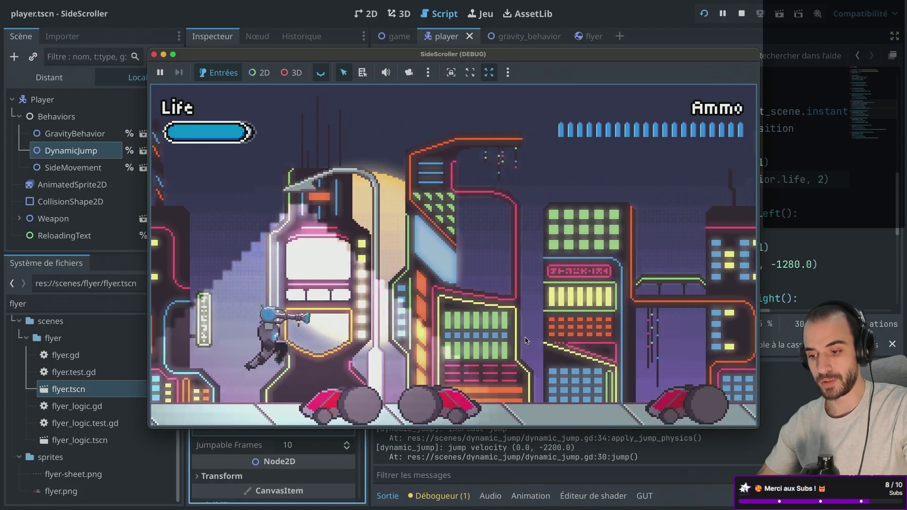
key(space)
key(Right)
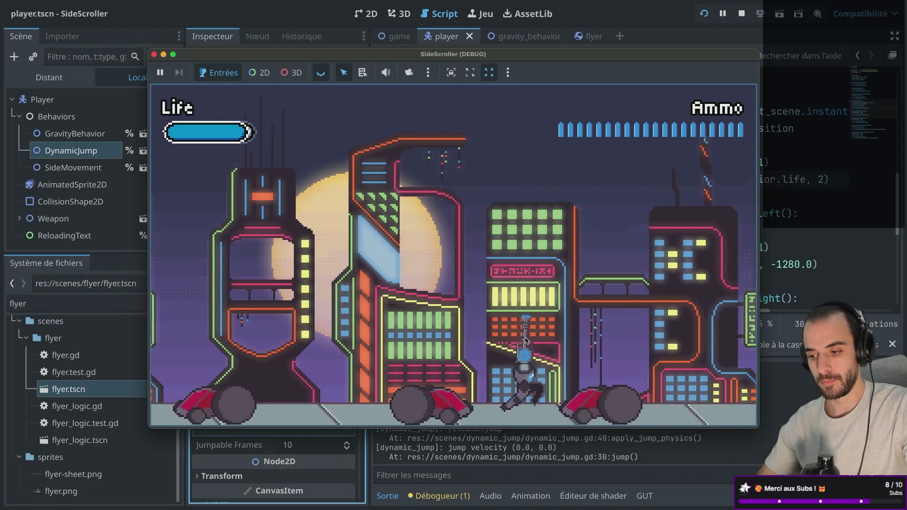
key(space)
key(Right)
key(space)
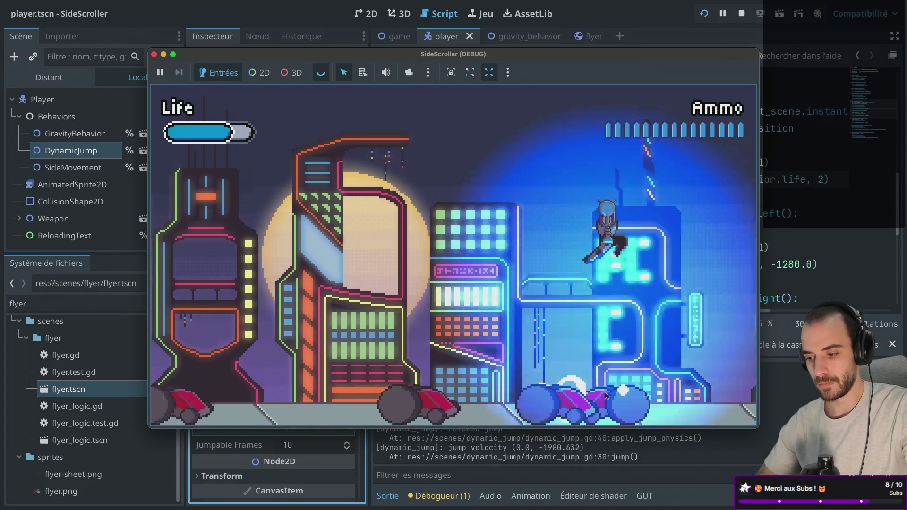
Fire shots at the flyer enemy while moving, reloading with R as the Ammo bar drains.
click(598, 380)
key(Right)
click(568, 397)
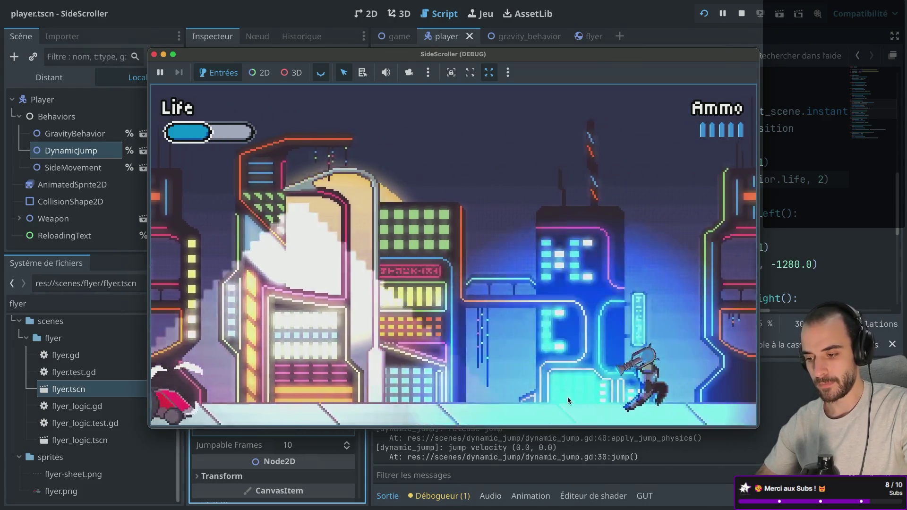
click(543, 349)
click(515, 307)
key(Left)
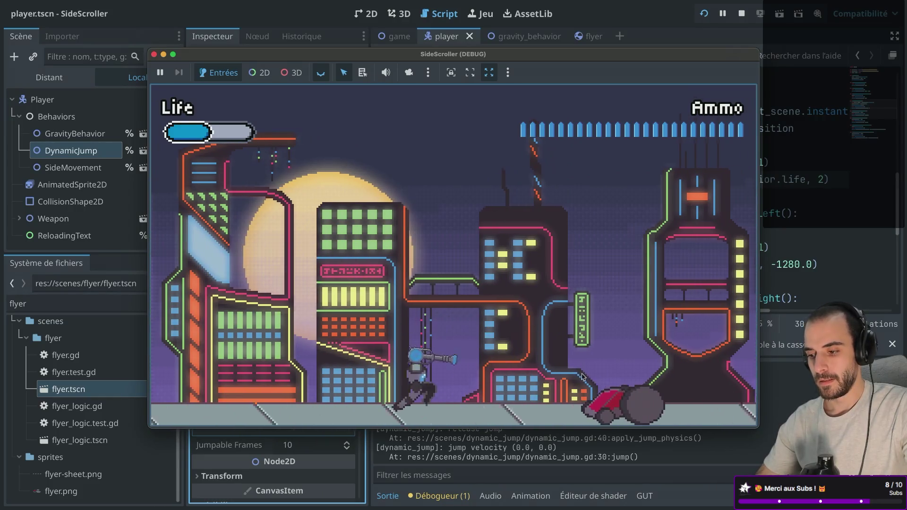
click(573, 402)
key(Right)
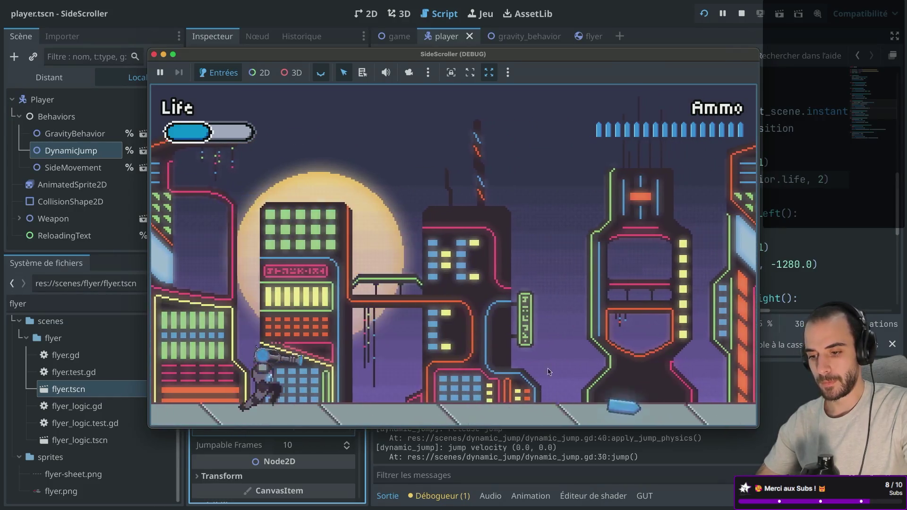
key(r)
key(Right)
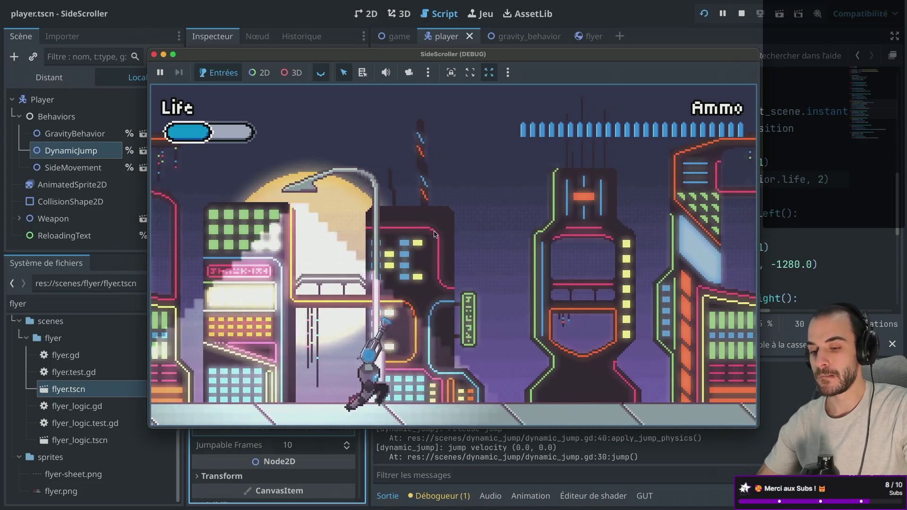
key(space)
click(333, 351)
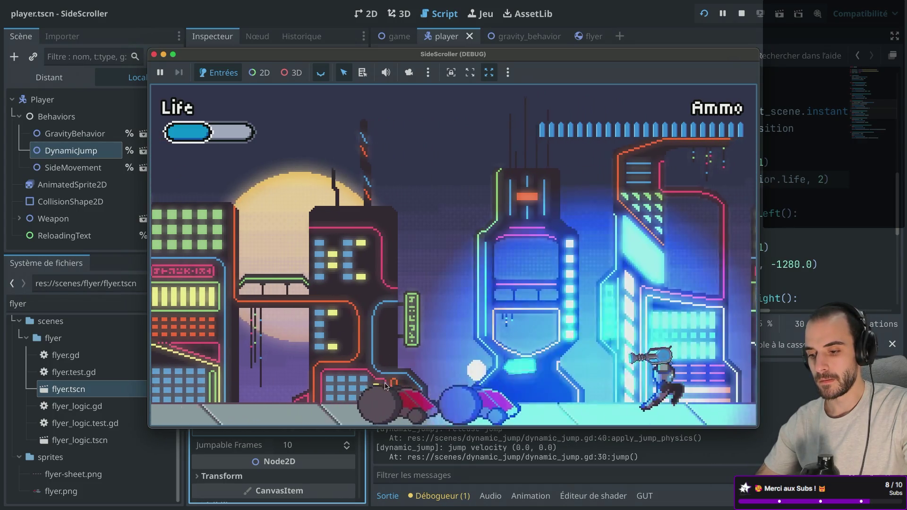
key(space)
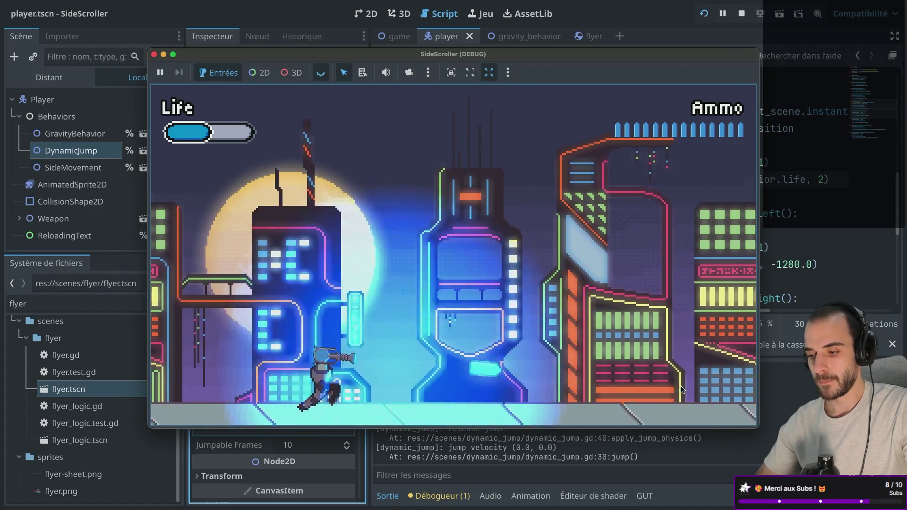
click(431, 230)
key(r)
Keep running, jumping and shooting flyers through reloads until the run reaches GAME OVER.
key(Right)
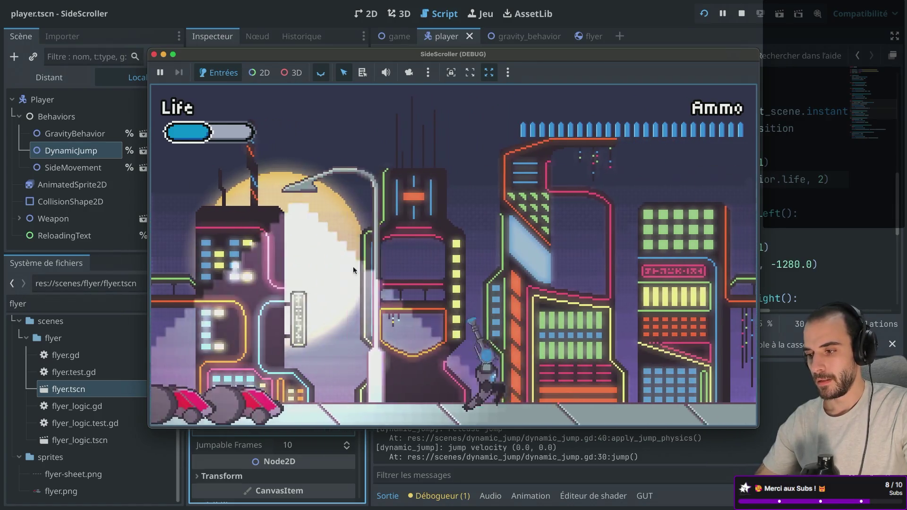
key(Left)
key(space)
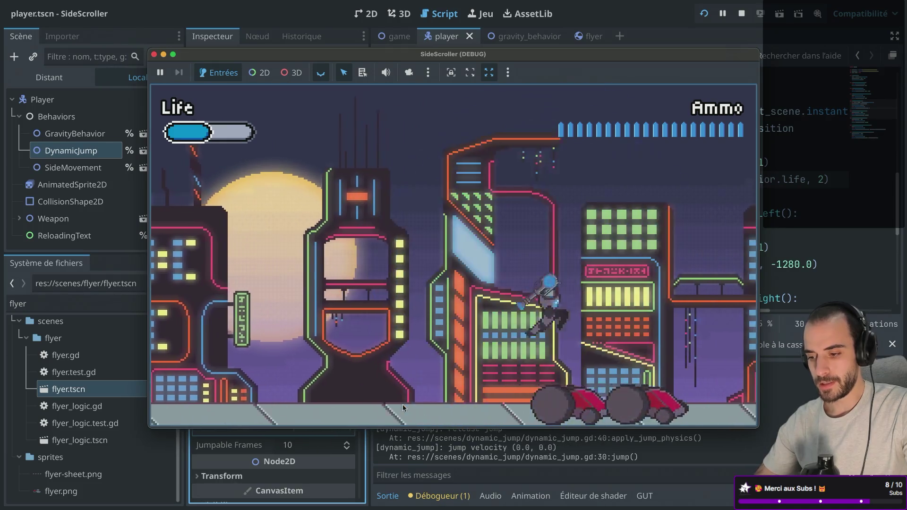
click(650, 401)
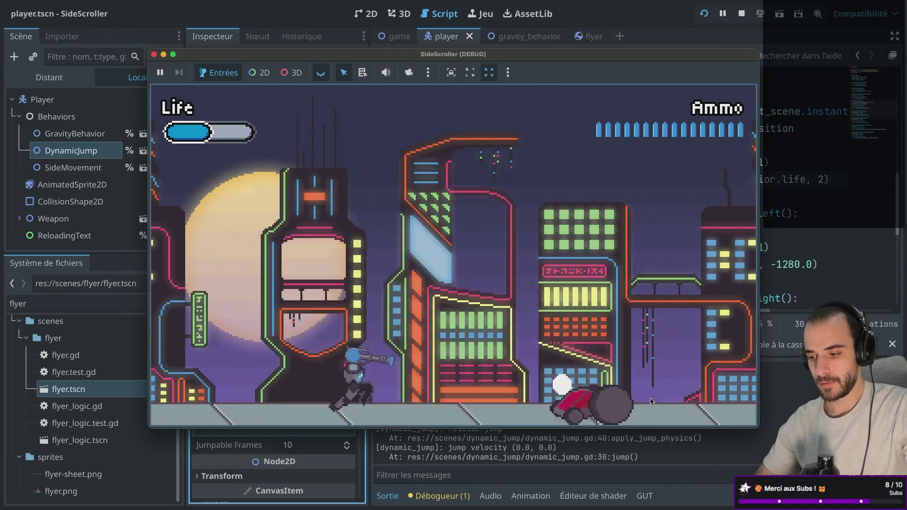
key(Right)
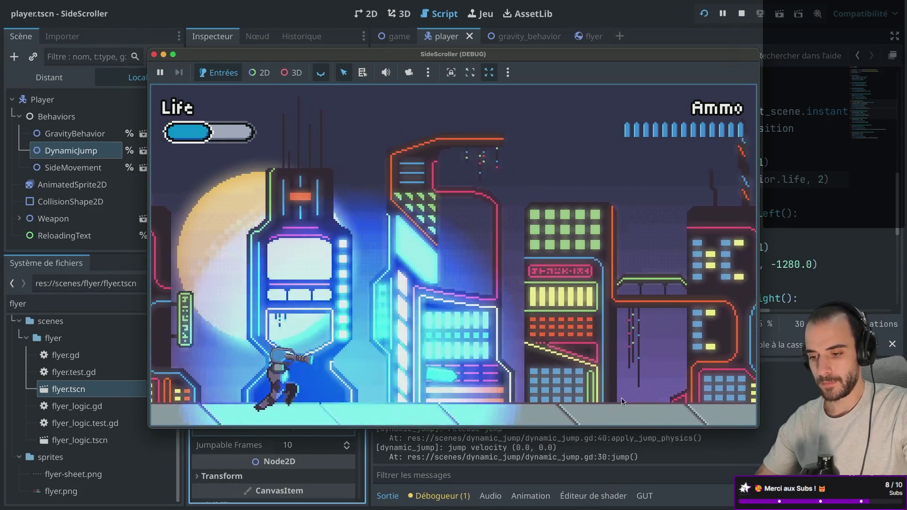
click(515, 227)
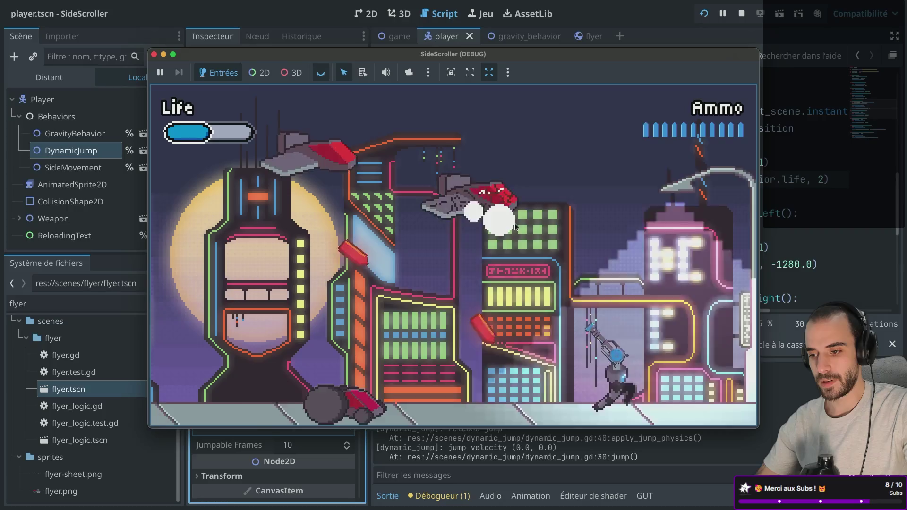
click(563, 228)
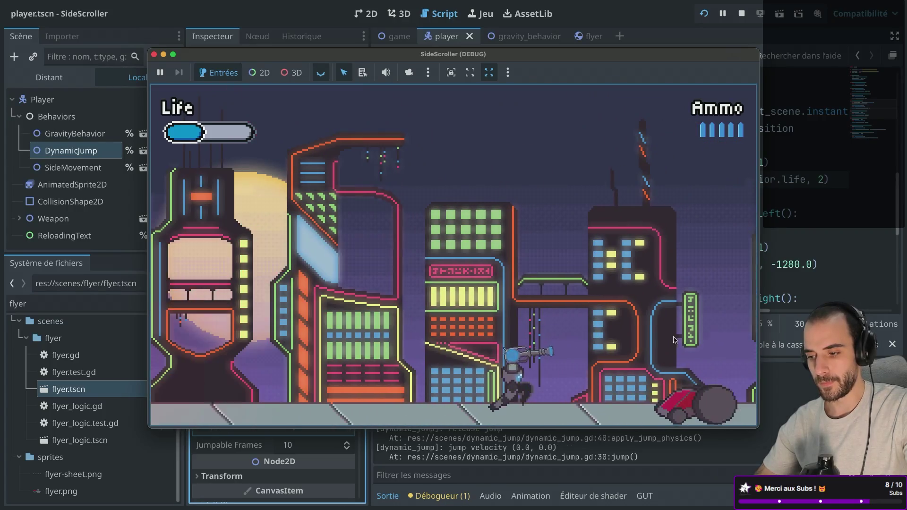
key(Right)
click(674, 340)
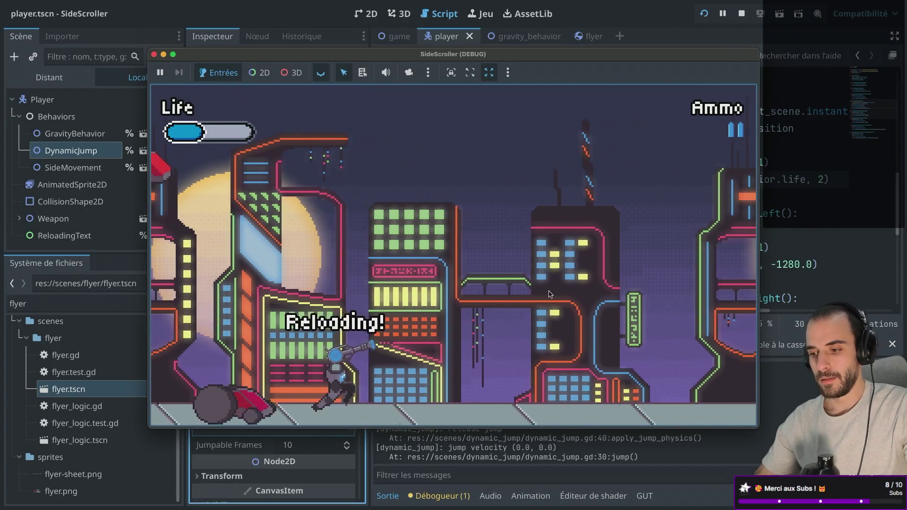
key(Right)
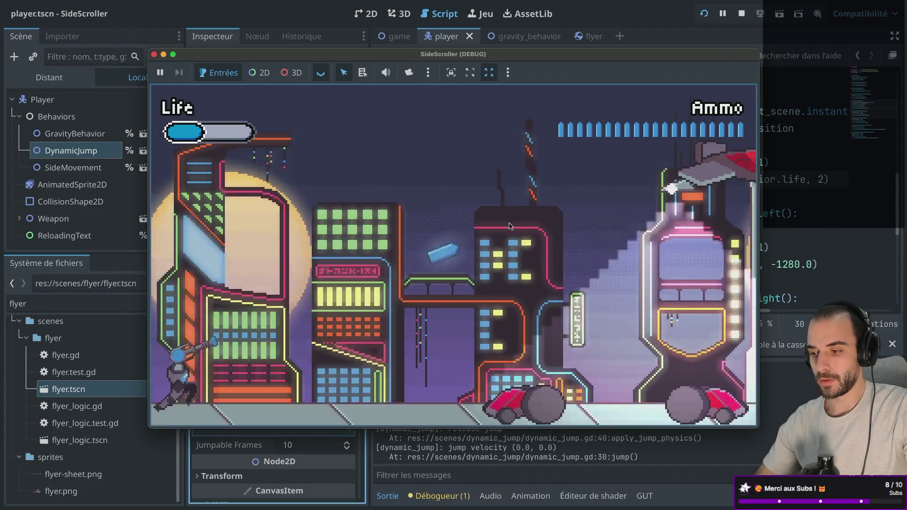
key(Right)
click(509, 226)
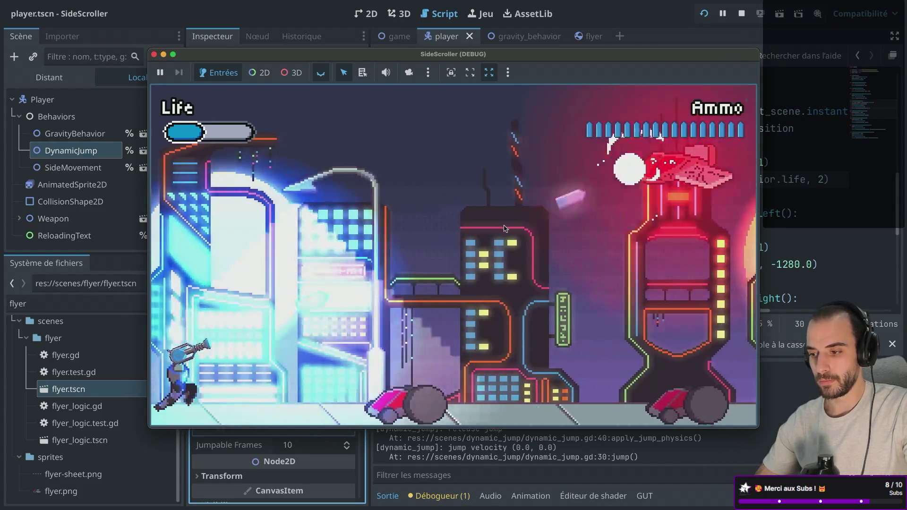
key(space)
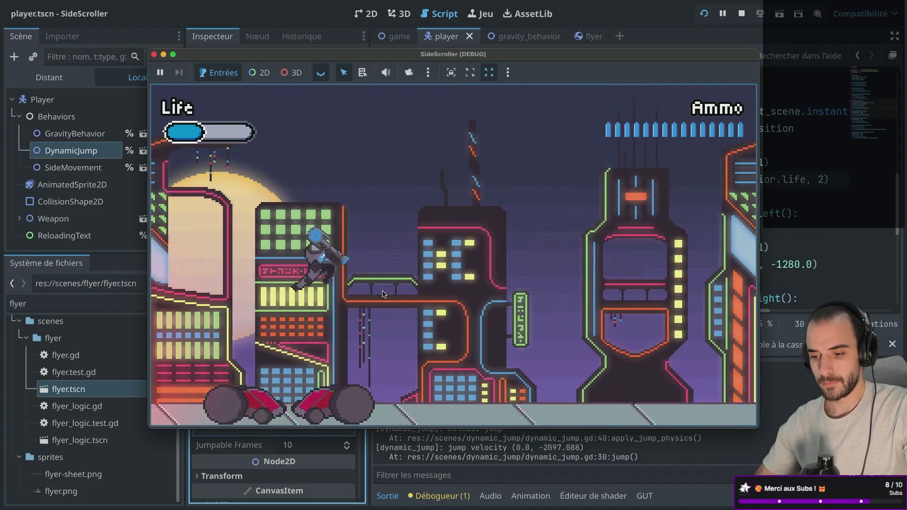
key(Right)
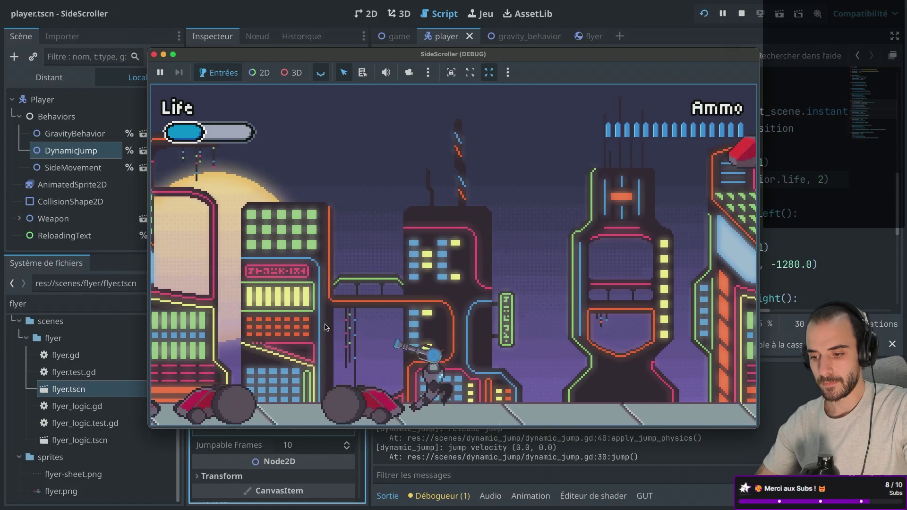
click(382, 398)
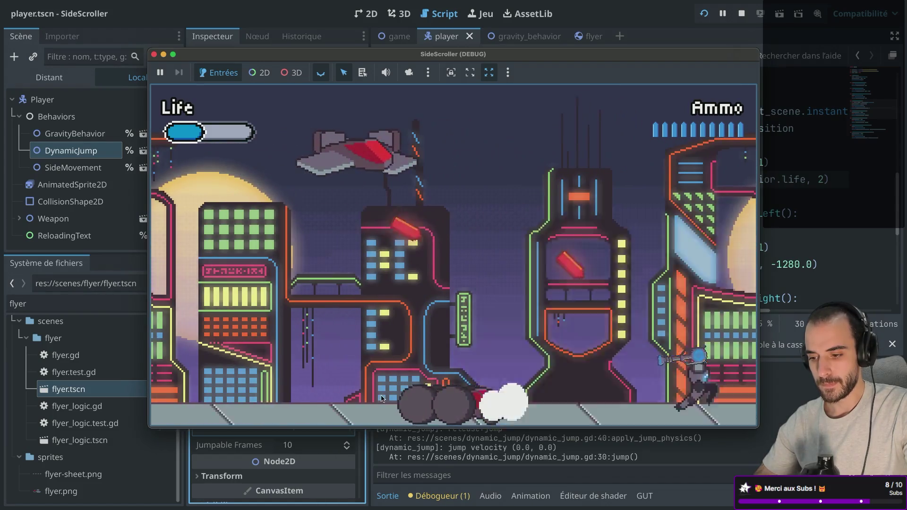
Restart after GAME OVER and run right, shooting down the flyer enemy.
key(Right)
click(381, 399)
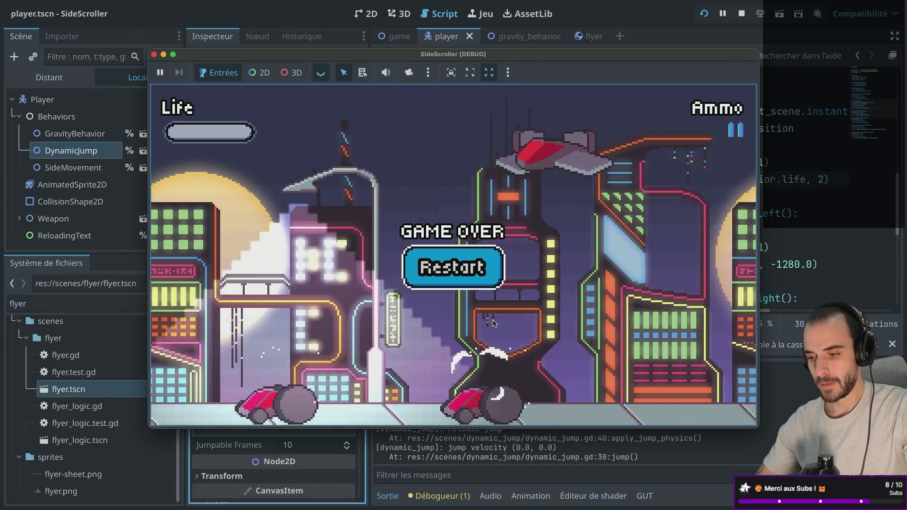
click(453, 267)
key(Right)
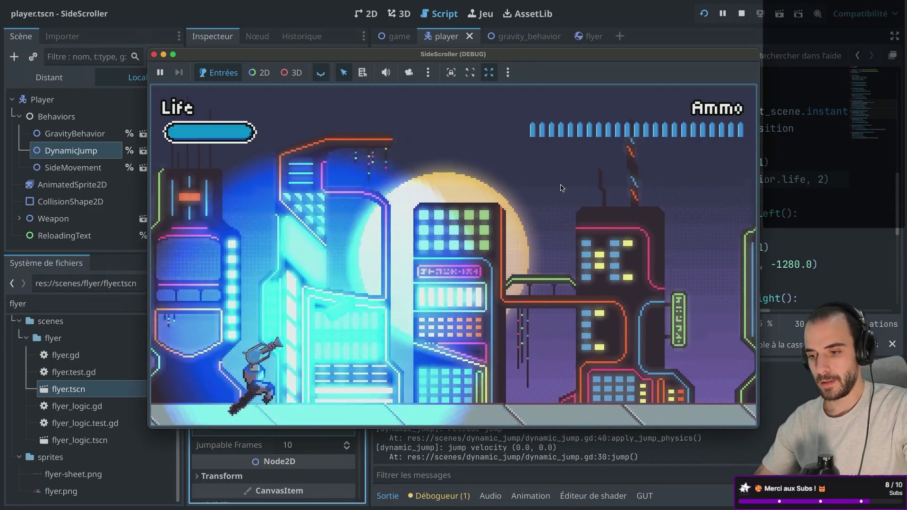
click(519, 215)
key(r)
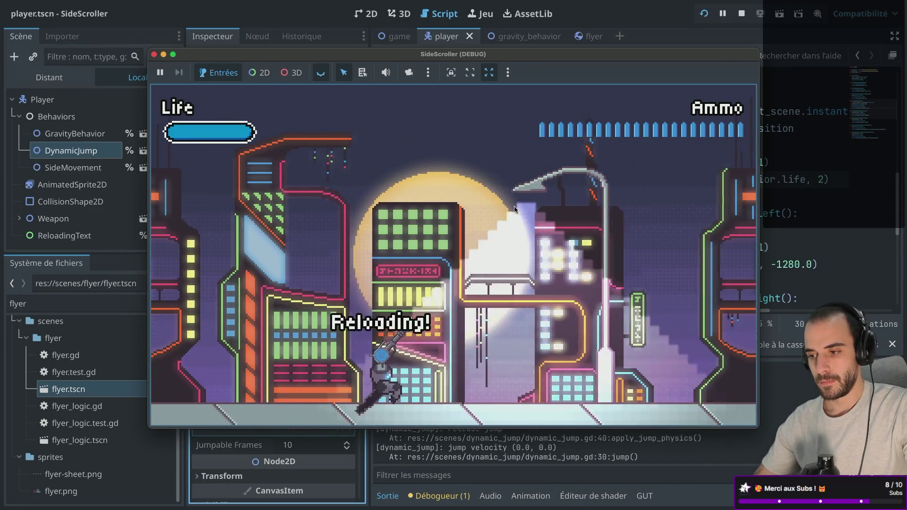
key(Right)
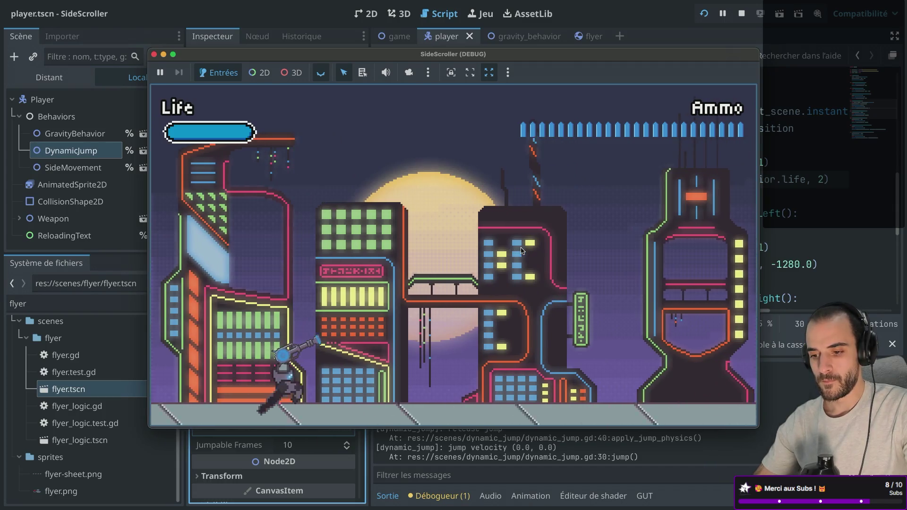
key(Right)
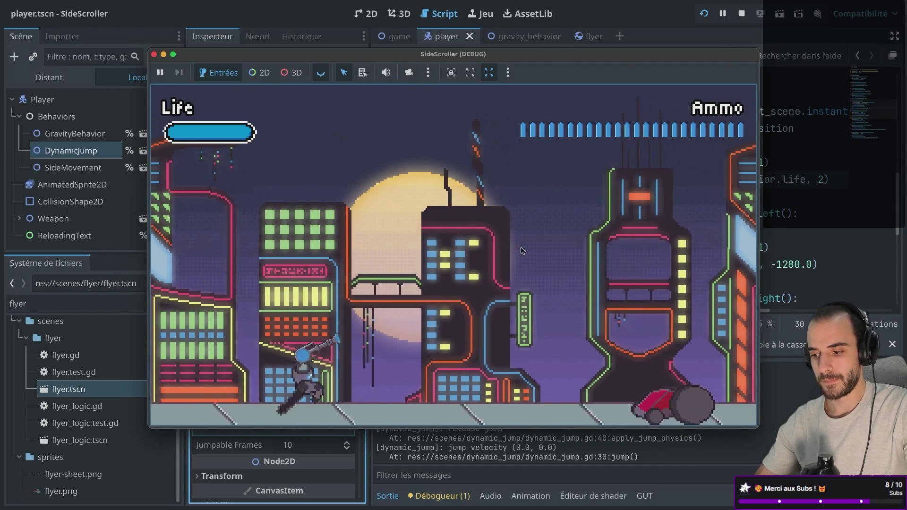
key(Right)
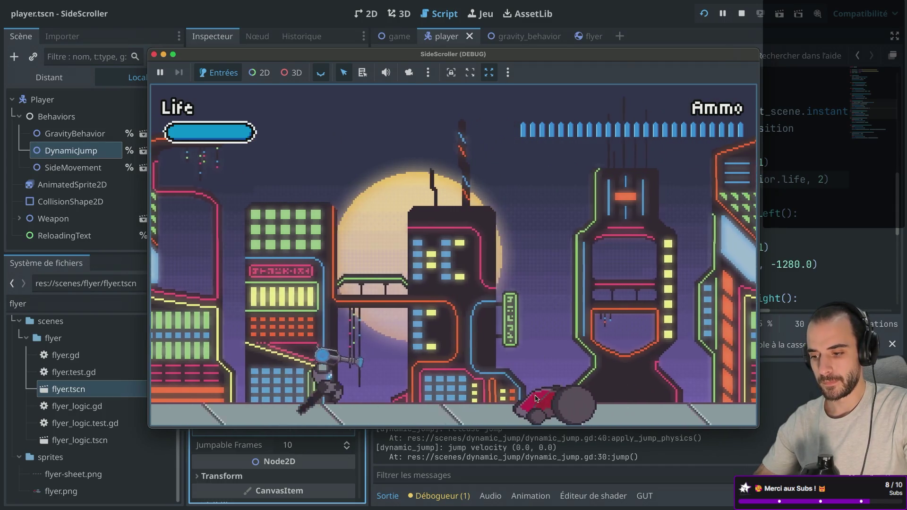
click(490, 335)
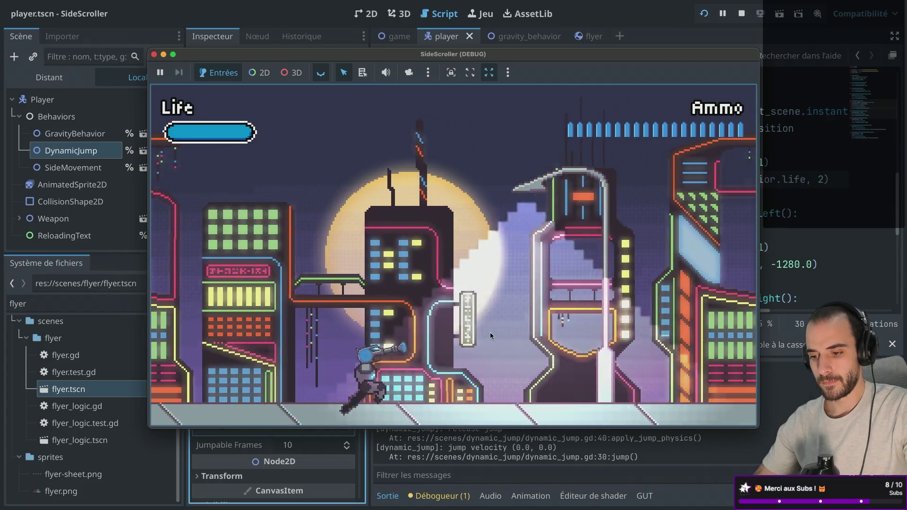
key(Right)
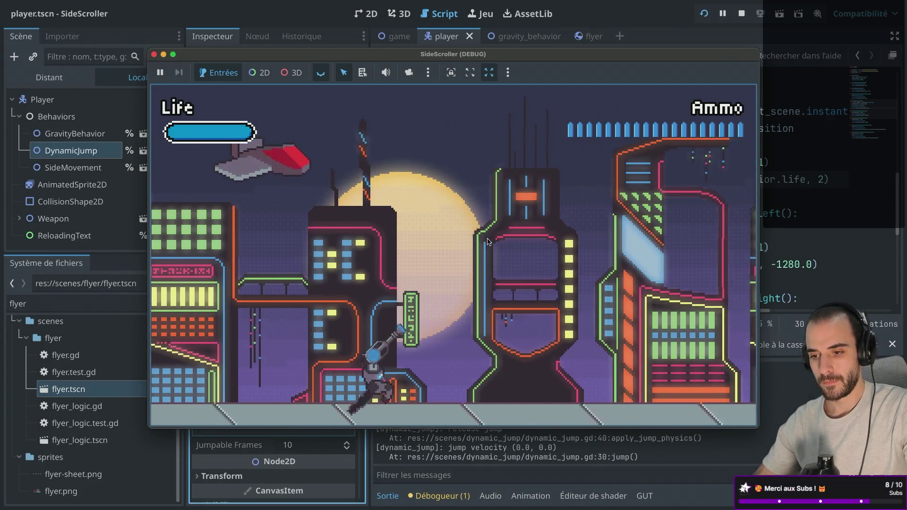
key(Right)
click(488, 242)
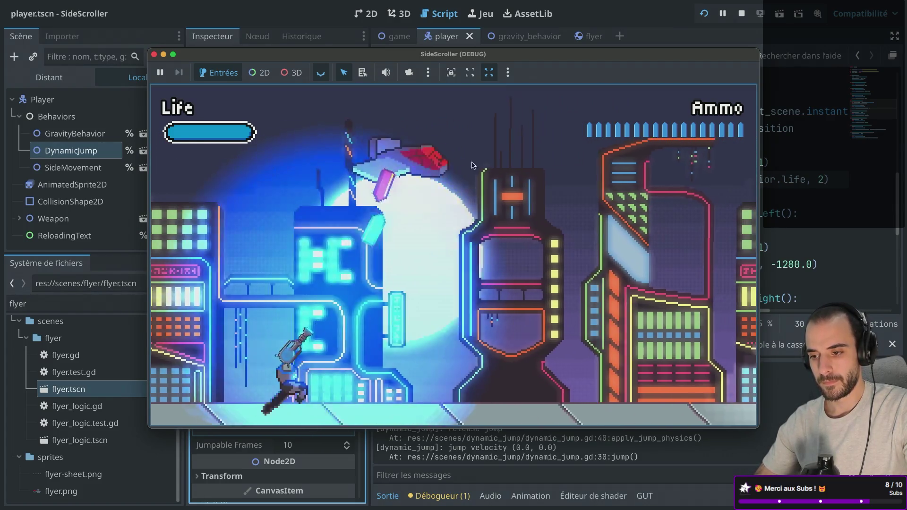
Shoot the red ground enemy and red flyer until ammo empties, reloading with R.
key(Left)
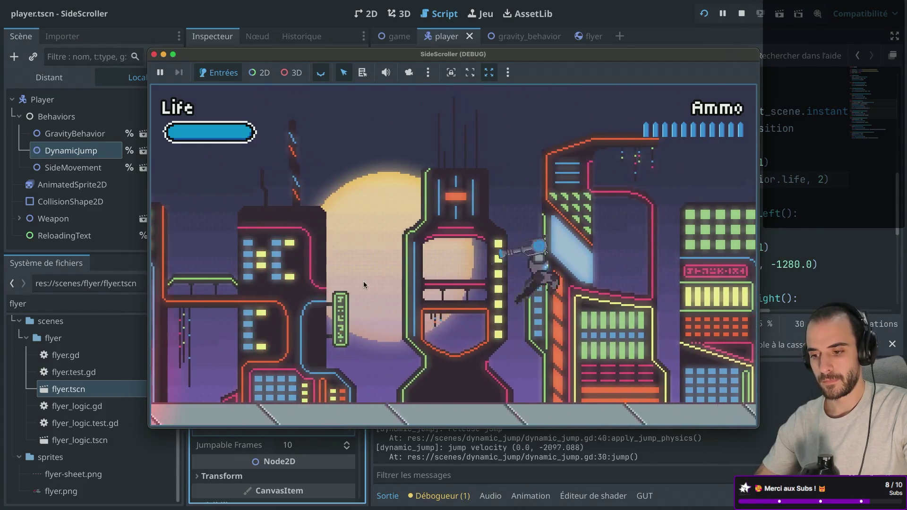
key(Right)
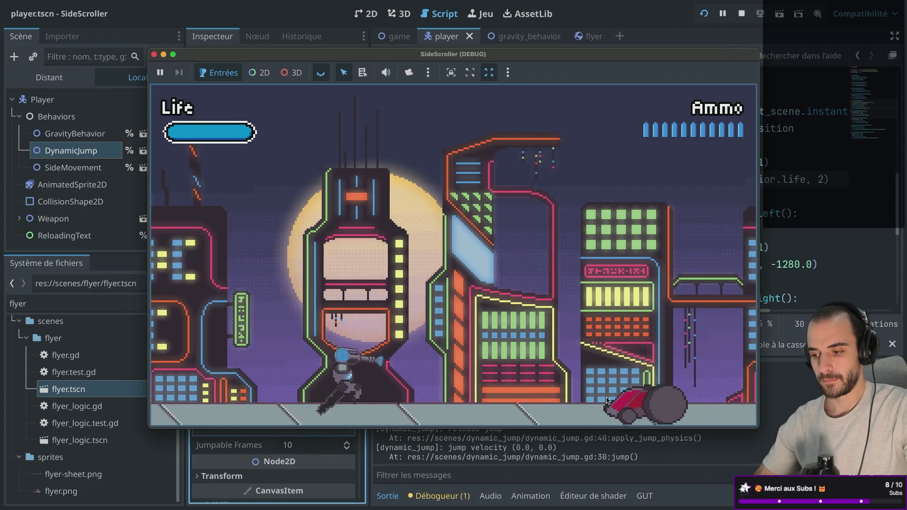
key(Right)
click(606, 401)
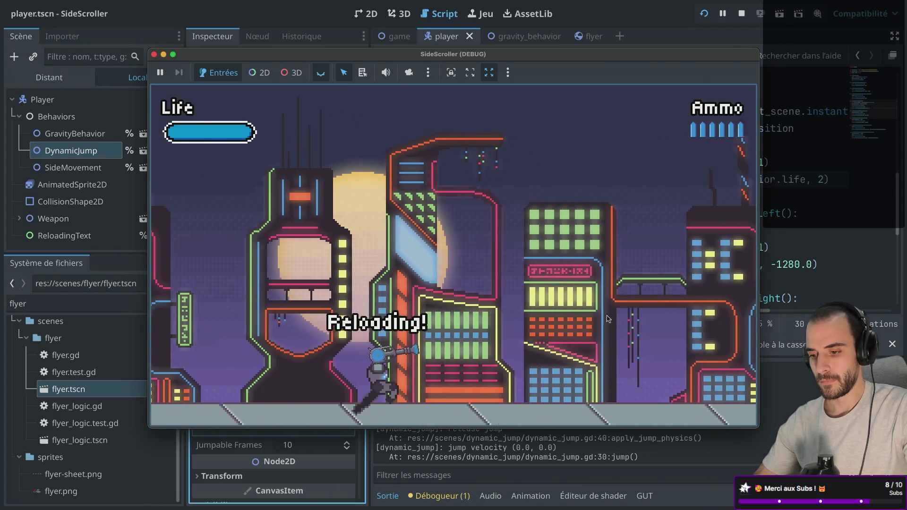
key(Right)
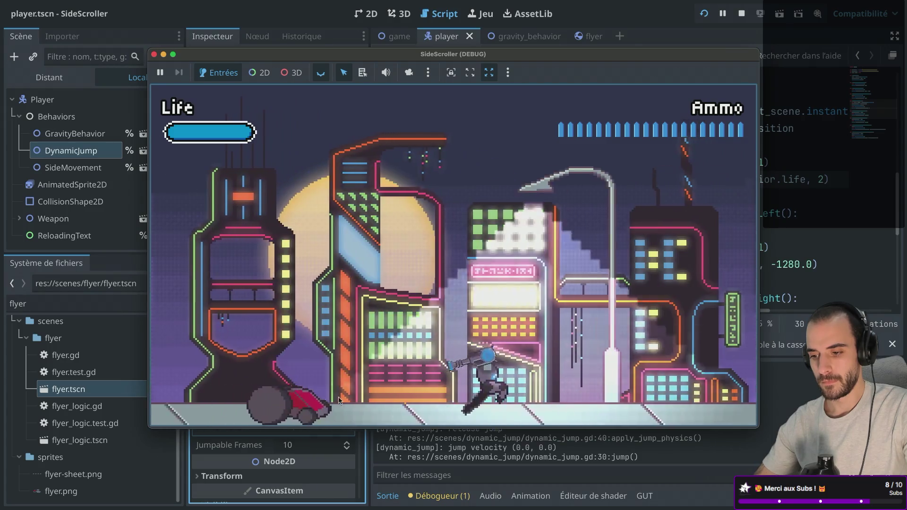
key(Right)
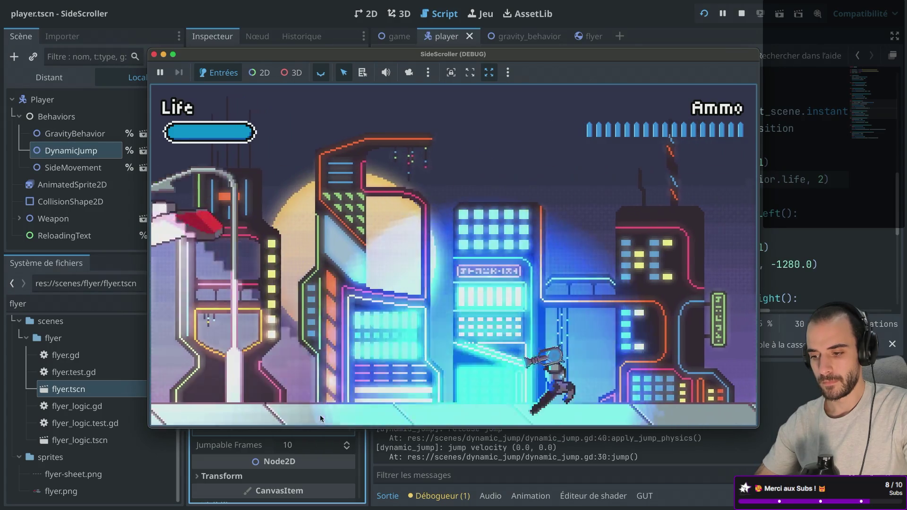
click(460, 249)
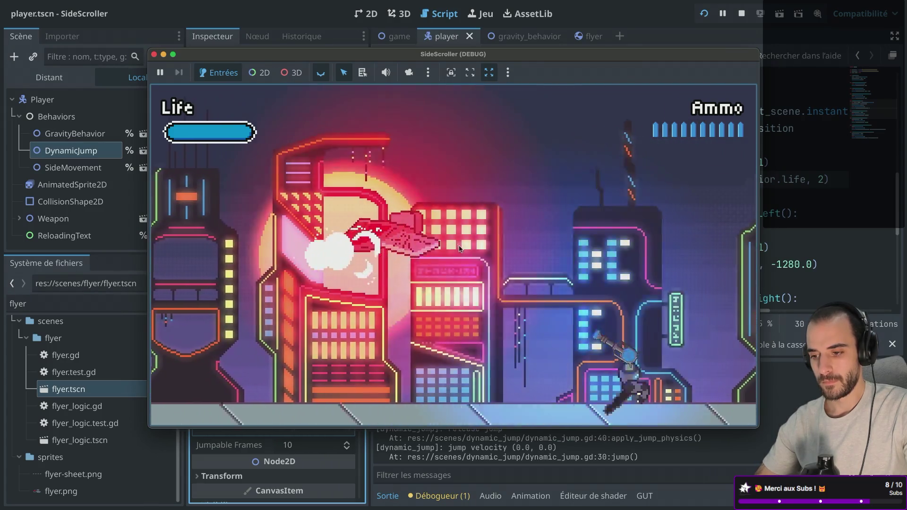
click(459, 249)
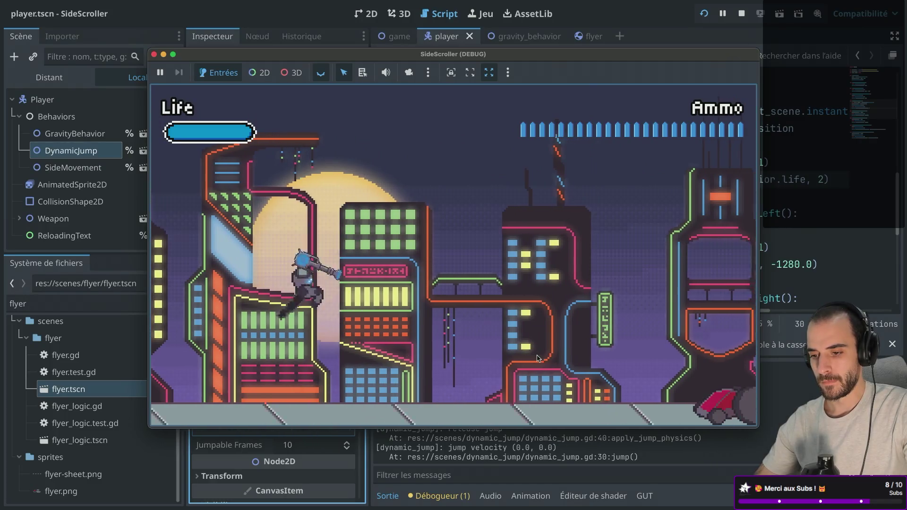
click(528, 224)
key(Right)
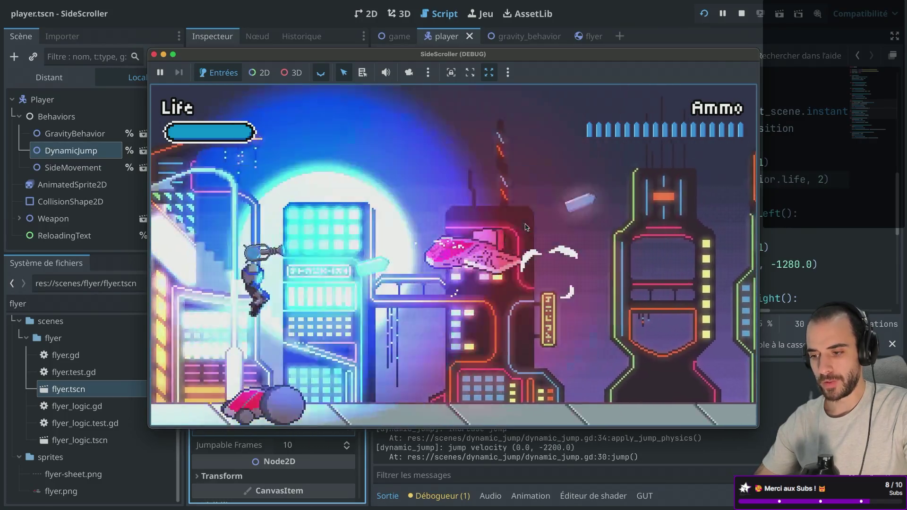
click(373, 390)
key(Left)
click(420, 390)
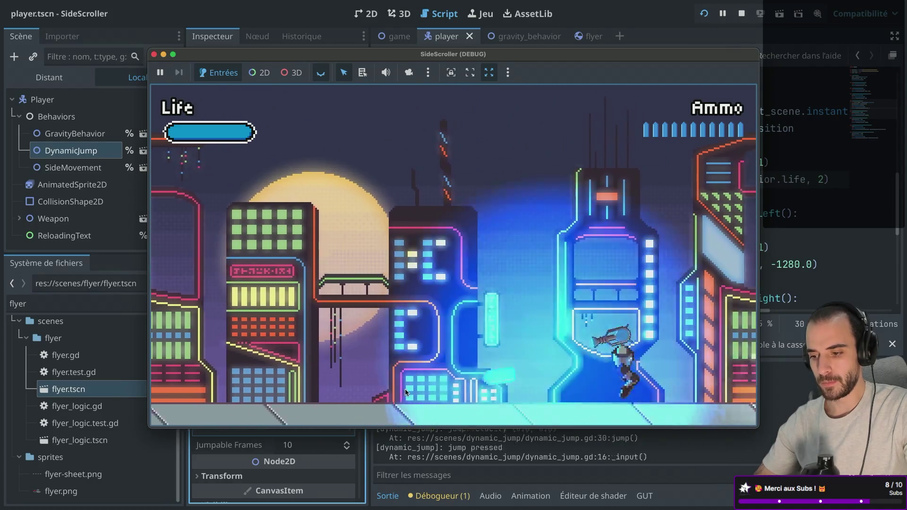
key(r)
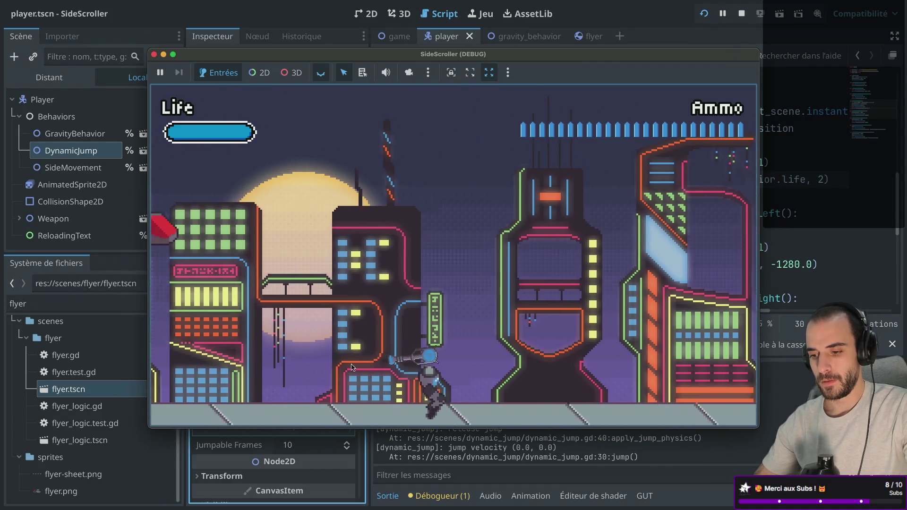
Move left and right firing up-right to spend ammo and watch the Ammo bar refill.
key(Right)
key(Left)
key(space)
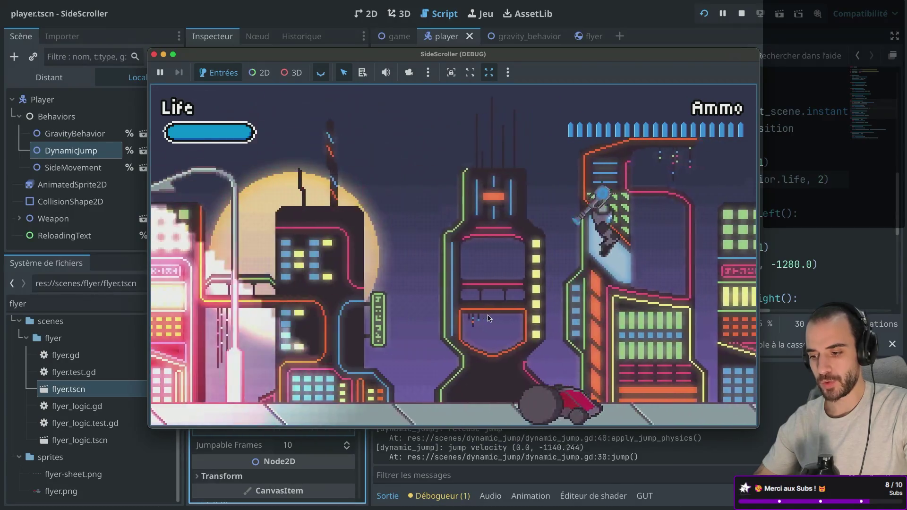
click(661, 392)
key(Right)
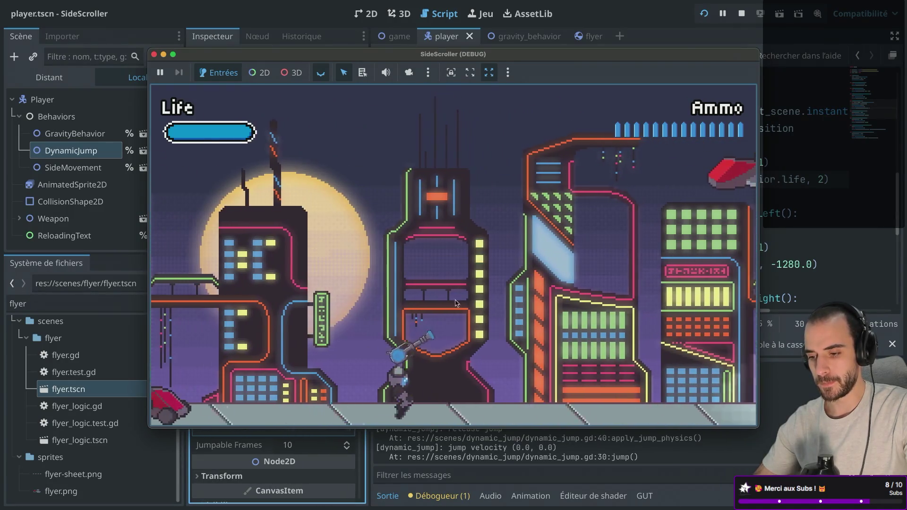
click(273, 372)
key(a)
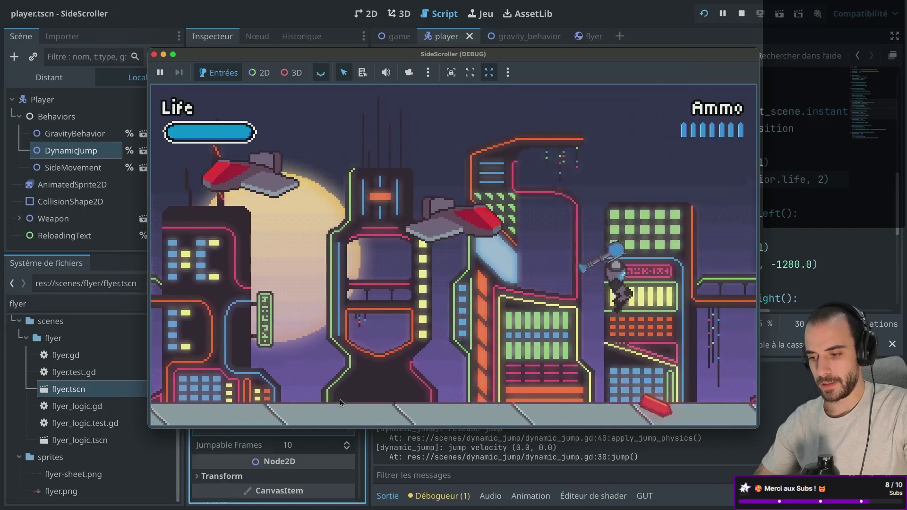
click(631, 219)
click(631, 219)
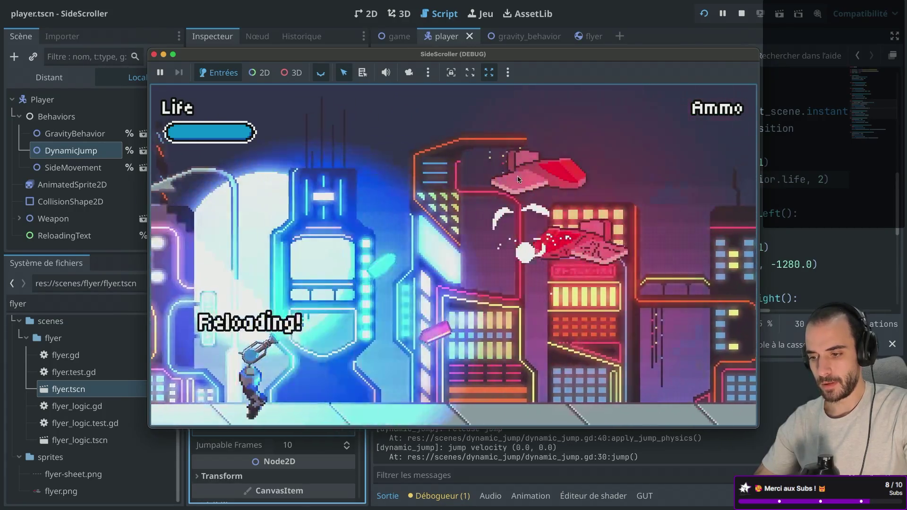
click(492, 151)
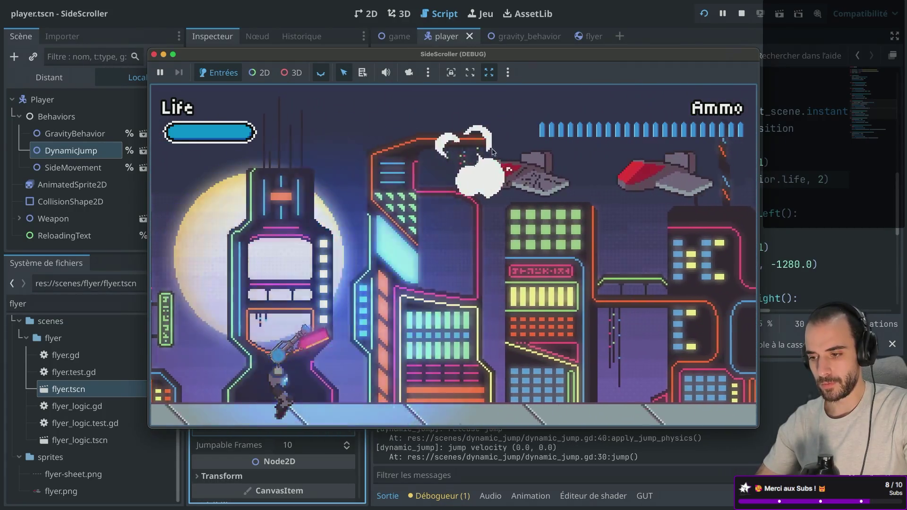
key(d)
click(492, 151)
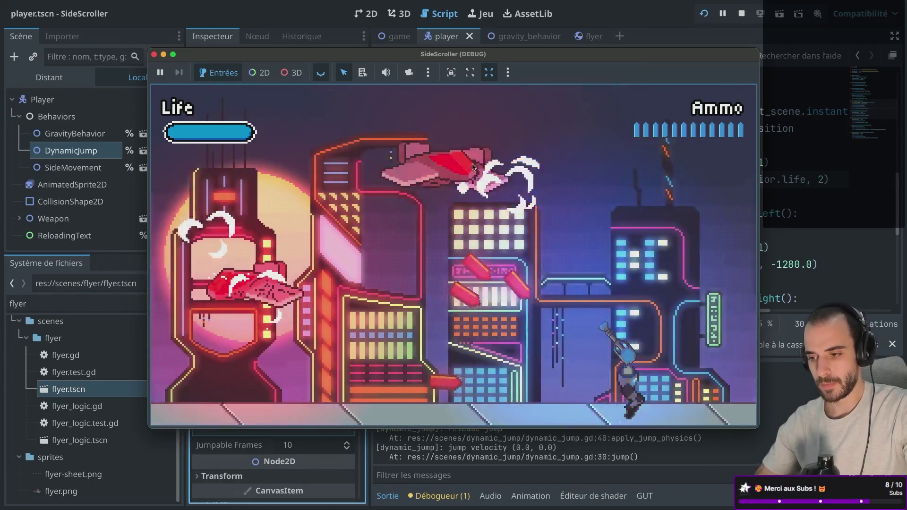
key(a)
click(472, 168)
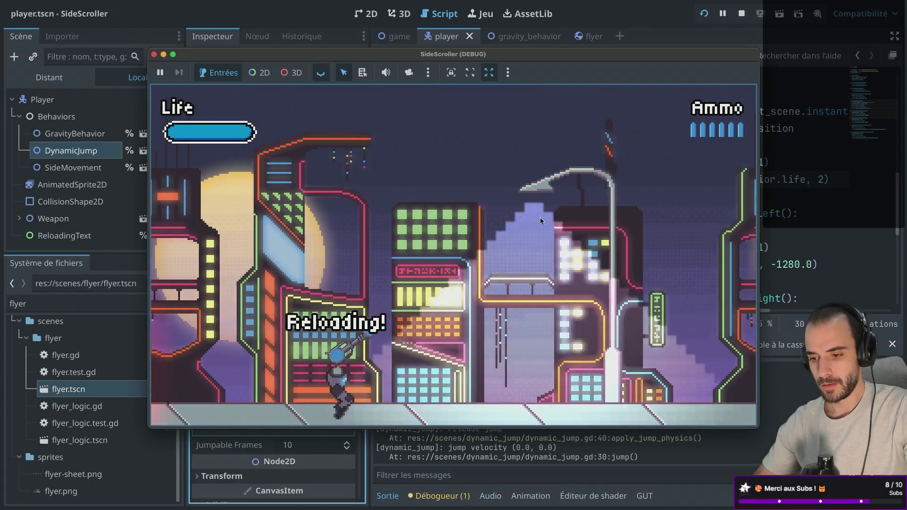
key(d)
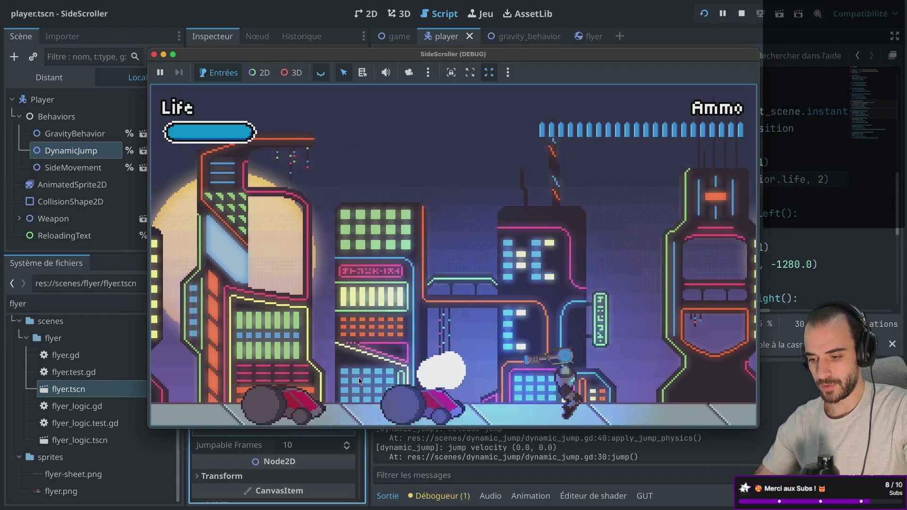
Move with A/D and jump while firing at flyers to force another reload.
key(a)
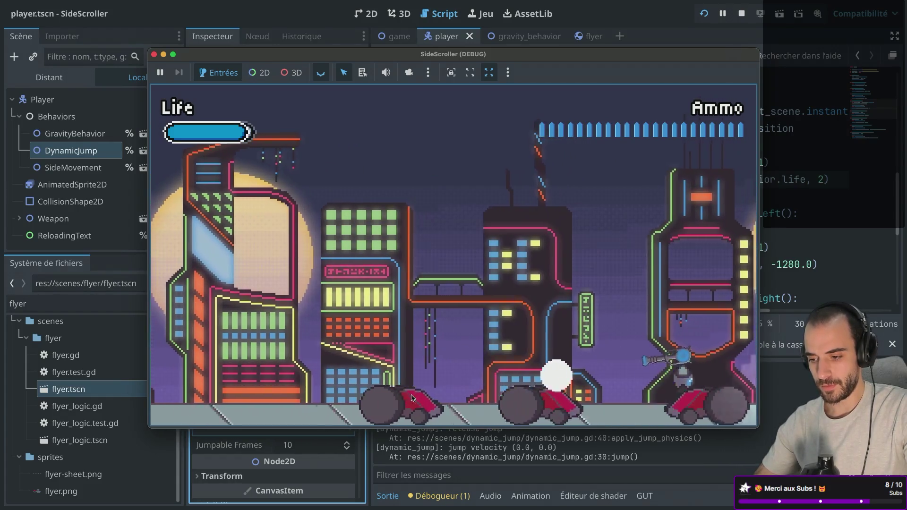
click(368, 392)
key(d)
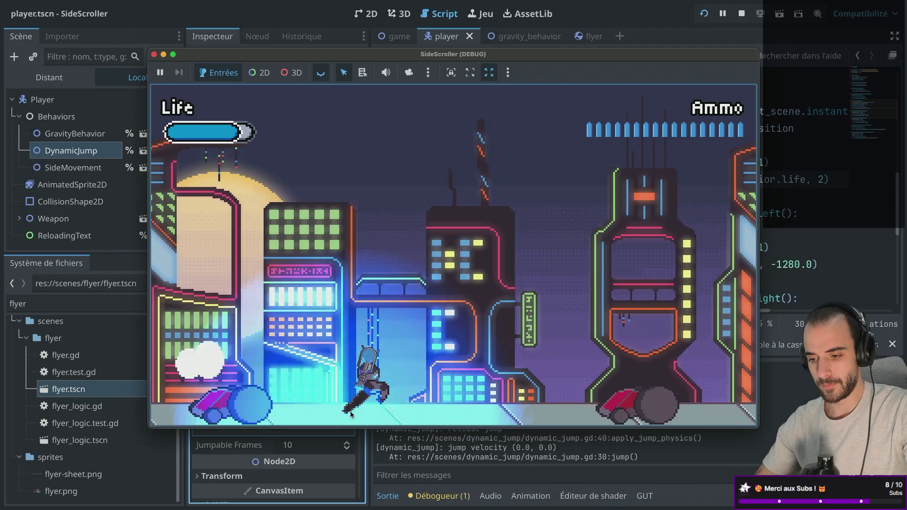
click(292, 392)
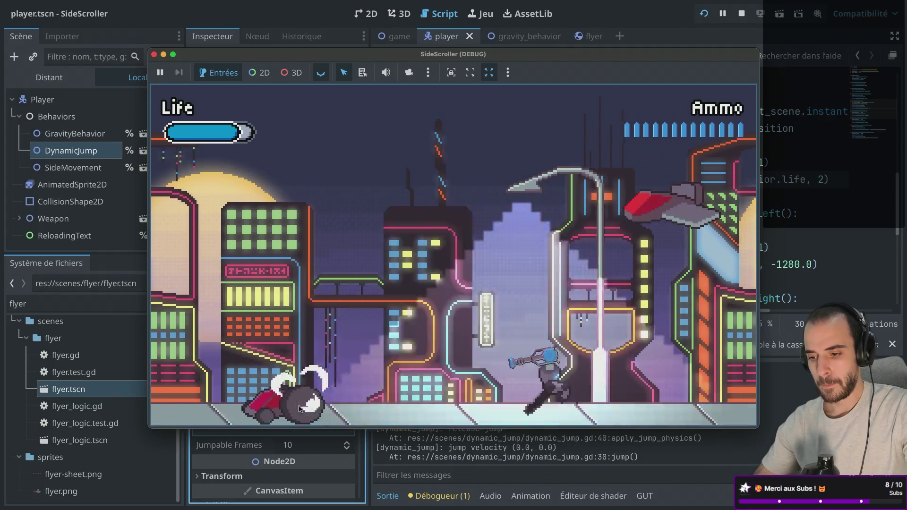
key(d)
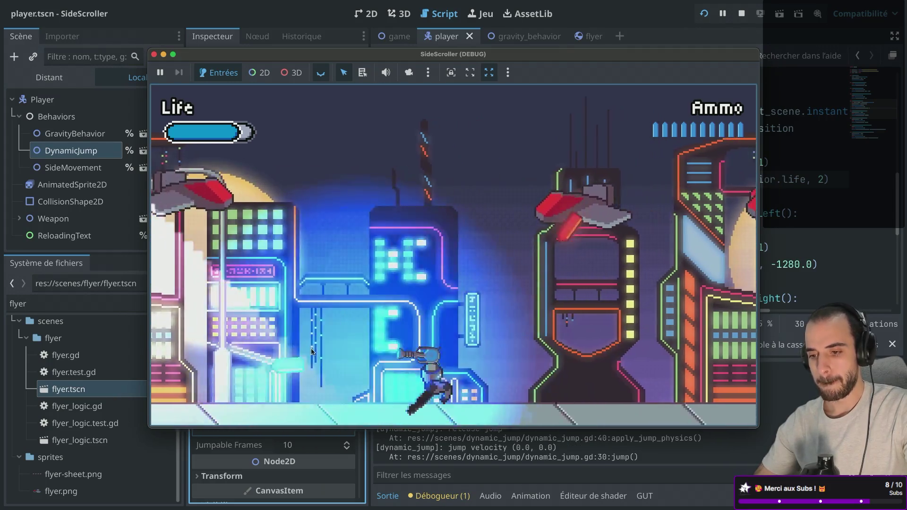
click(524, 201)
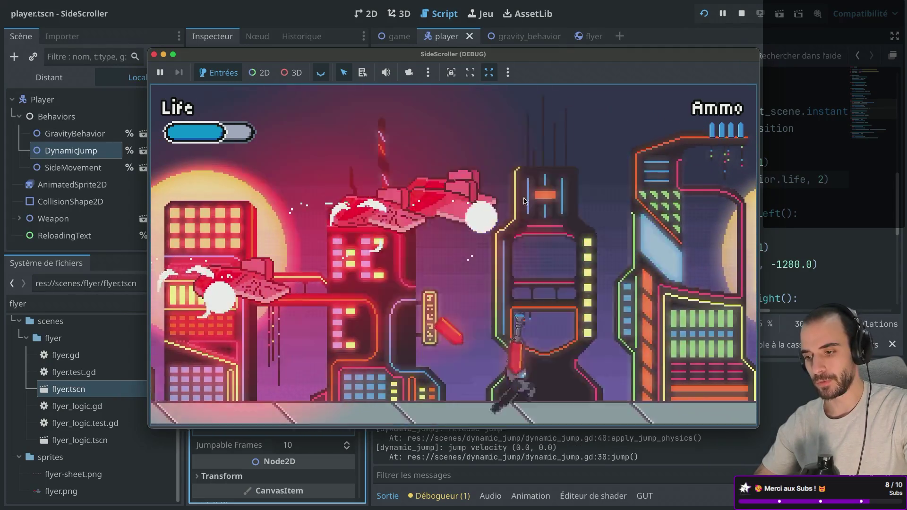
key(d)
click(524, 200)
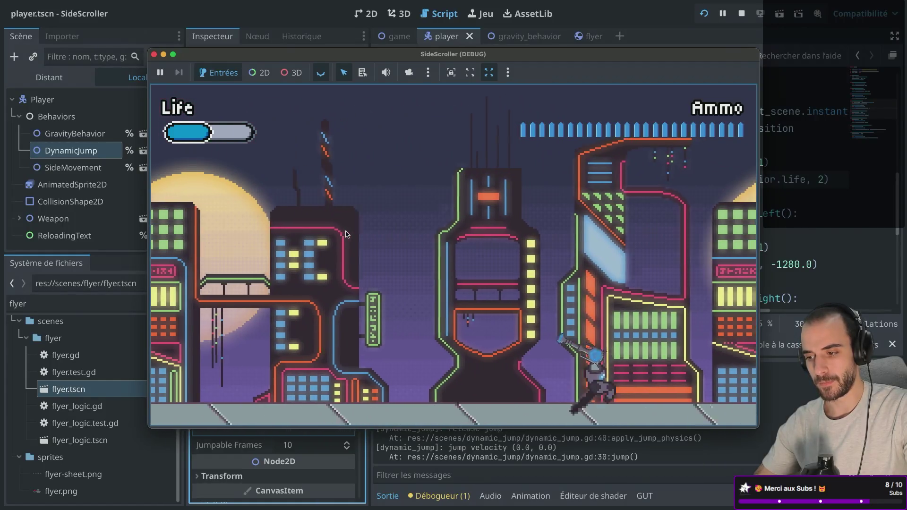
key(a)
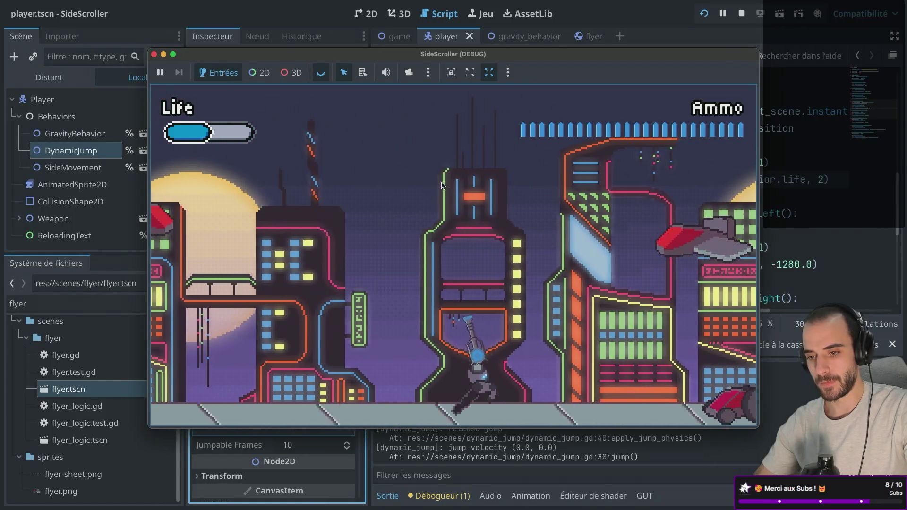
key(space)
click(406, 199)
key(d)
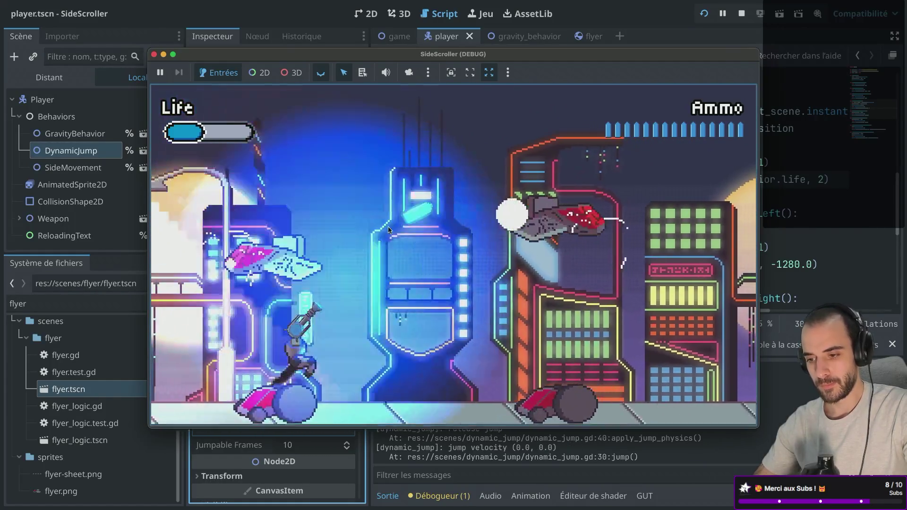
click(494, 243)
key(d)
key(space)
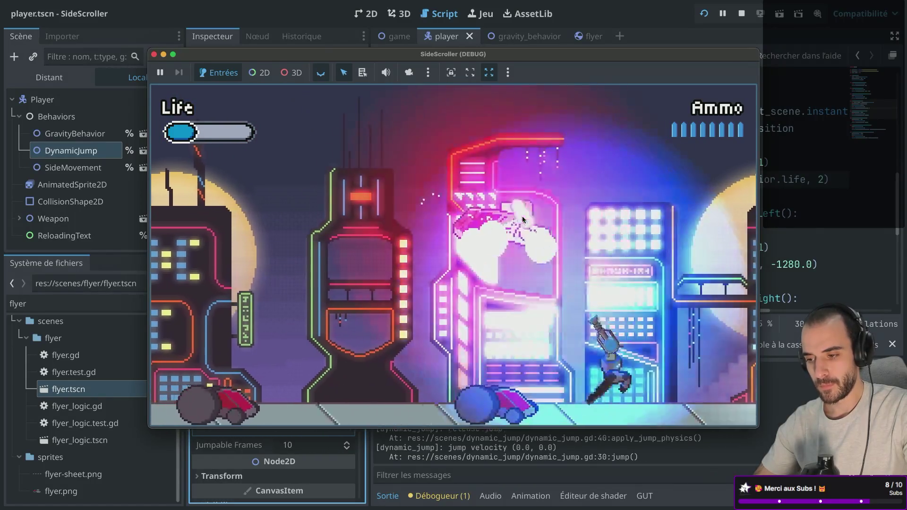
click(689, 373)
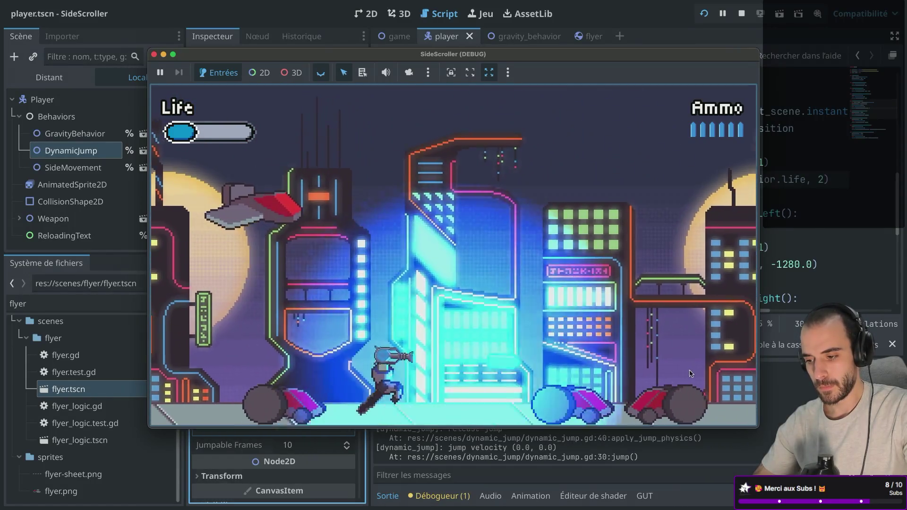
Keep firing until Life runs out, check the debugger's error list, and stop the game.
key(d)
click(690, 373)
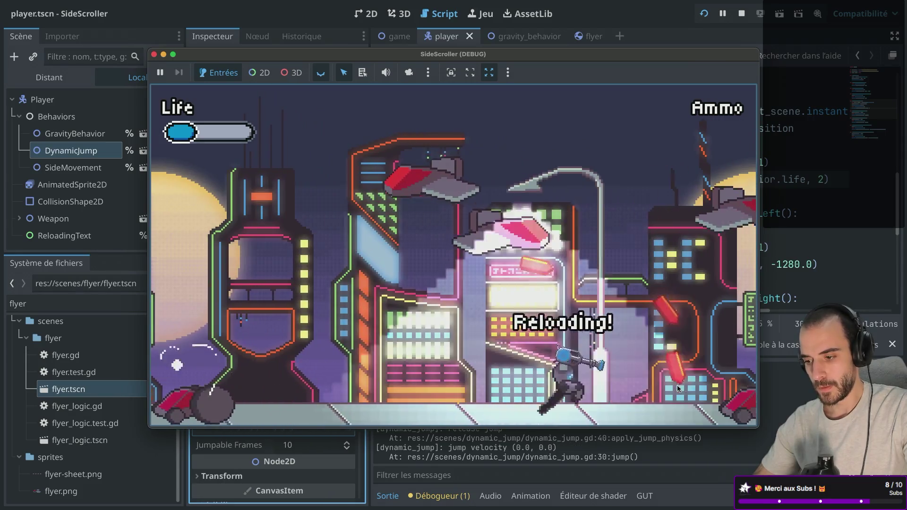
key(d)
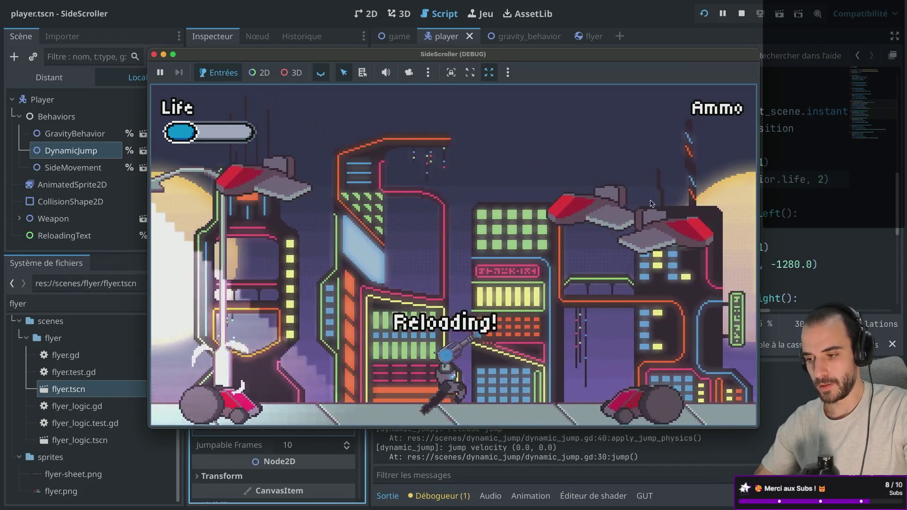
key(space)
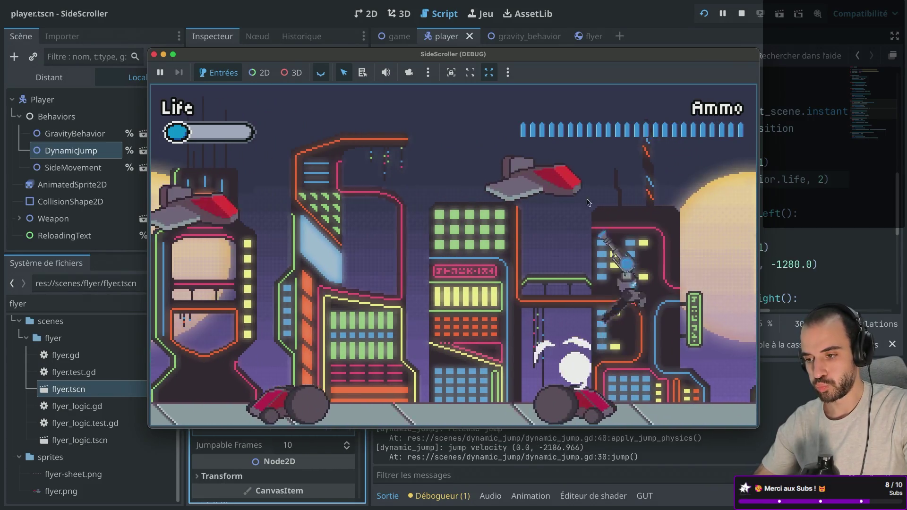
key(d)
key(space)
click(588, 202)
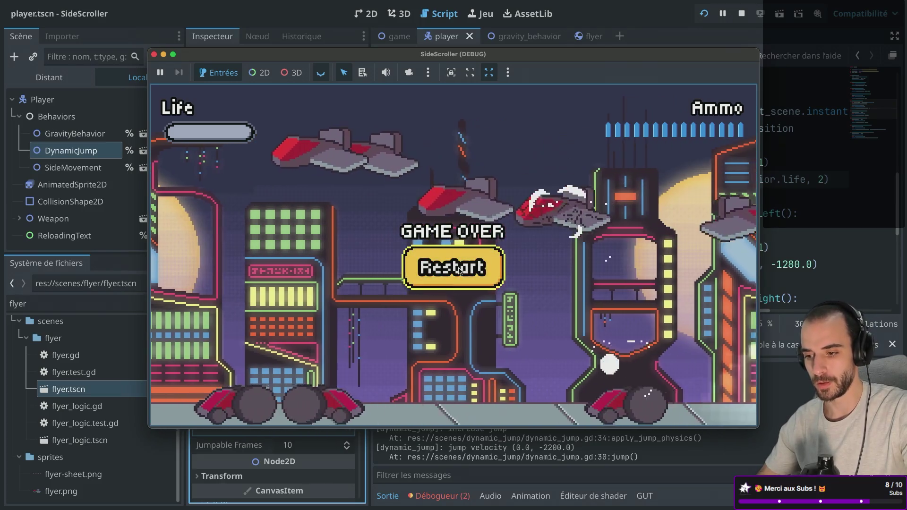
click(457, 496)
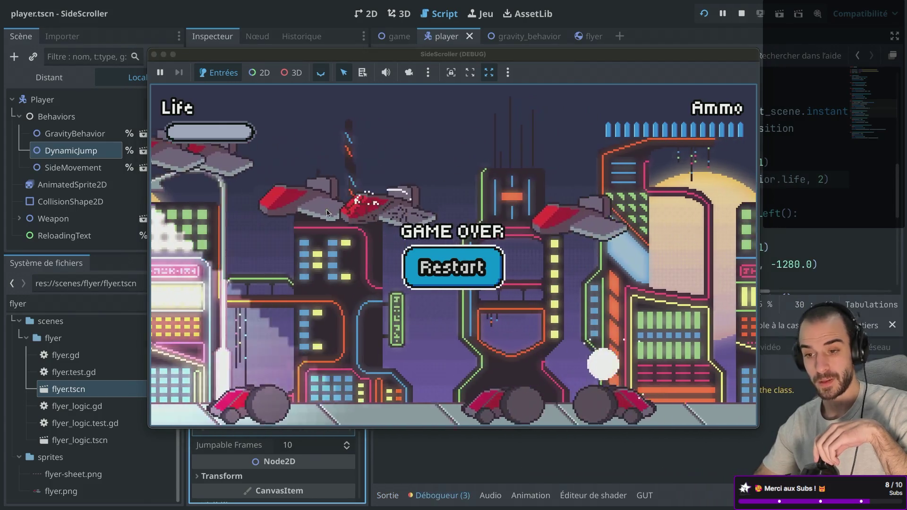
click(154, 54)
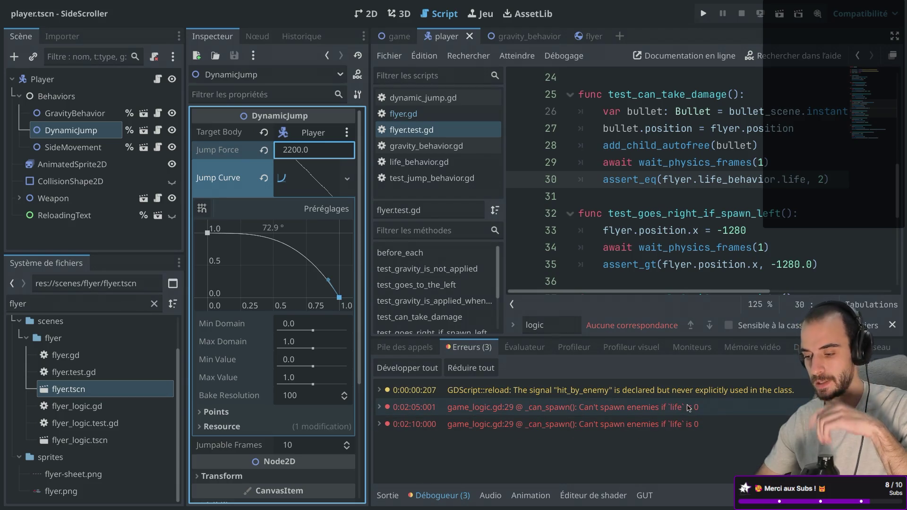
Toggle distraction-free mode on and back off, closing the script's find bar.
mouse_move(688, 408)
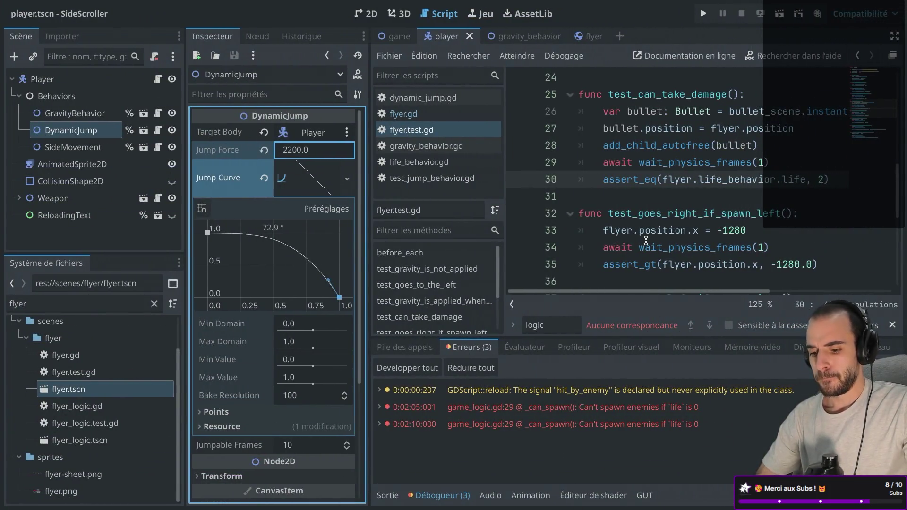
key(ctrl+shift+F11)
scroll(402, 205, down, 3)
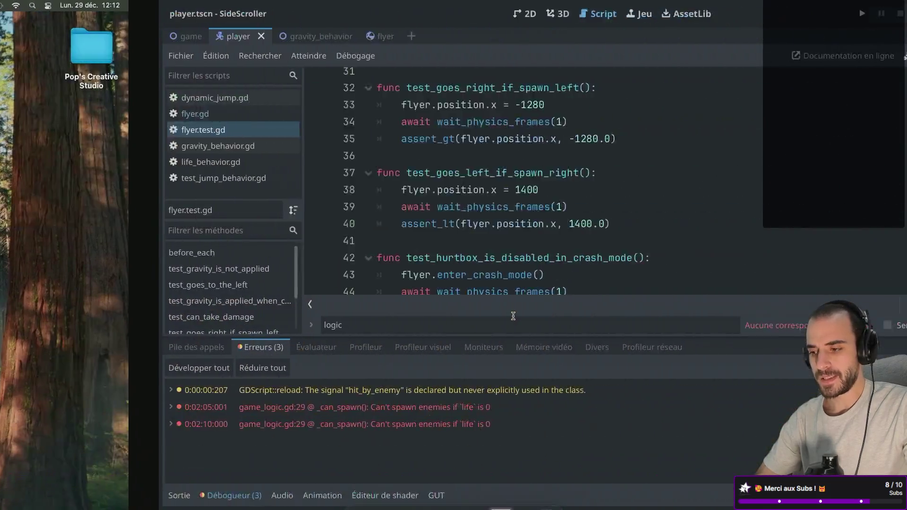
click(891, 326)
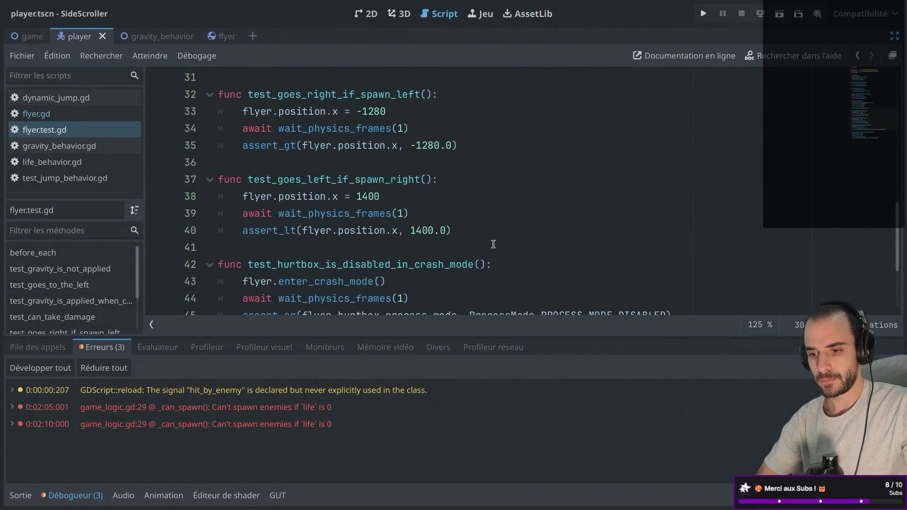
key(ctrl+shift+F11)
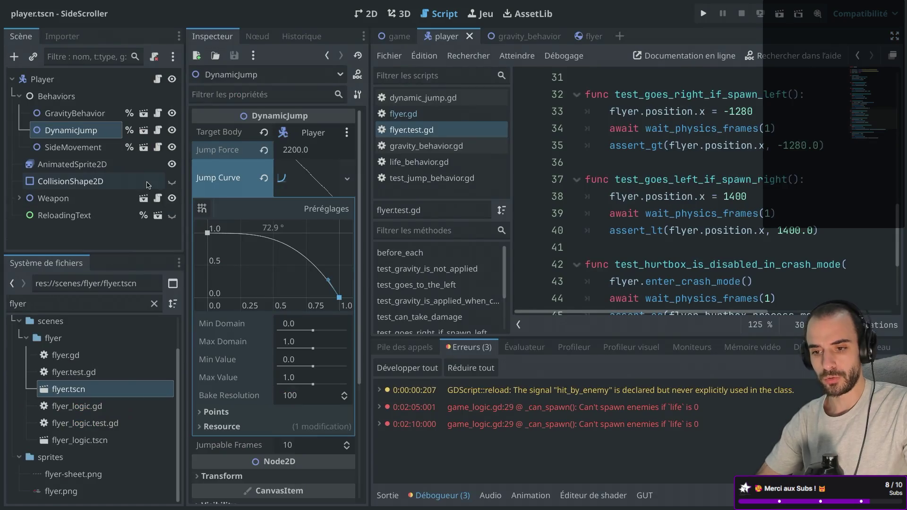
scroll(28, 326, up, 2)
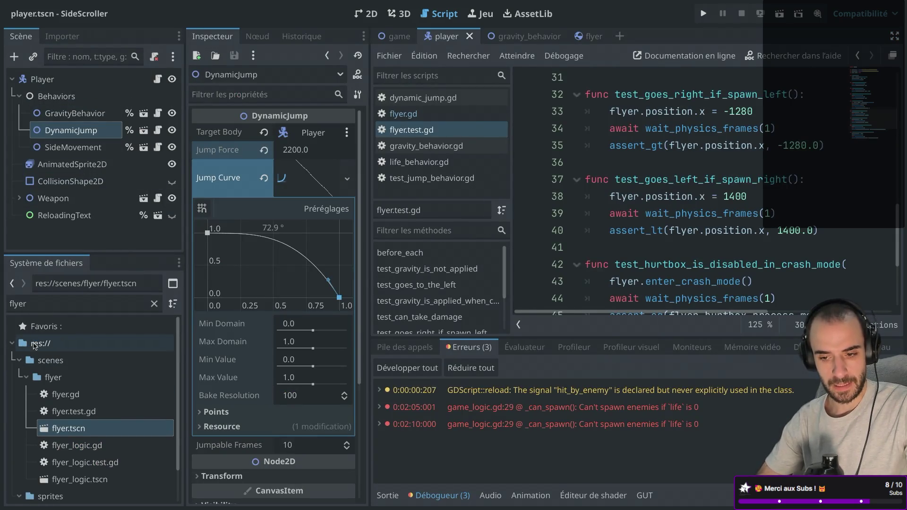
Clear the 'flyer' FileSystem filter and collapse the flyer folder.
click(26, 377)
key(ctrl+f)
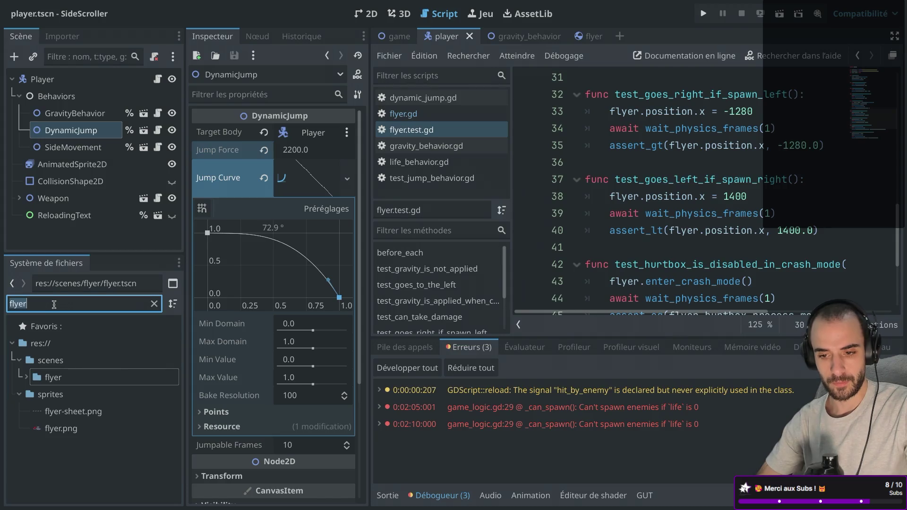
key(BackSpace)
click(25, 443)
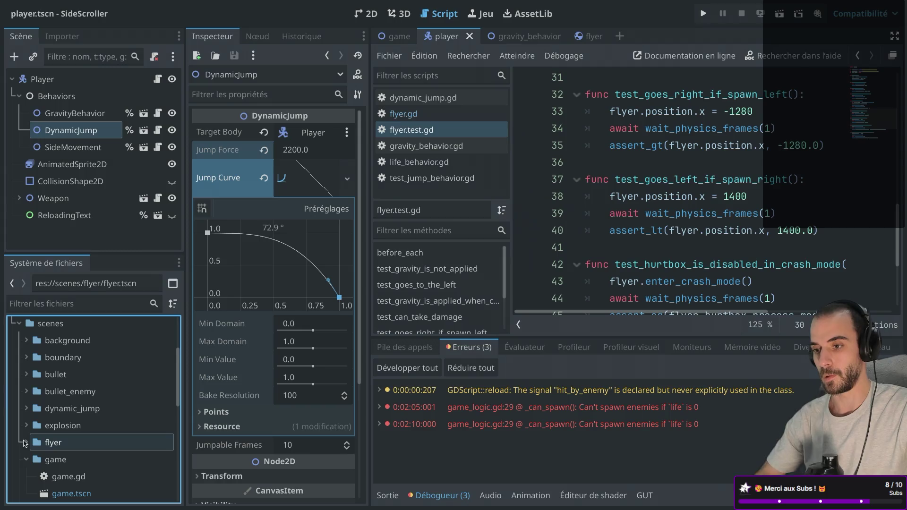
Search the Asset Library for 'mdossan', review the results, then clear the search.
click(527, 14)
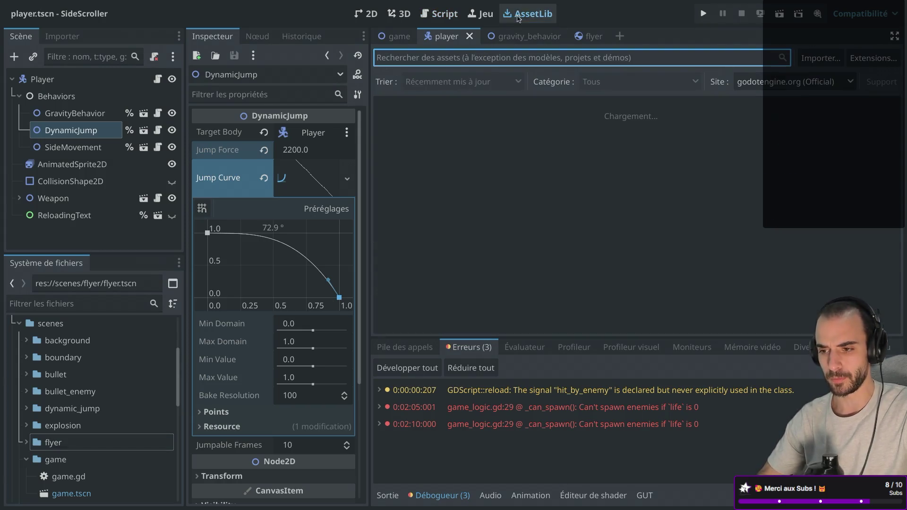
text(mdossan)
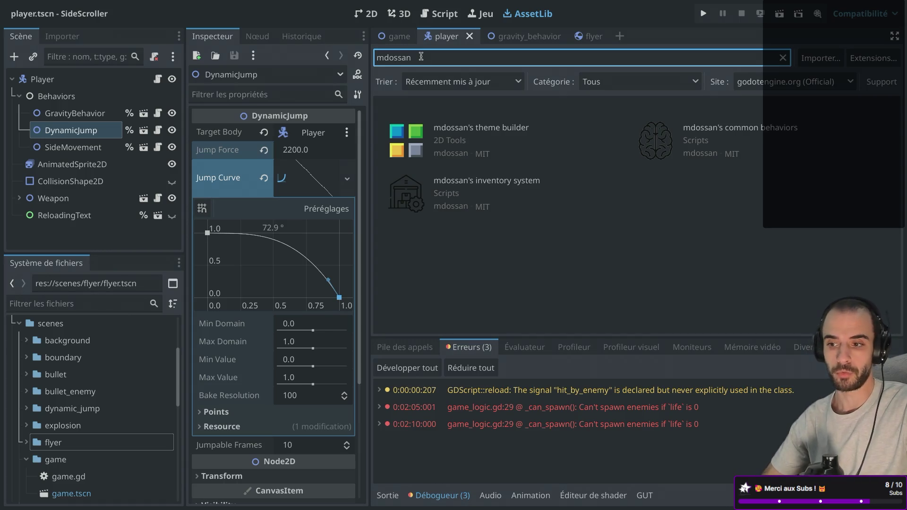
key(BackSpace)
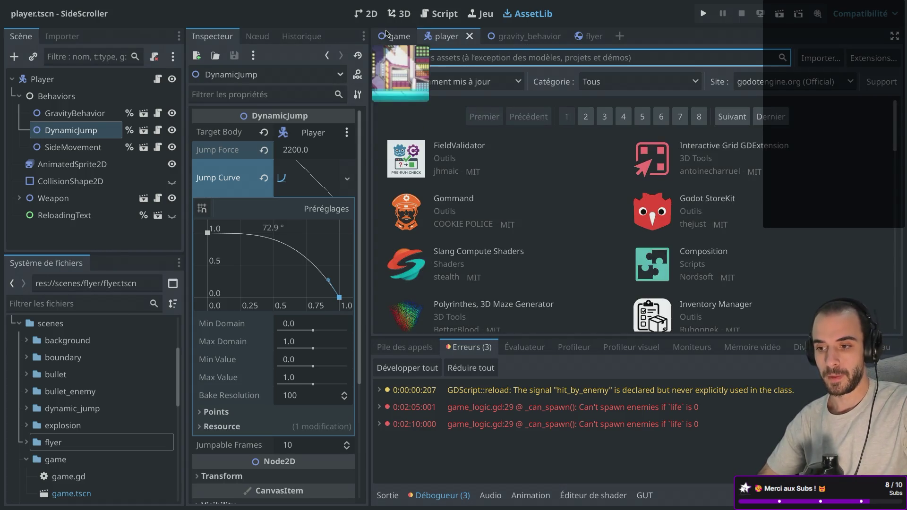
Switch through the game, player and gravity_behavior scene tabs.
click(399, 37)
click(448, 33)
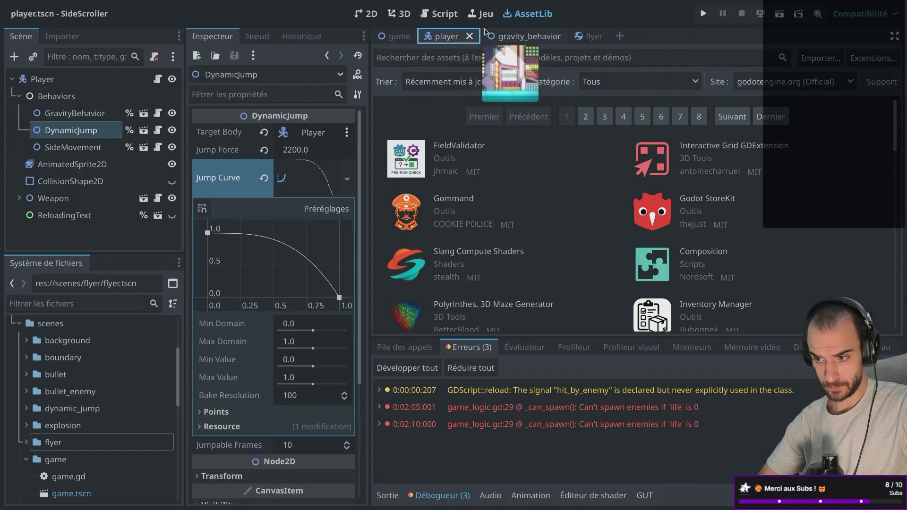
click(532, 37)
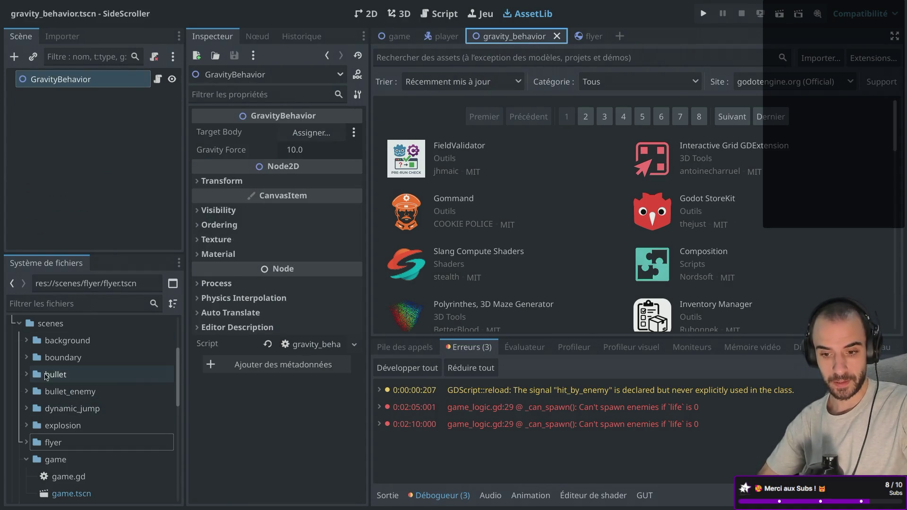
Browse the behaviors folder in the FileSystem dock.
scroll(56, 363, down, 3)
scroll(52, 368, up, 8)
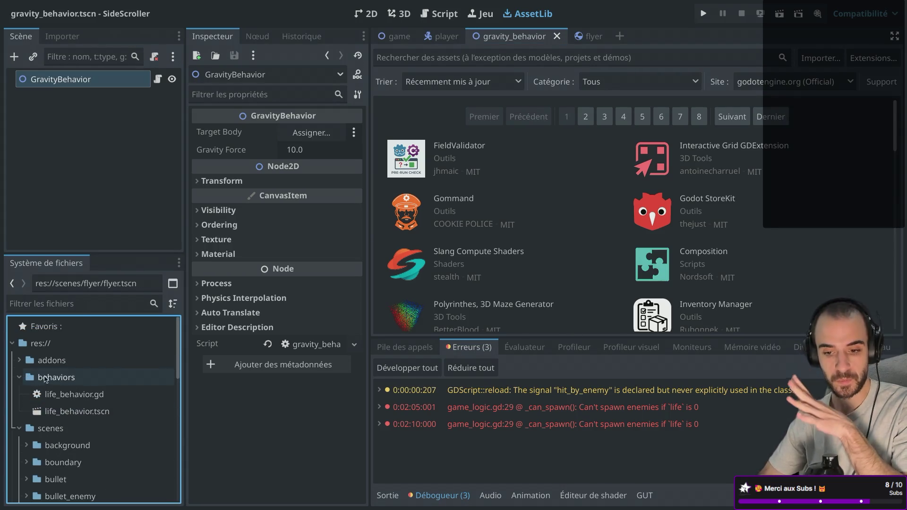
click(51, 378)
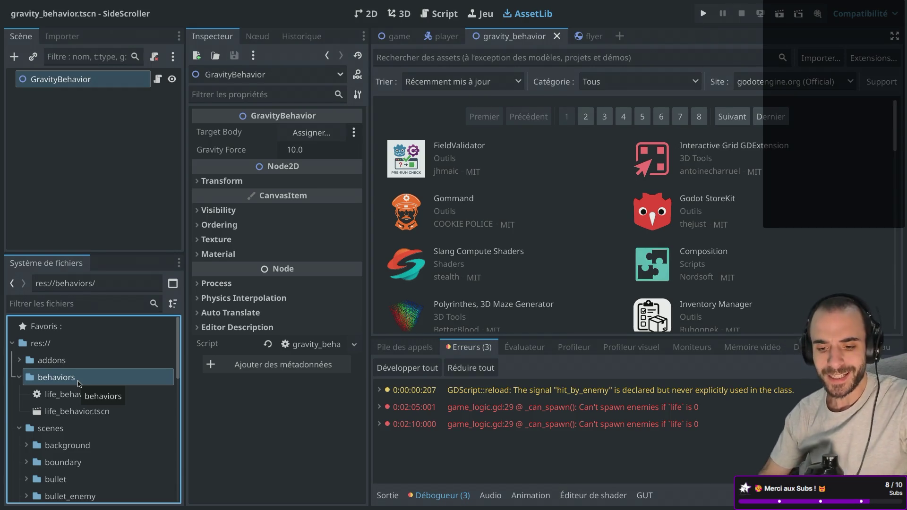
scroll(78, 383, down, 5)
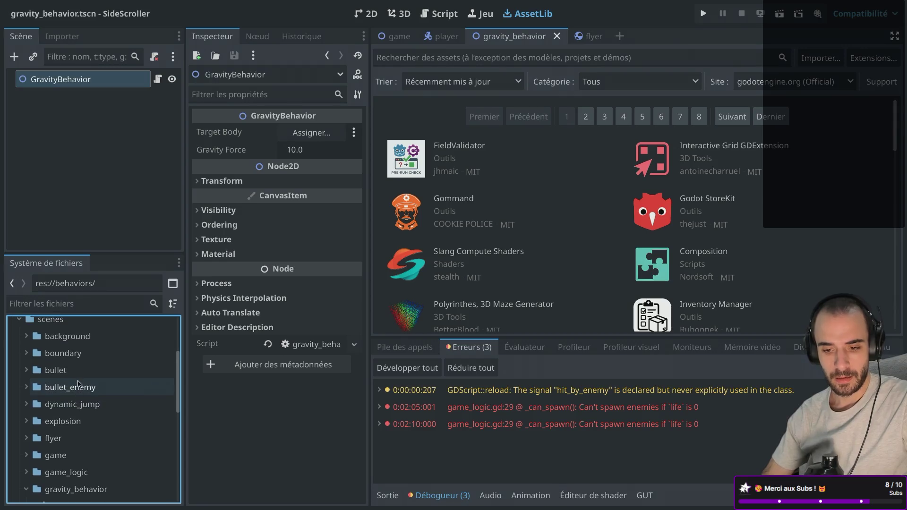
scroll(52, 421, down, 1)
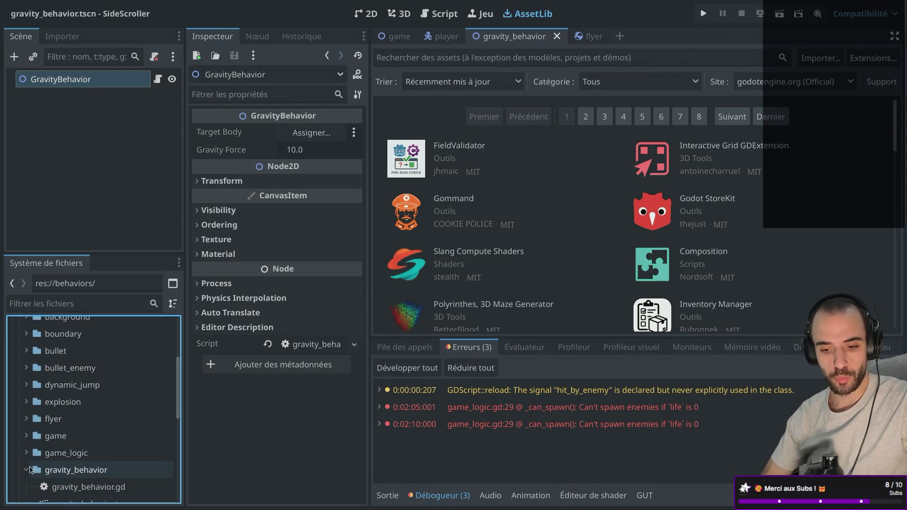
scroll(52, 425, up, 2)
scroll(62, 421, down, 1)
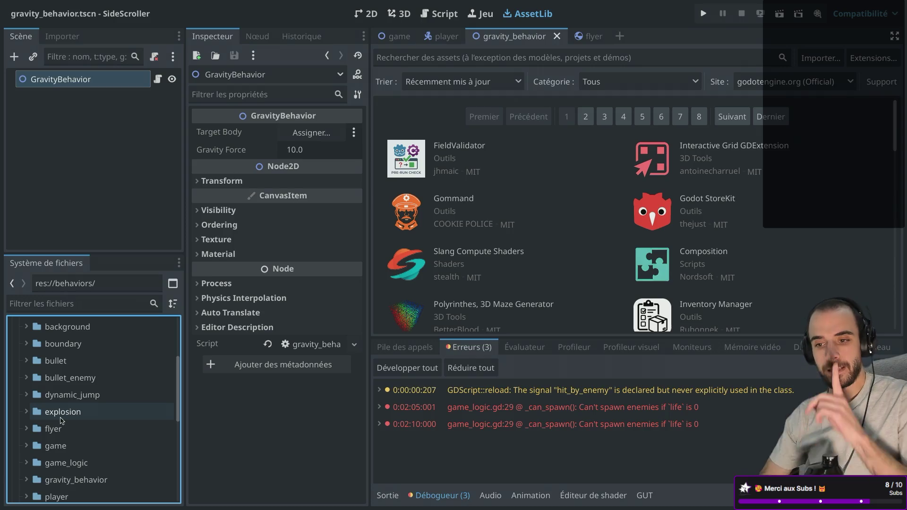
scroll(60, 420, down, 1)
Open the player scene's SideMovement script and filter project files by 'side'.
click(444, 36)
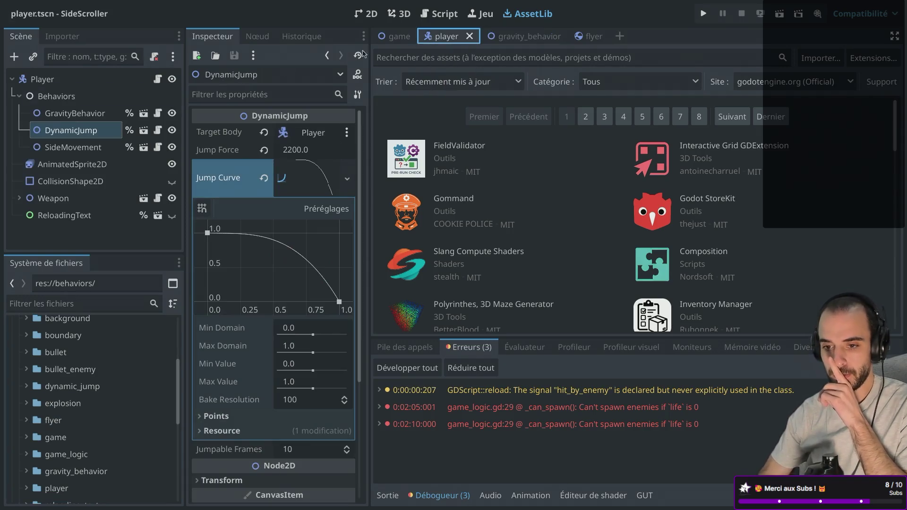
click(75, 113)
click(66, 148)
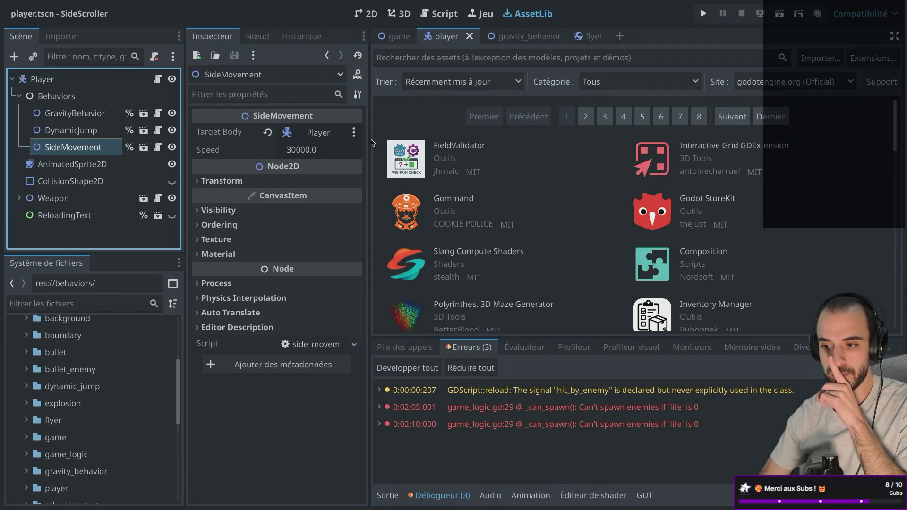
click(156, 148)
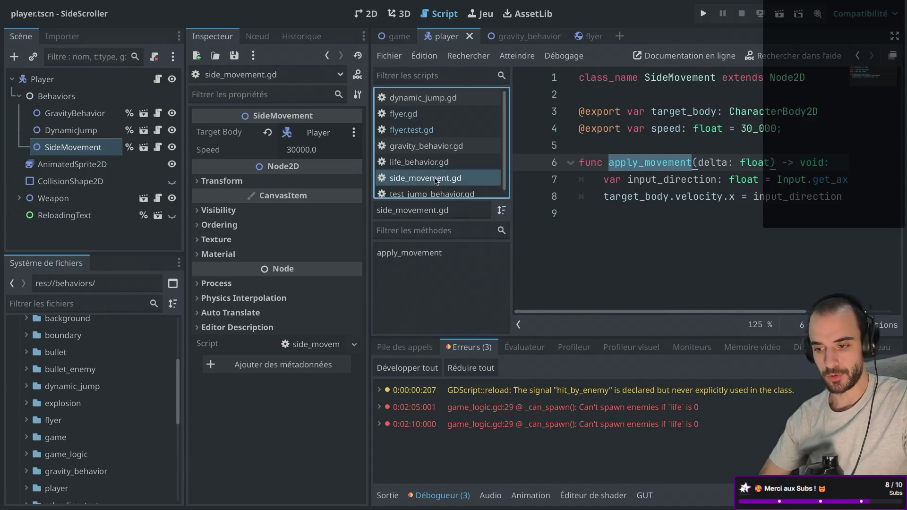
click(64, 303)
text(side)
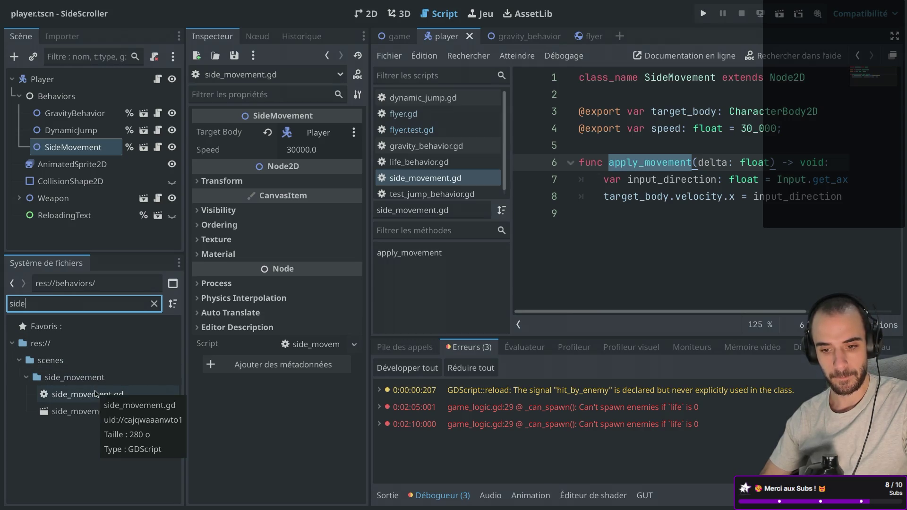
click(67, 377)
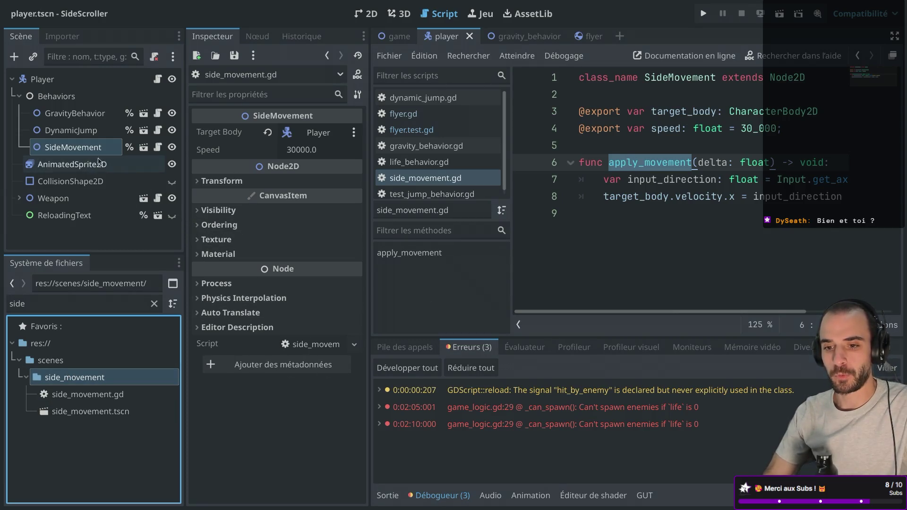
Move the side_movement folder into the behaviors folder.
right_click(74, 379)
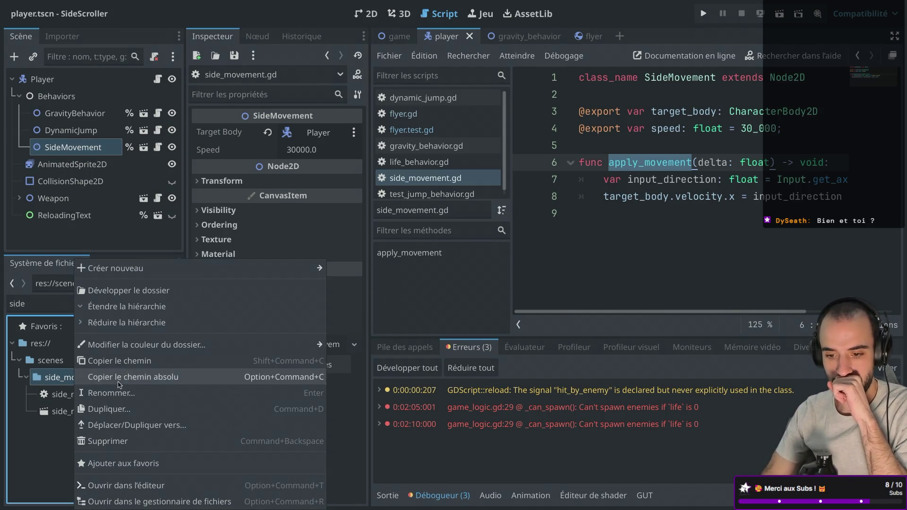
click(120, 425)
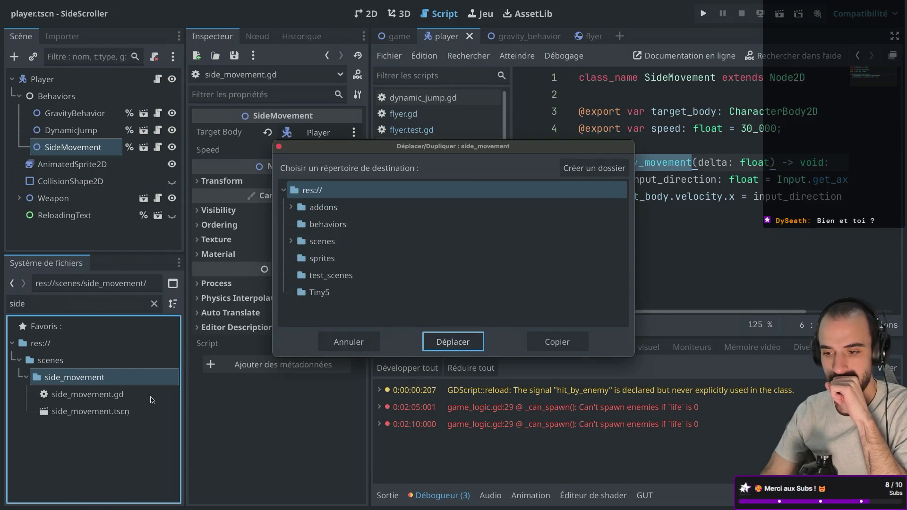
click(351, 226)
click(451, 341)
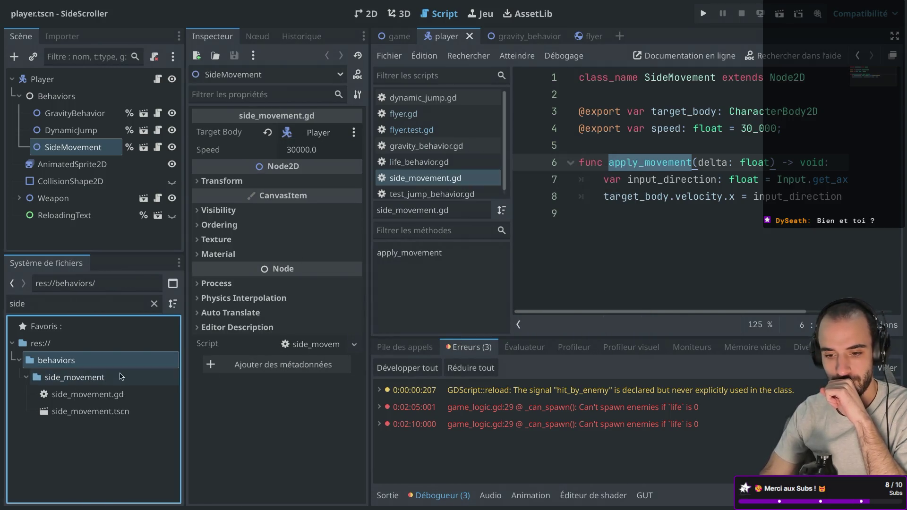
Clear the file filter, collapse behaviors and expand the bullet folder.
double_click(76, 304)
key(BackSpace)
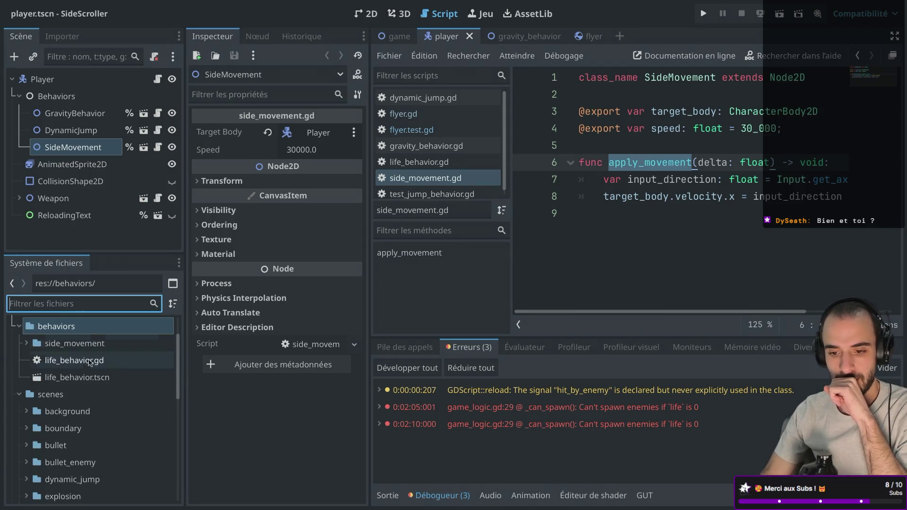
scroll(88, 364, up, 2)
click(18, 377)
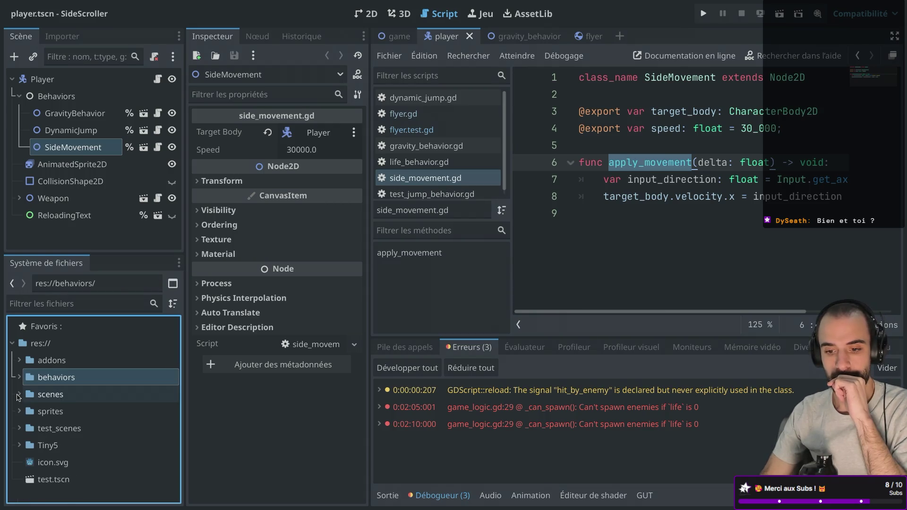
scroll(57, 427, down, 4)
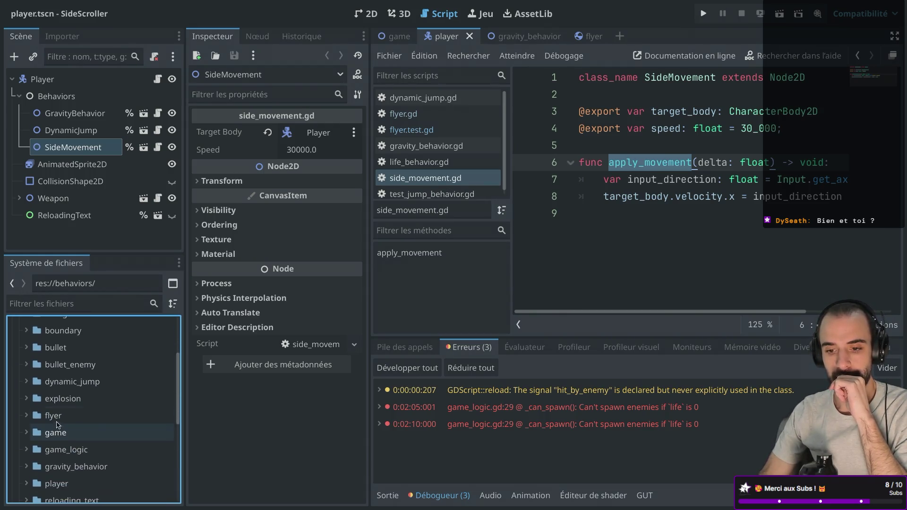
click(26, 348)
Open bullet.tscn and its bullet.gd script in distraction-free mode.
click(71, 381)
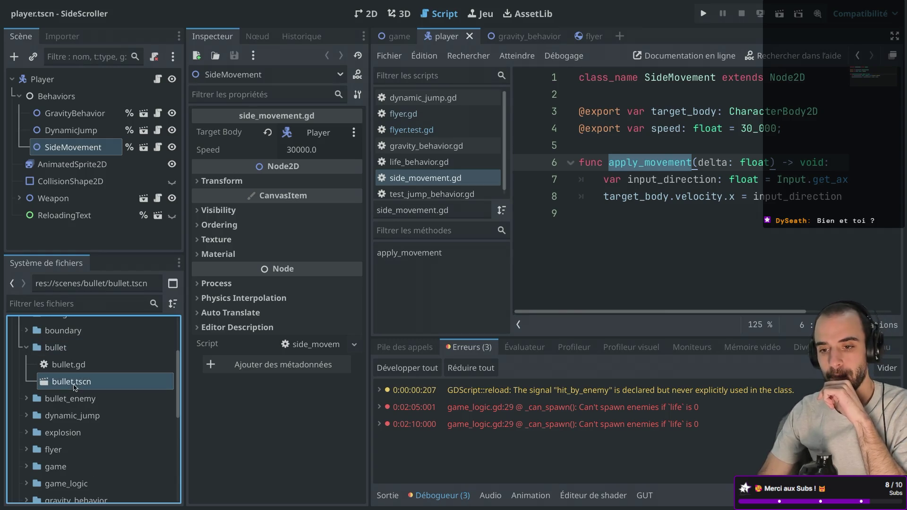
double_click(71, 381)
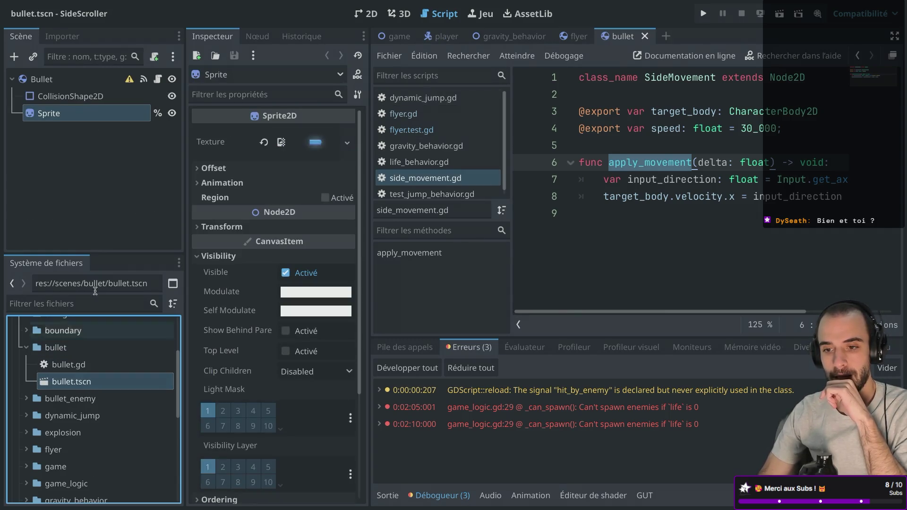
click(157, 81)
scroll(635, 189, right, 2)
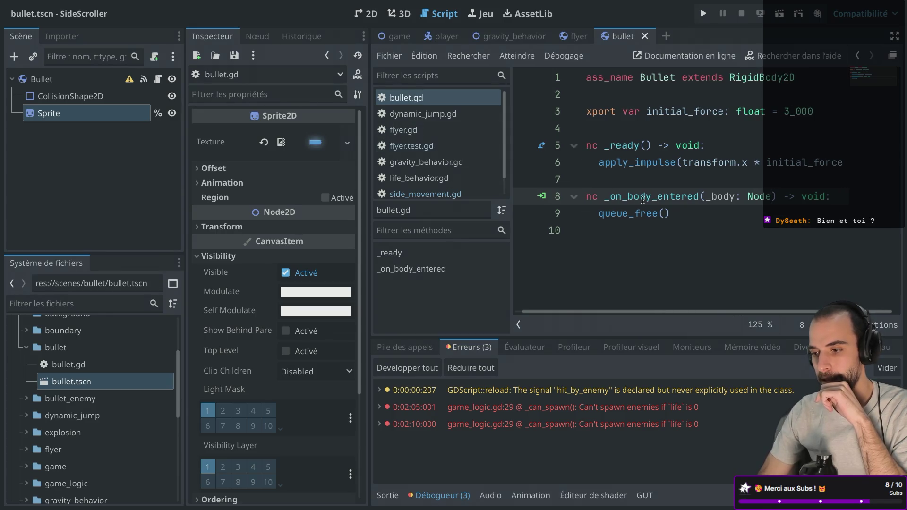
key(ctrl+shift+F11)
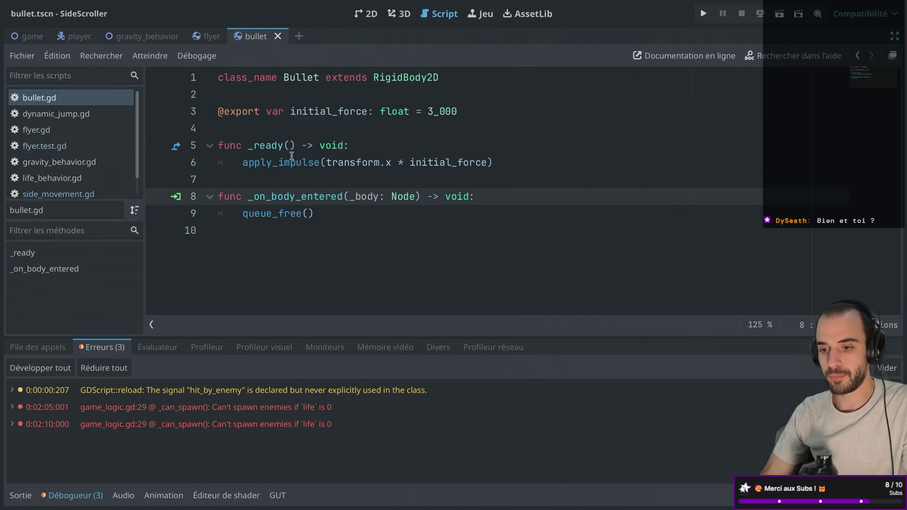
Examine the apply_impulse call on line 6 and collapse the bullet folder.
mouse_move(274, 161)
drag(246, 163, 494, 163)
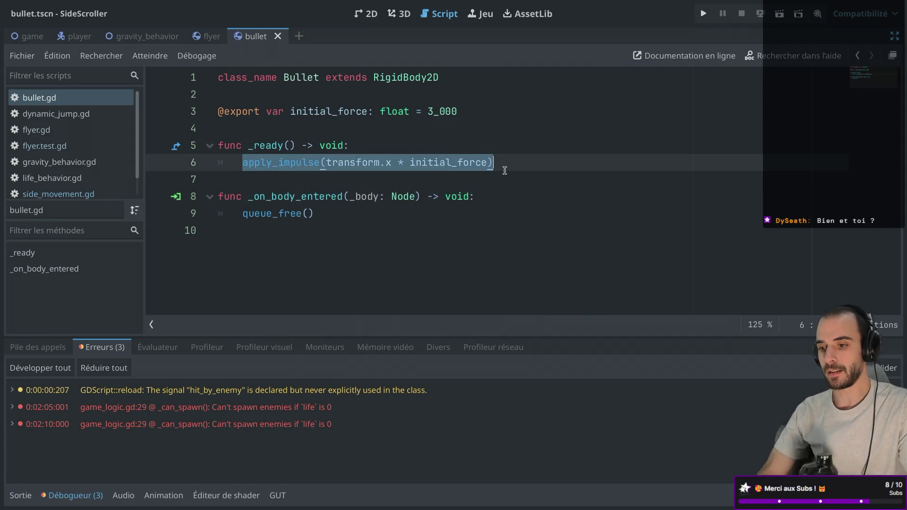
click(513, 140)
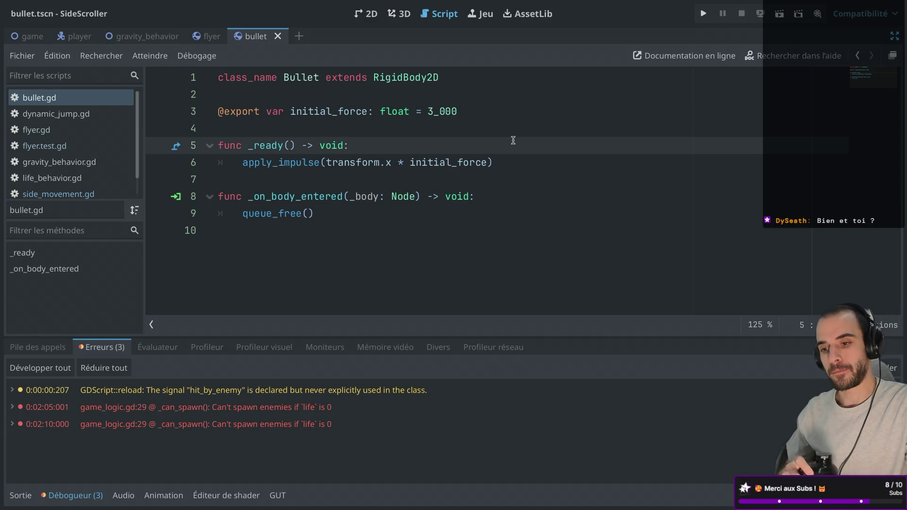
key(ctrl+shift+F11)
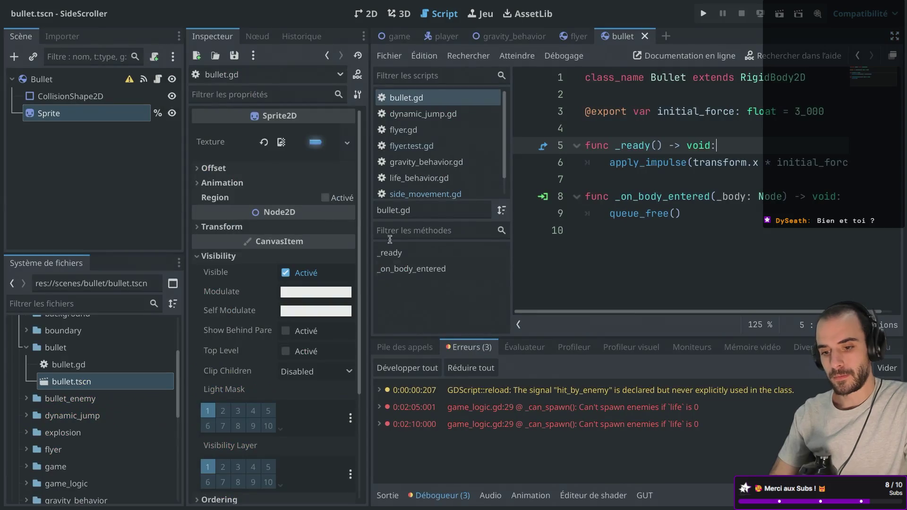
scroll(86, 401, up, 2)
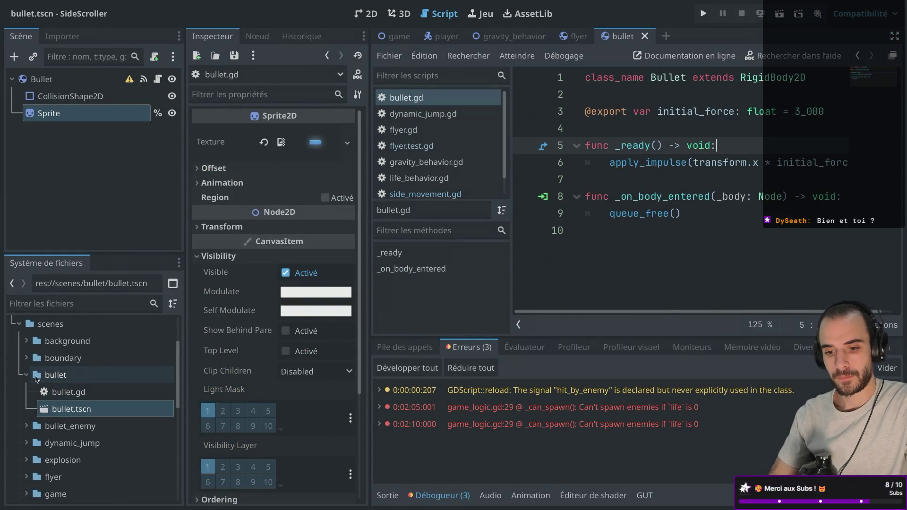
click(26, 376)
key(ctrl+shift+F11)
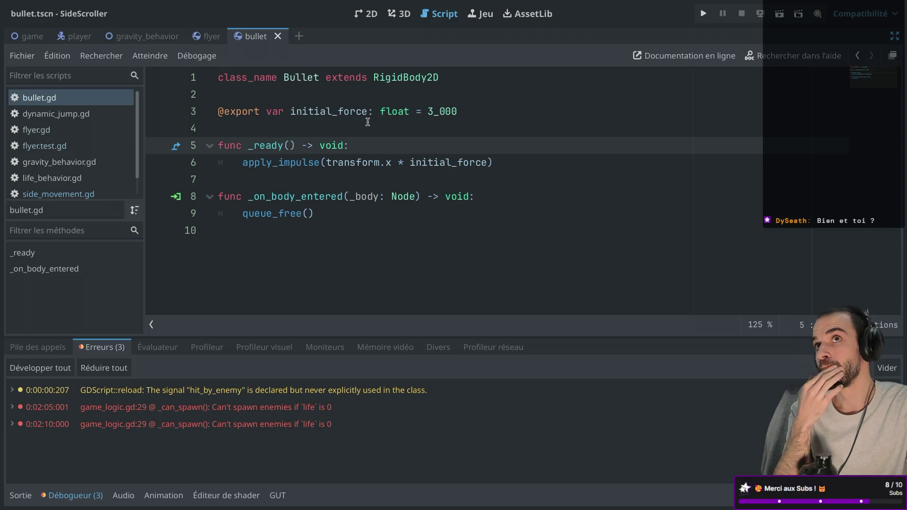
key(ctrl+shift+F11)
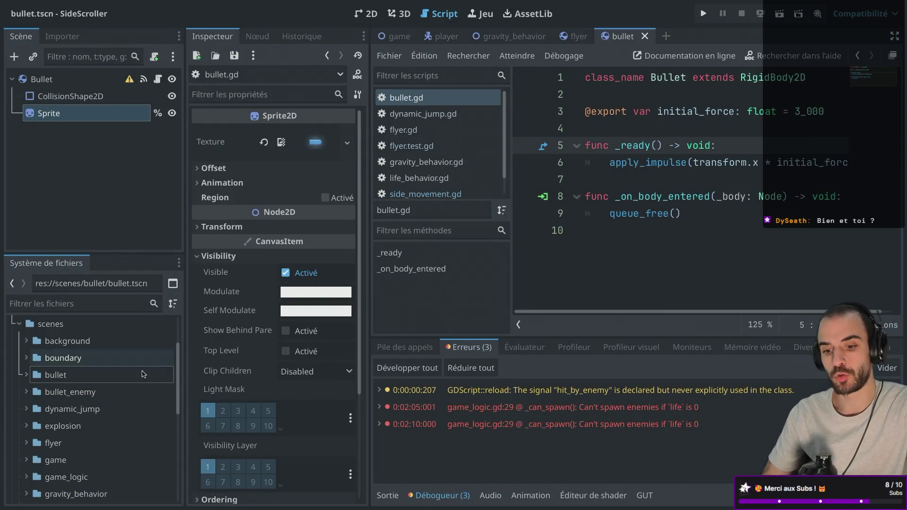
Browse the FileSystem tree down to the Tiny5 folder and back.
scroll(108, 405, down, 5)
scroll(109, 405, down, 5)
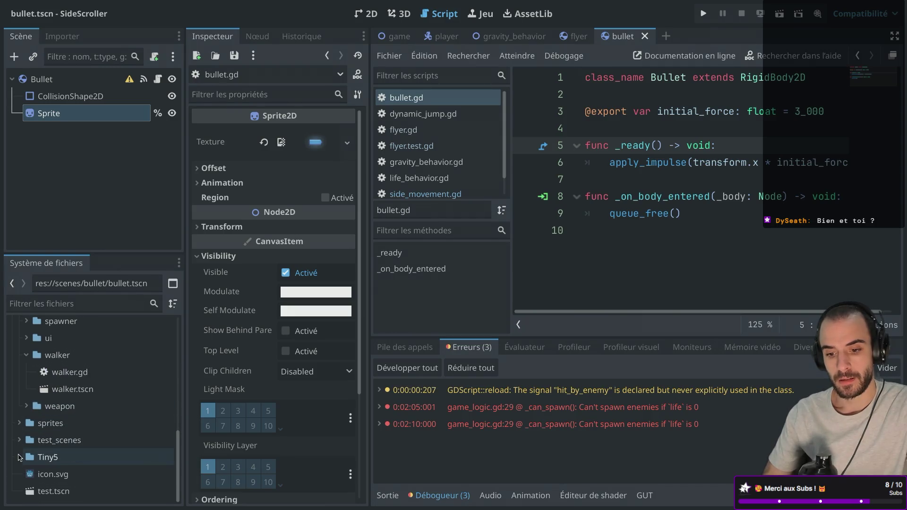
click(21, 458)
scroll(44, 400, up, 8)
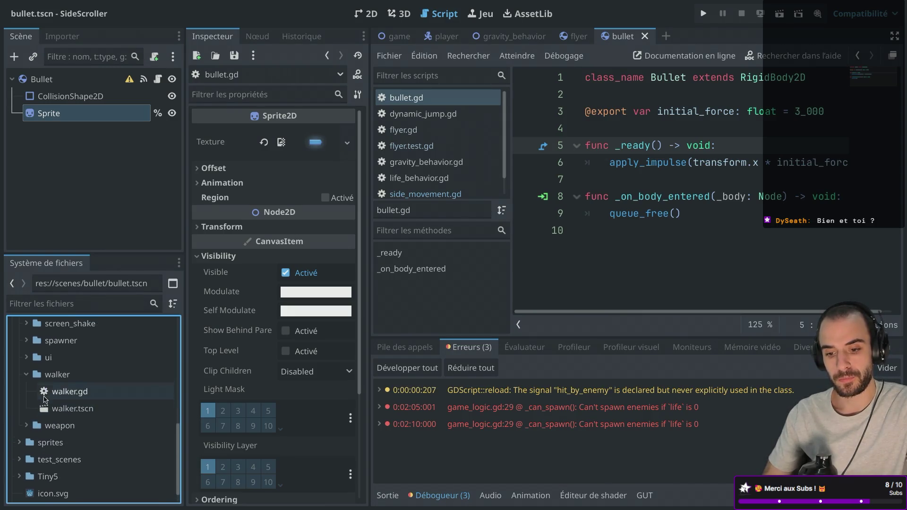
scroll(45, 400, up, 10)
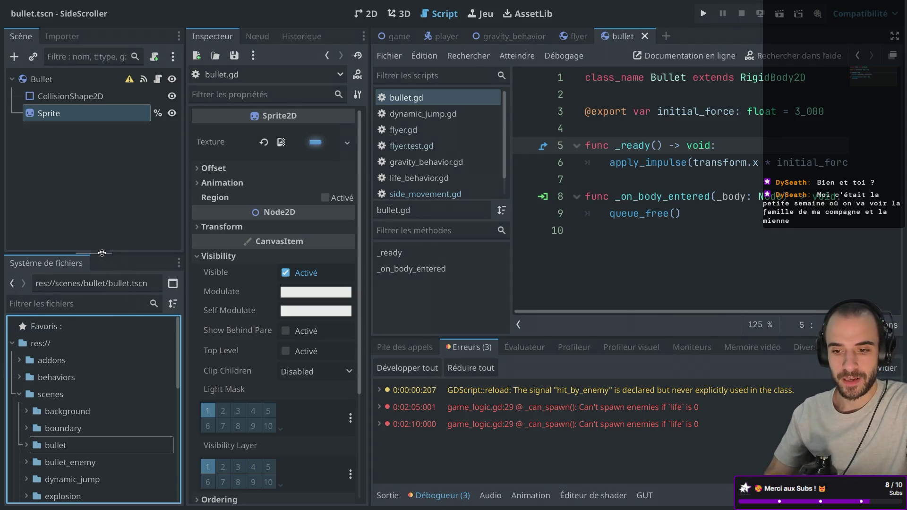
Enlarge and widen the Scene and FileSystem docks, then focus the file filter.
drag(107, 253, 107, 227)
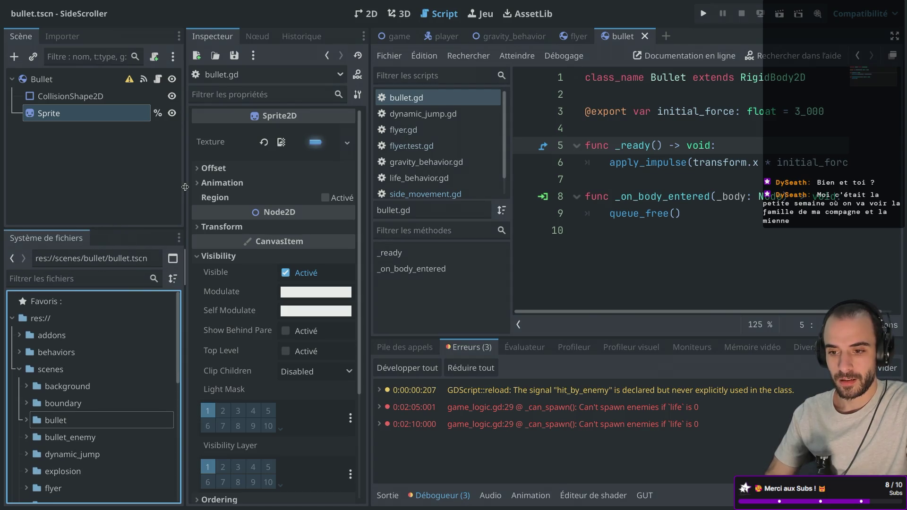
drag(185, 187, 215, 191)
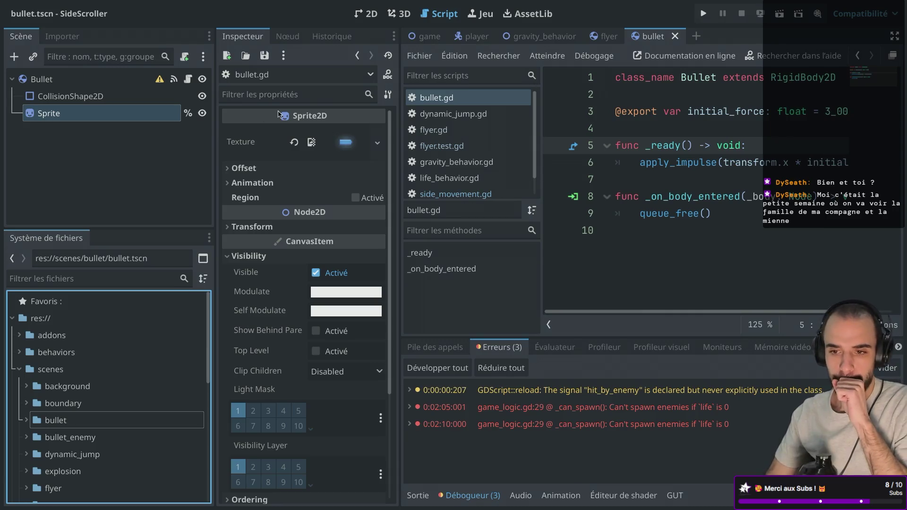
scroll(127, 370, down, 5)
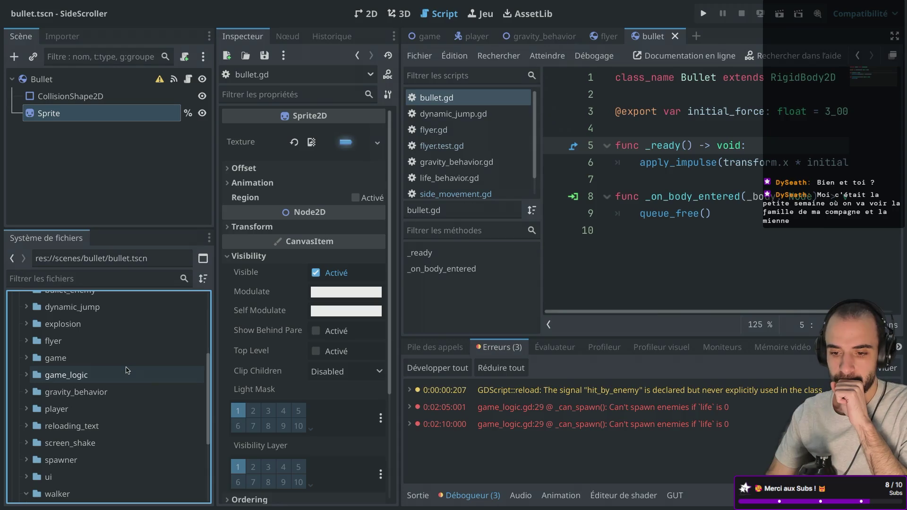
scroll(126, 370, down, 3)
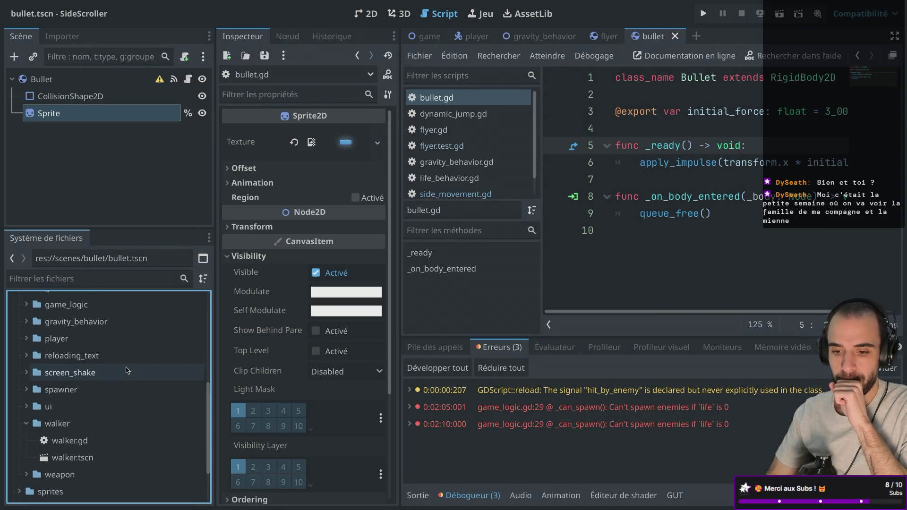
scroll(114, 391, down, 1)
click(76, 279)
Filter by 'wal' and open walker.tscn with its walker.gd script full-window.
text(wal)
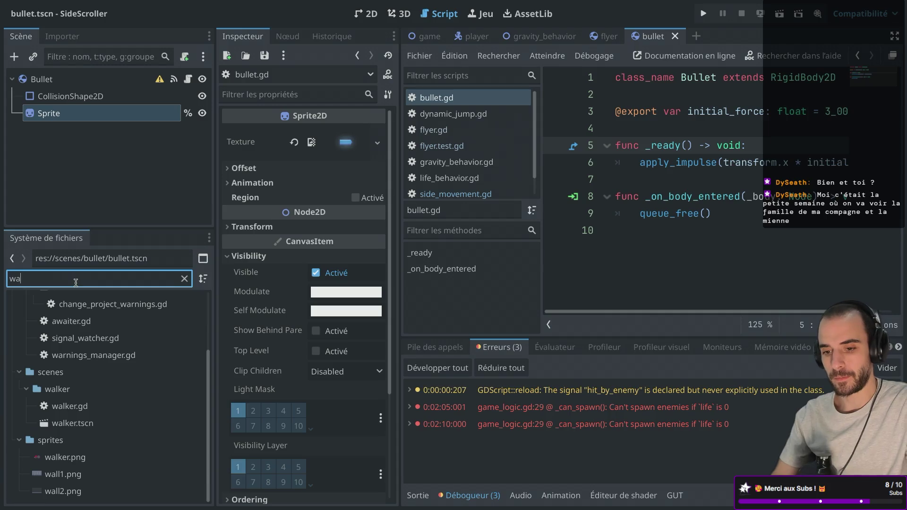
double_click(72, 386)
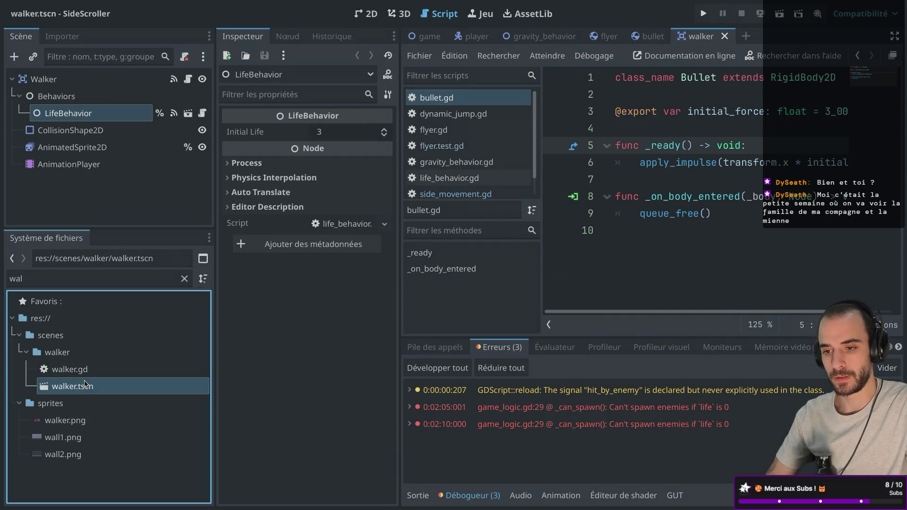
click(188, 79)
key(ctrl+shift+F11)
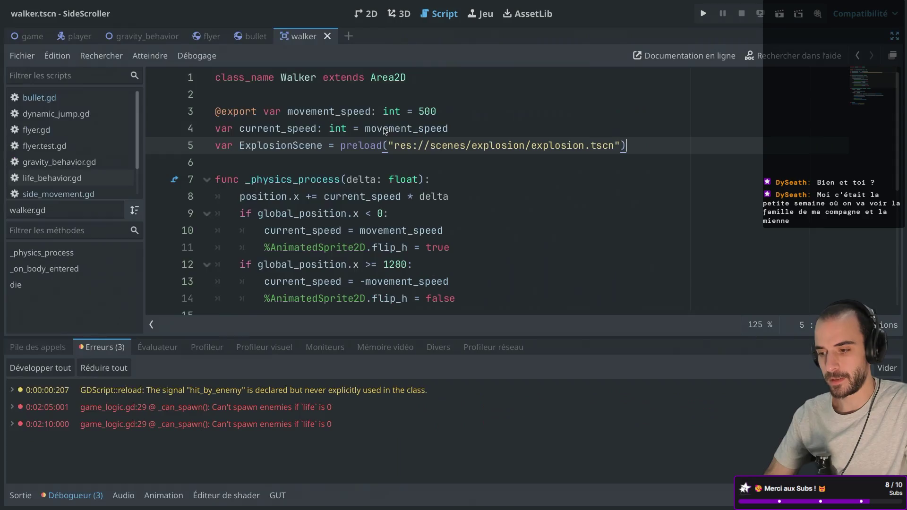
Review walker.gd's position update, < 0 check, and speed and flip lines 8–11.
scroll(384, 172, down, 2)
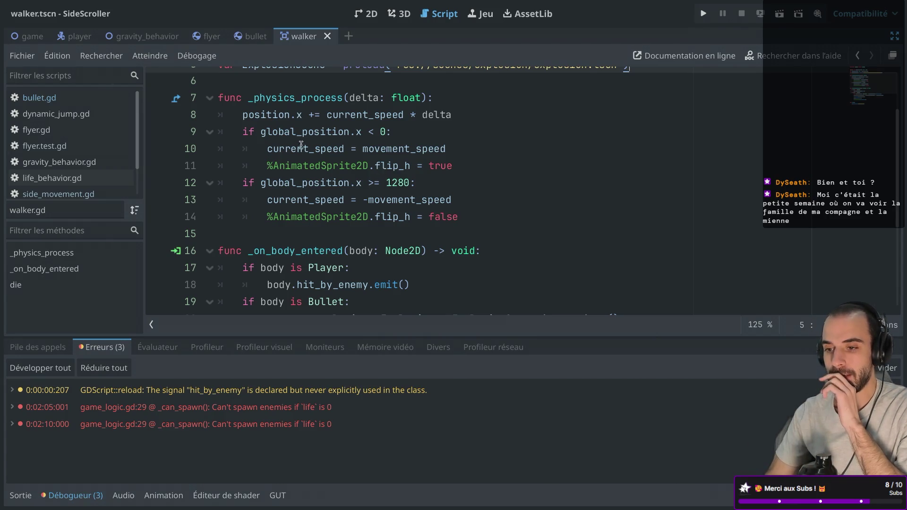
double_click(270, 118)
drag(308, 116, 386, 116)
scroll(388, 153, down, 1)
scroll(388, 154, up, 1)
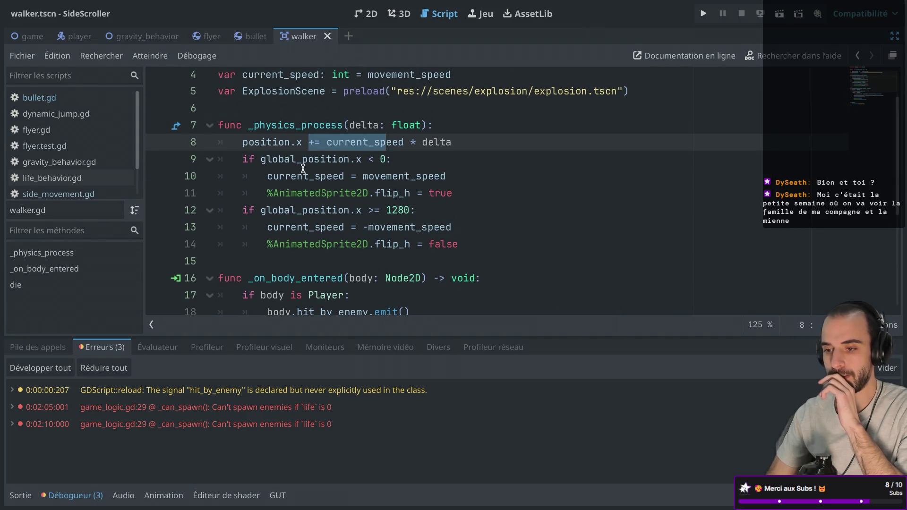
scroll(303, 173, up, 1)
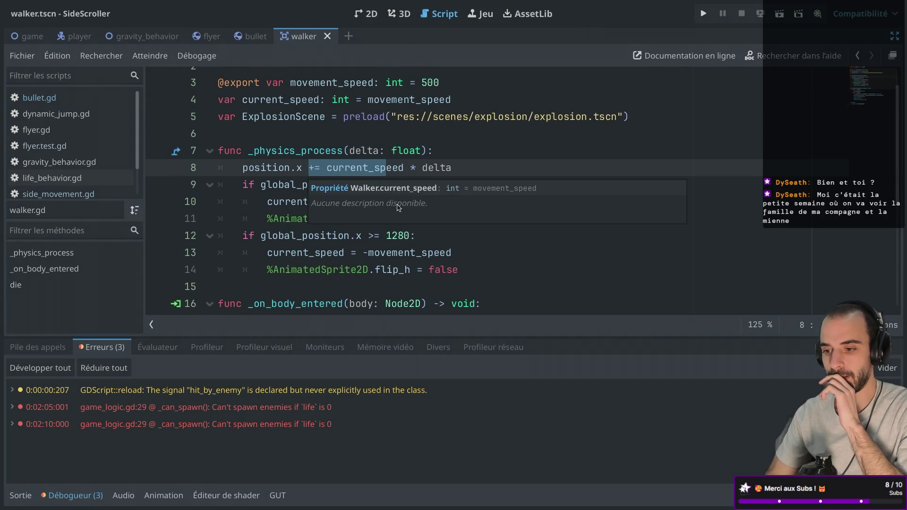
drag(368, 185, 391, 185)
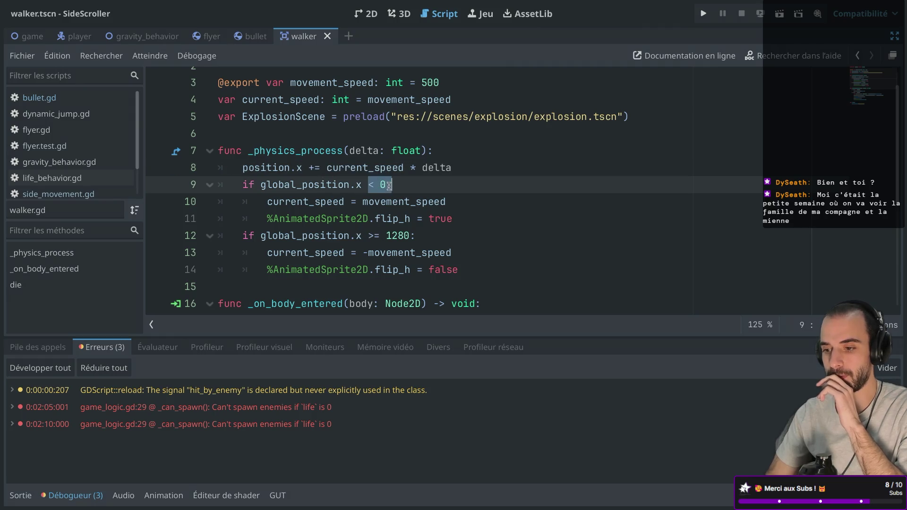
mouse_move(273, 202)
mouse_down()
mouse_move(446, 218)
mouse_move(423, 217)
mouse_up()
scroll(425, 213, down, 2)
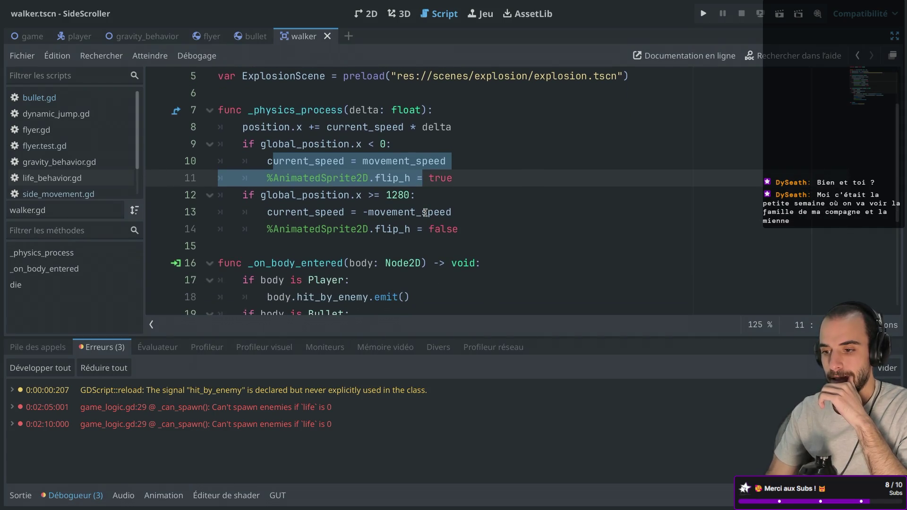
scroll(425, 212, down, 5)
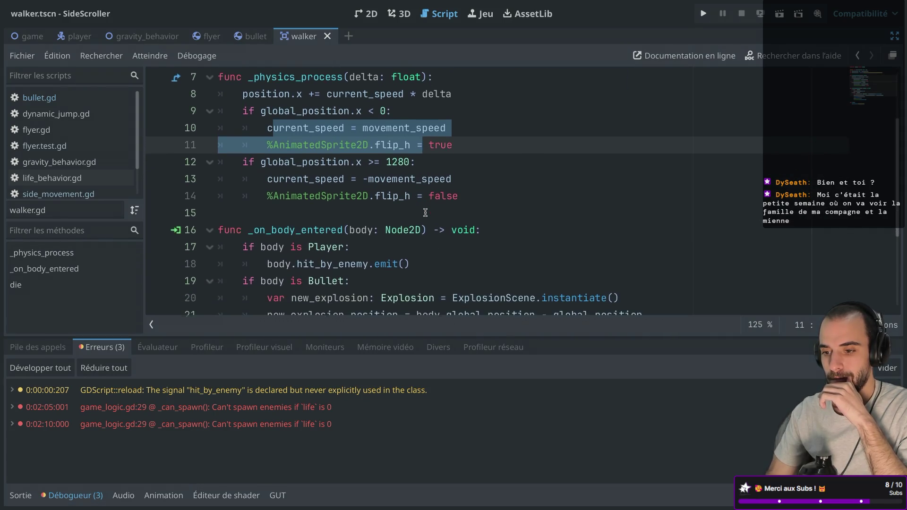
scroll(425, 213, up, 3)
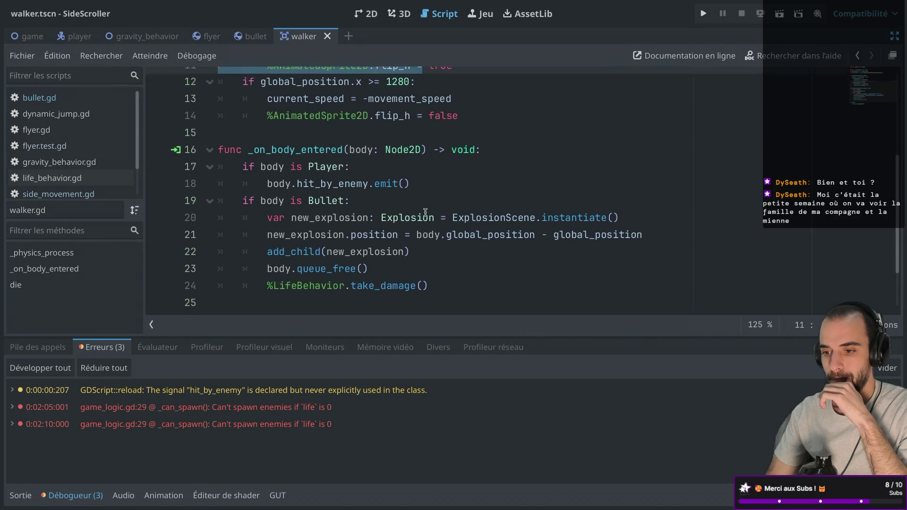
scroll(425, 212, down, 2)
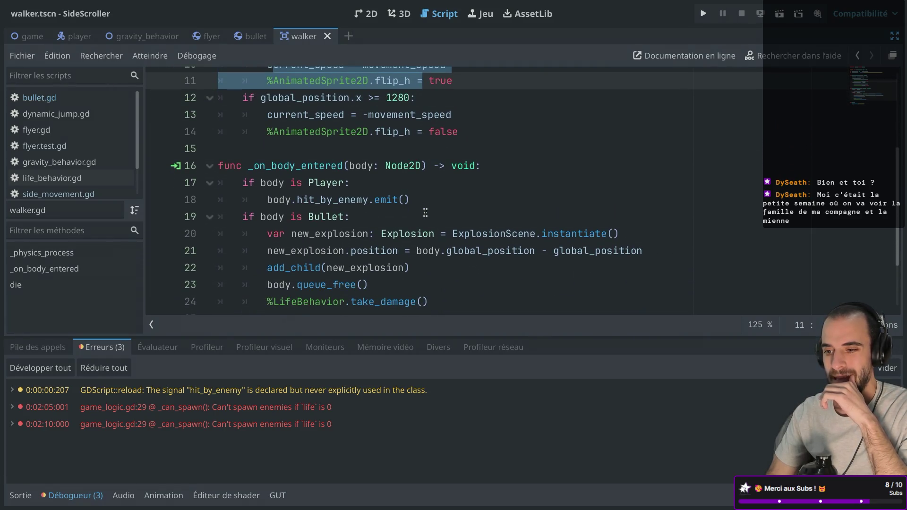
scroll(425, 213, down, 3)
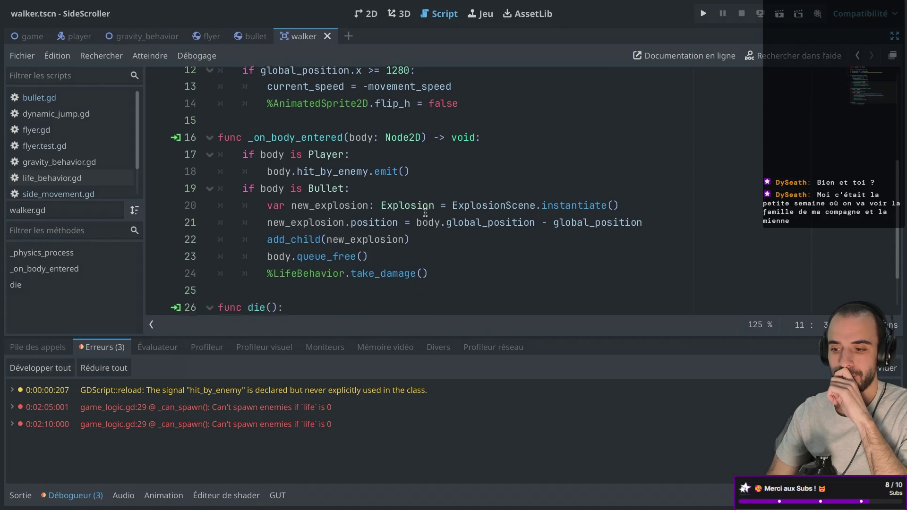
scroll(425, 213, down, 1)
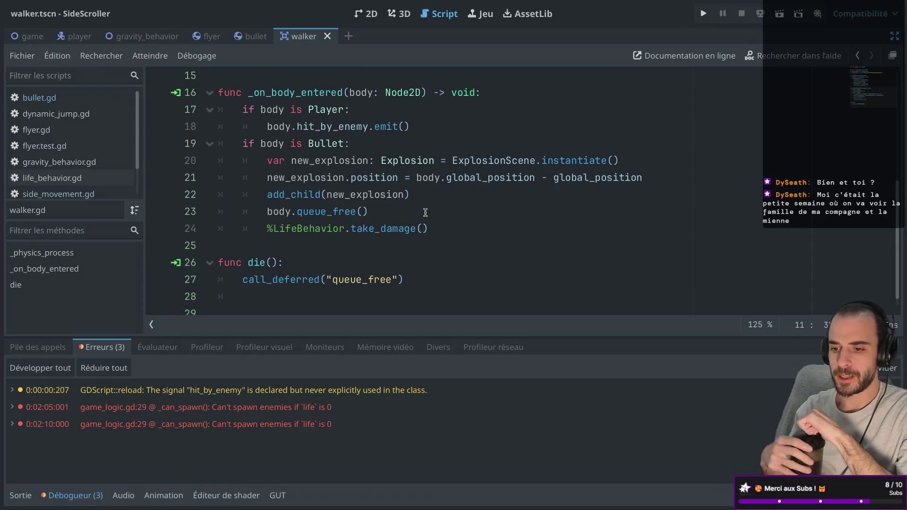
scroll(425, 212, down, 1)
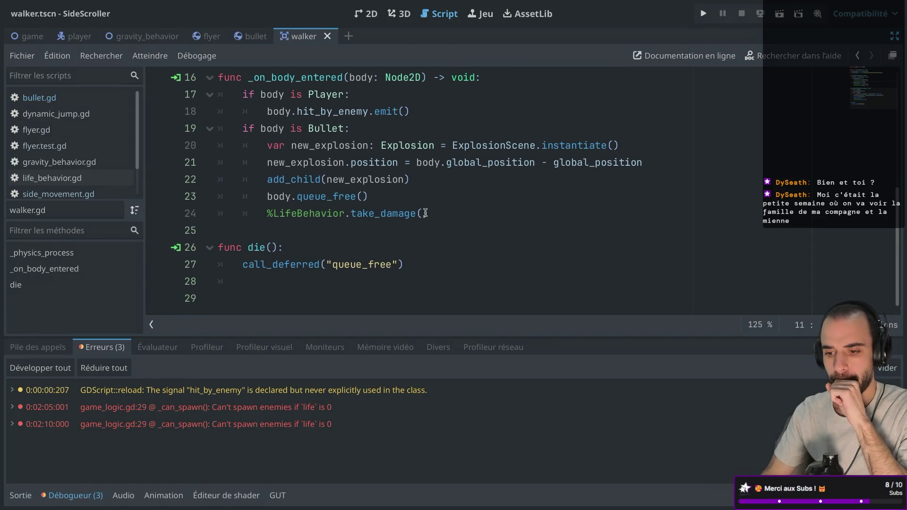
Delete the empty line 28 from walker.gd and switch to the game scene tab.
click(275, 279)
key(BackSpace)
key(BackSpace)
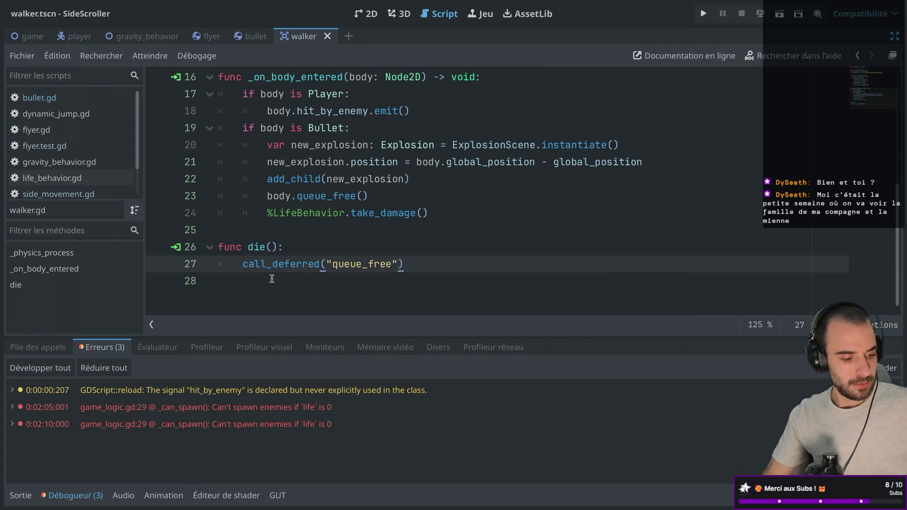
scroll(378, 231, up, 5)
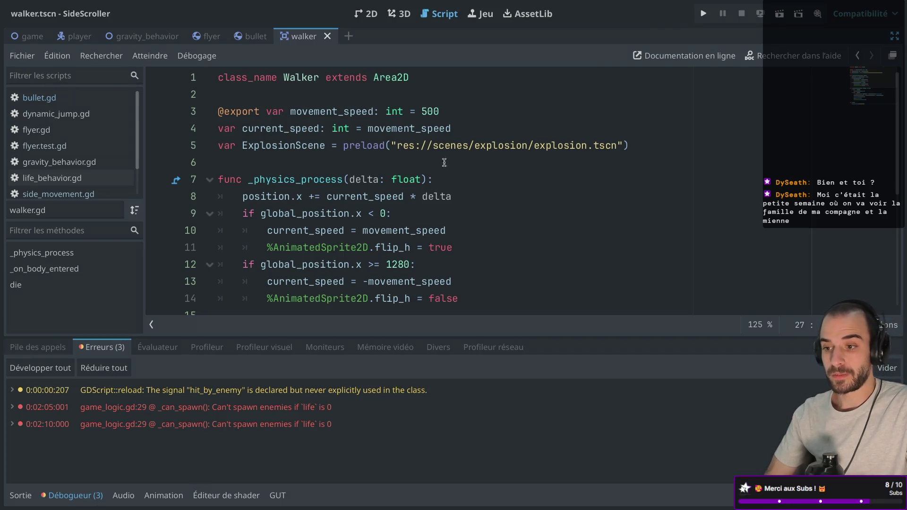
click(38, 36)
Show the game scene in the 2D view with the side docks restored.
click(366, 13)
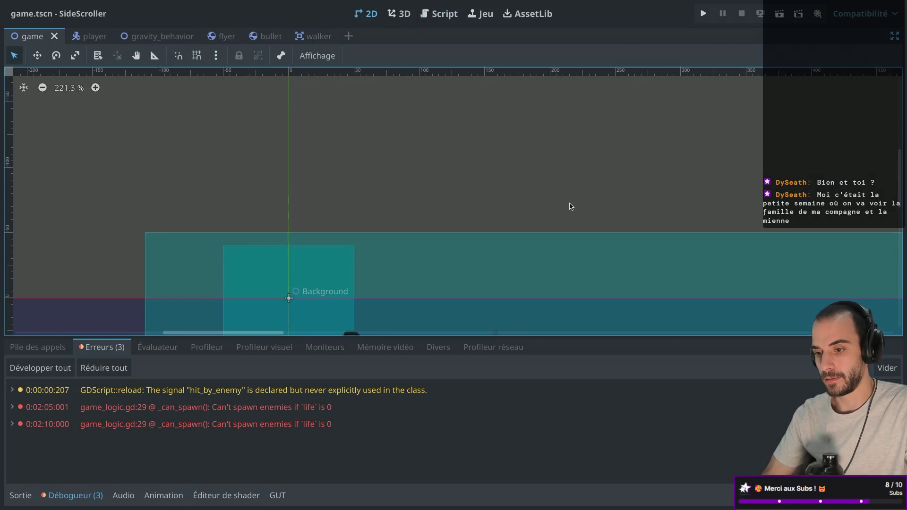
scroll(570, 205, up, 5)
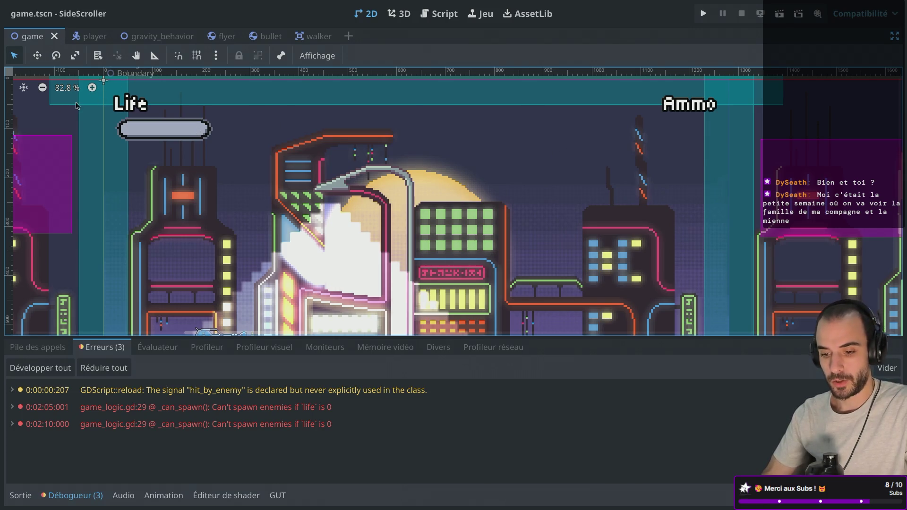
key(ctrl+shift+F11)
Filter files by 'ui', open ui.tscn, and collapse the Life and Ammo containers.
click(37, 284)
text(ui)
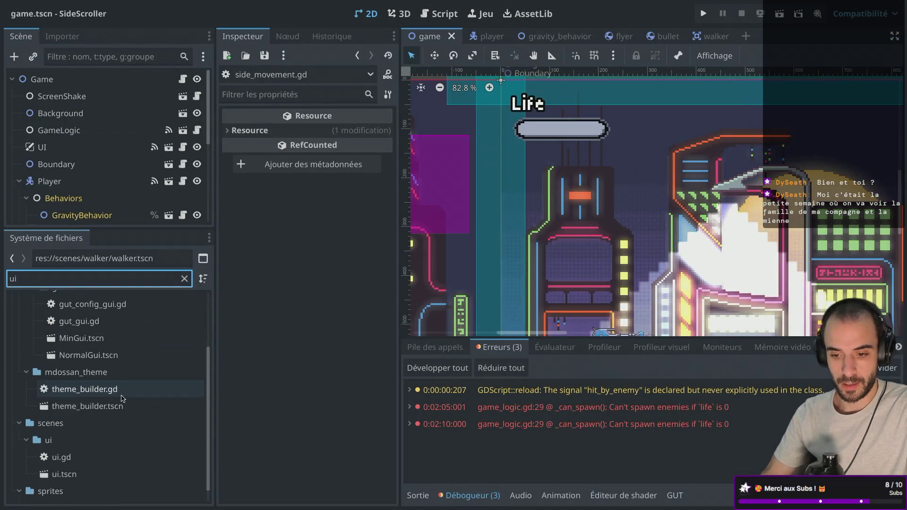
double_click(64, 474)
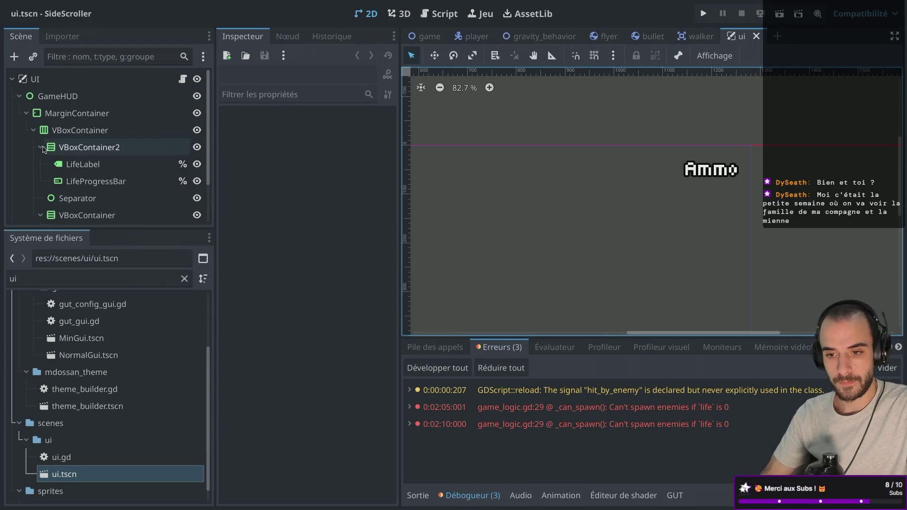
click(40, 147)
click(41, 181)
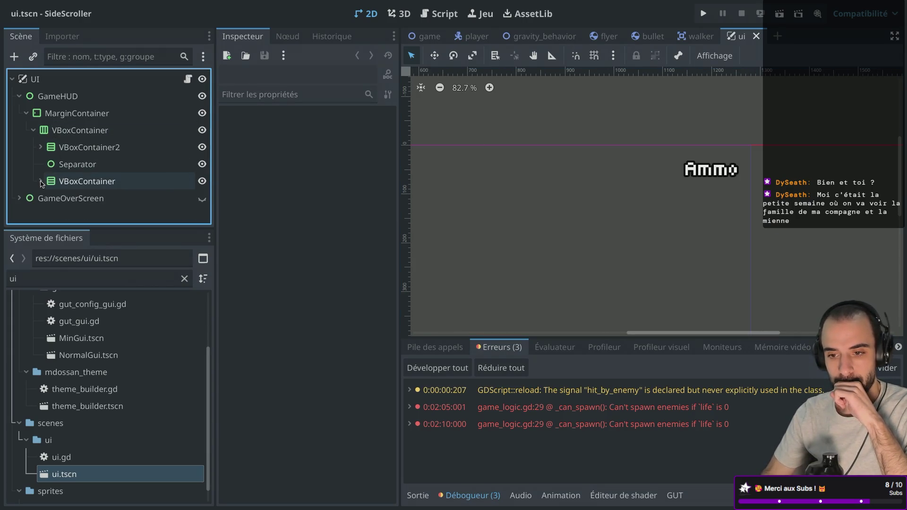
scroll(547, 211, left, 3)
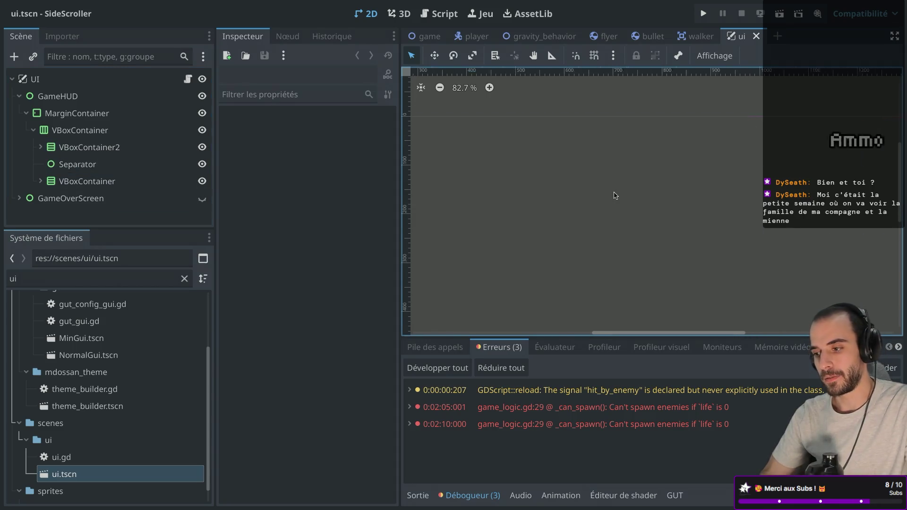
scroll(614, 194, down, 5)
Change the HUD's outer container type to VBoxContainer, found by searching 'vbo'.
click(100, 130)
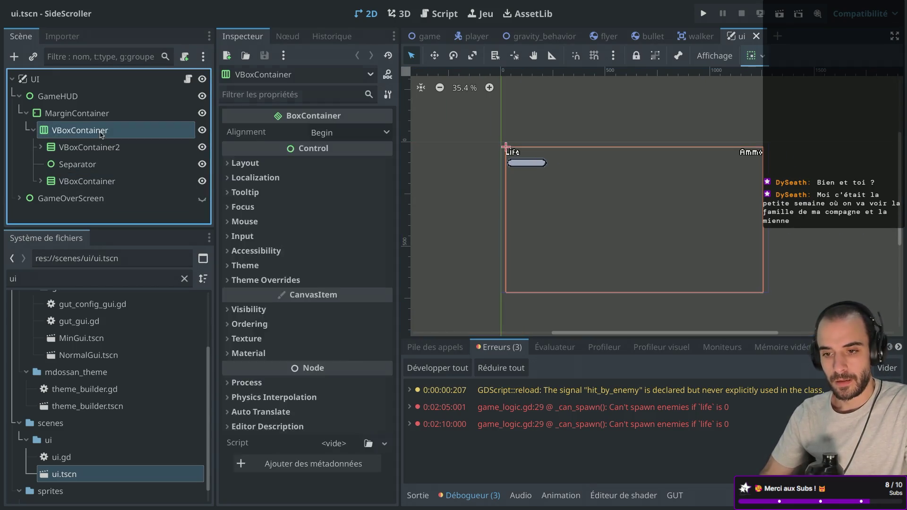
right_click(100, 132)
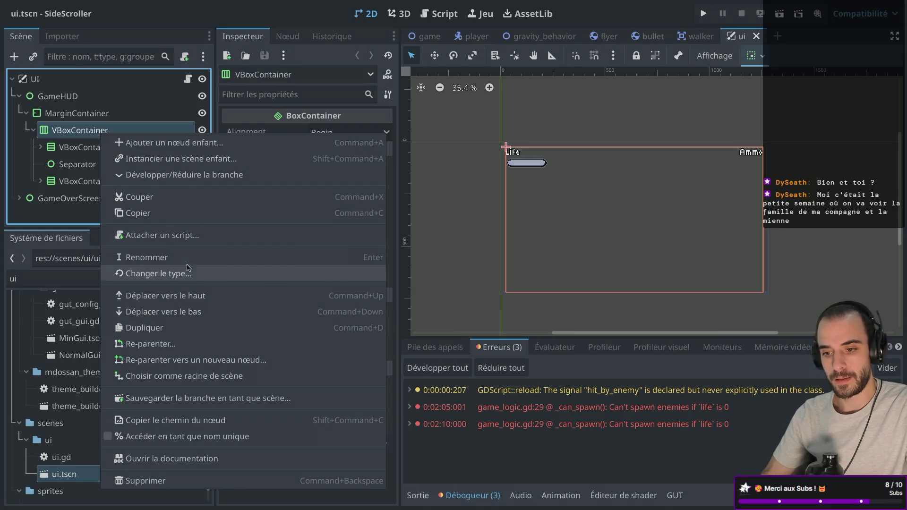
click(182, 275)
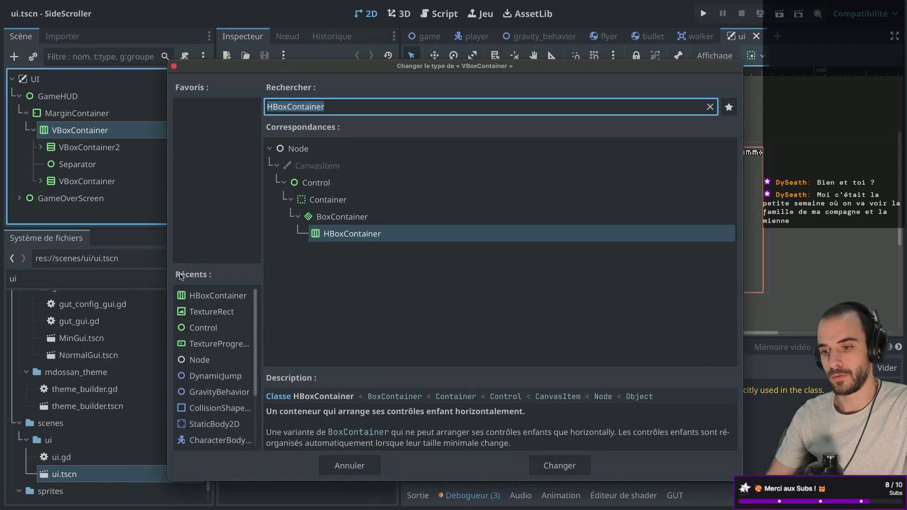
text(vbo)
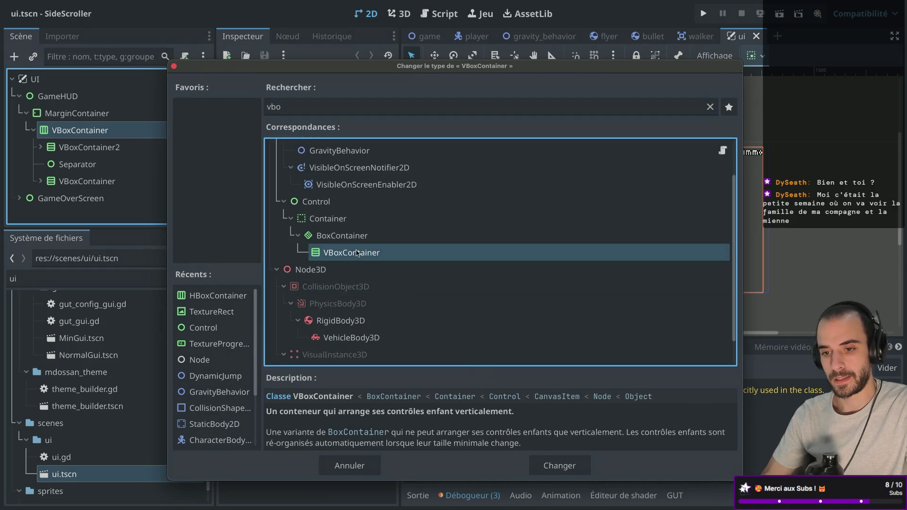
double_click(362, 252)
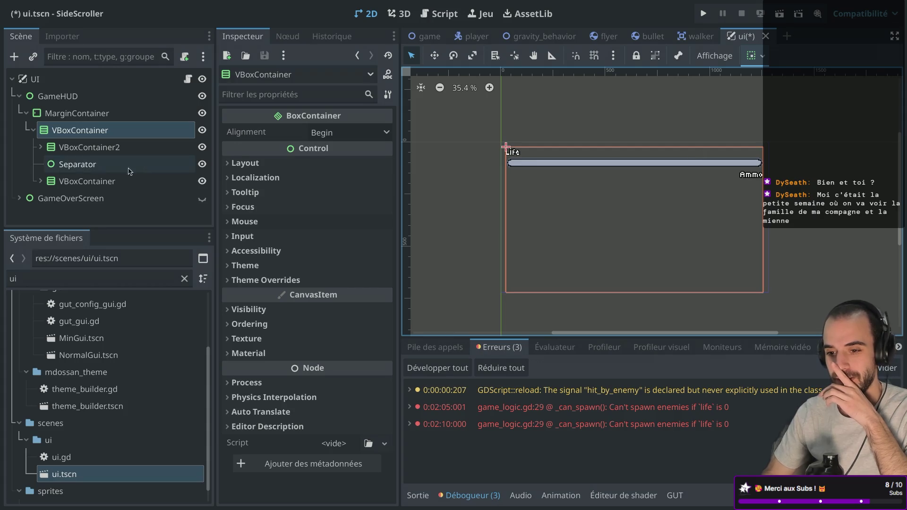
Delete the Separator node from the HUD.
click(75, 166)
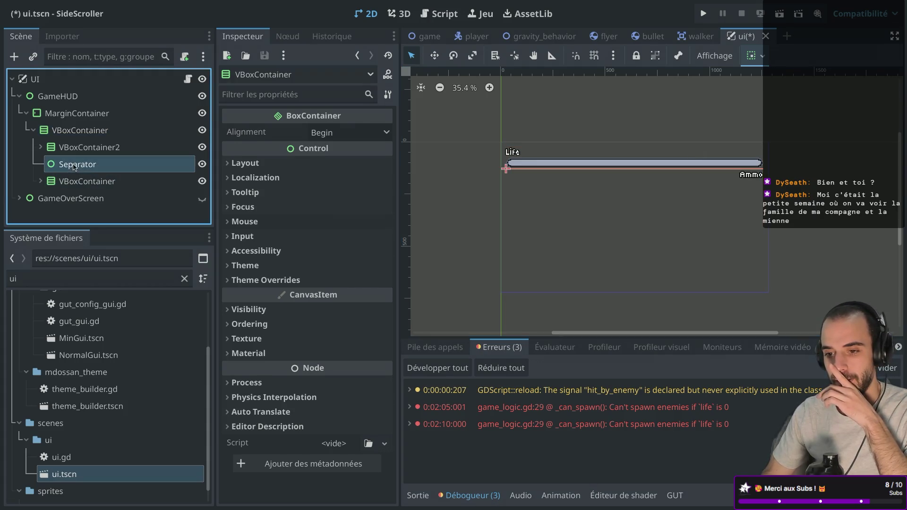
right_click(75, 166)
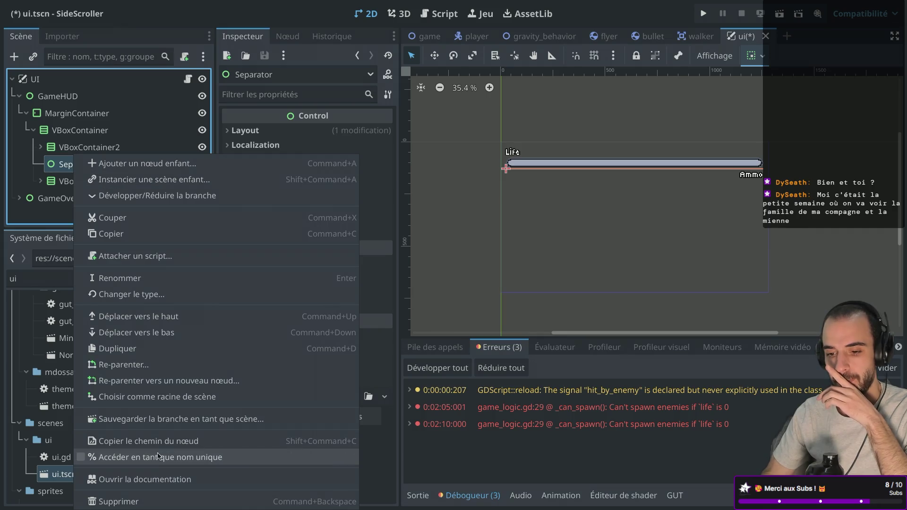
click(128, 500)
click(486, 268)
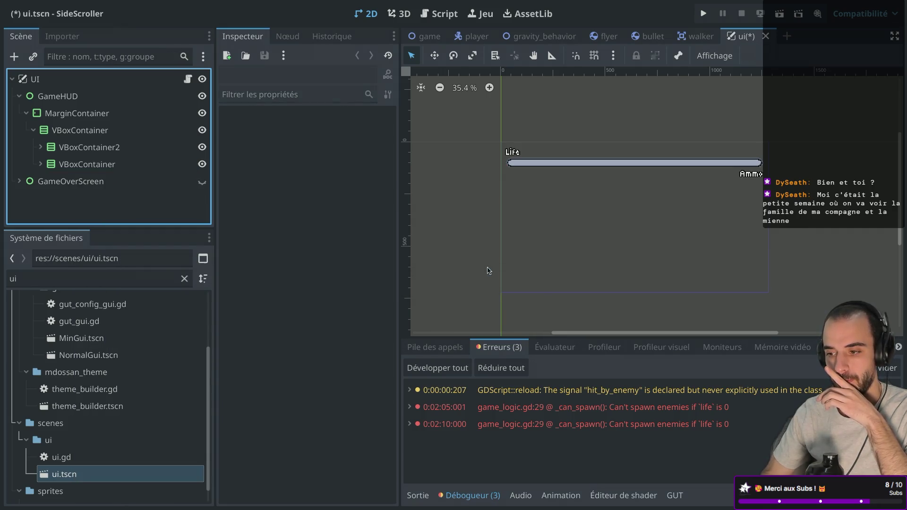
Keep the main container at Begin alignment and set the Ammos alignment to Begin.
click(80, 130)
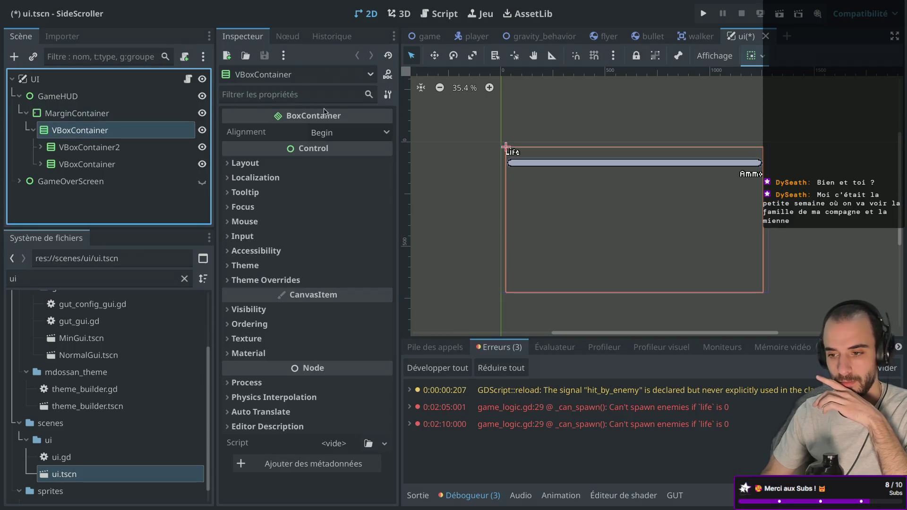
click(344, 134)
click(344, 137)
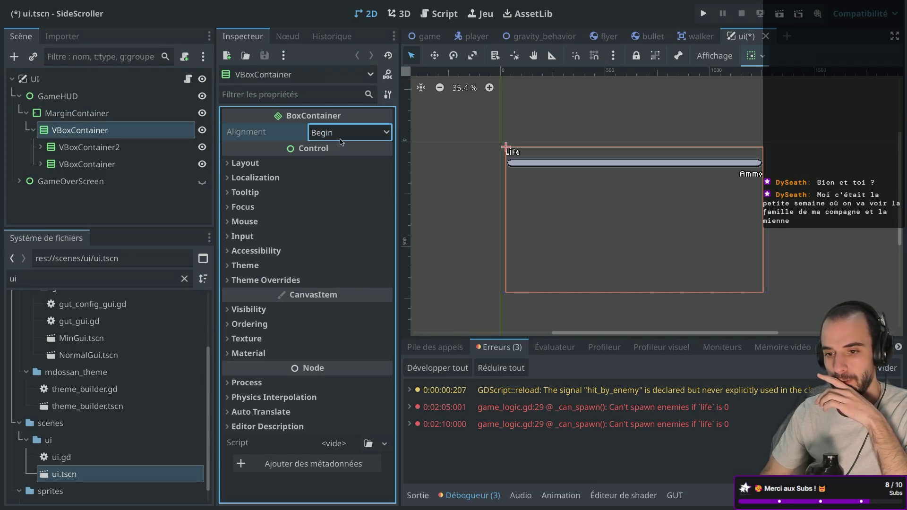
click(40, 164)
click(99, 169)
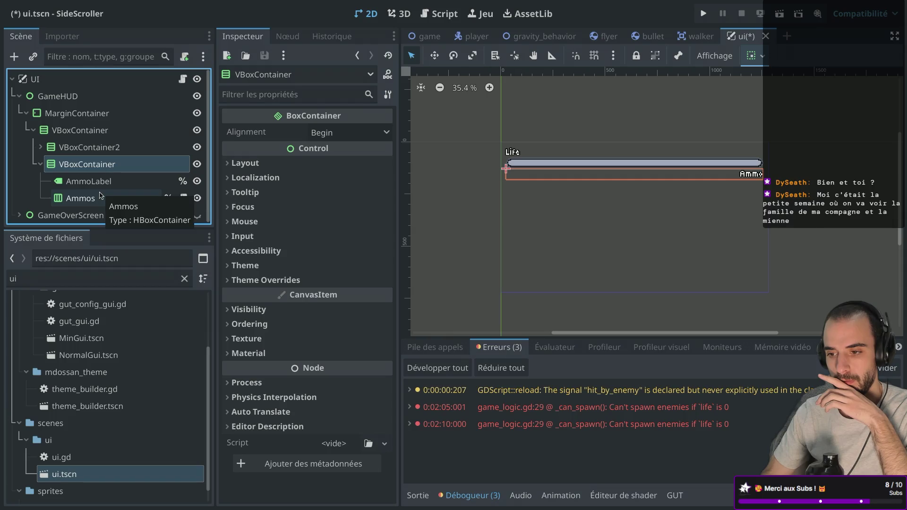
click(86, 199)
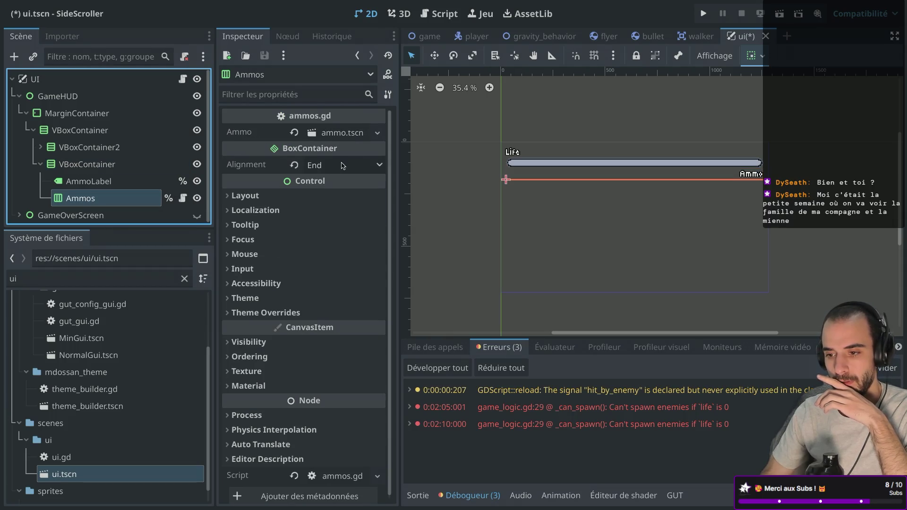
click(342, 166)
click(325, 187)
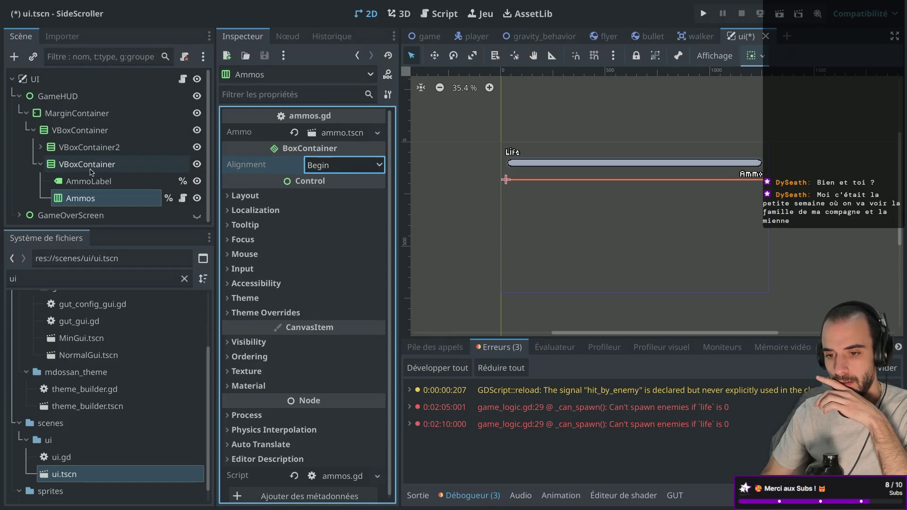
Set the AmmoLabel's horizontal alignment to Left.
click(86, 180)
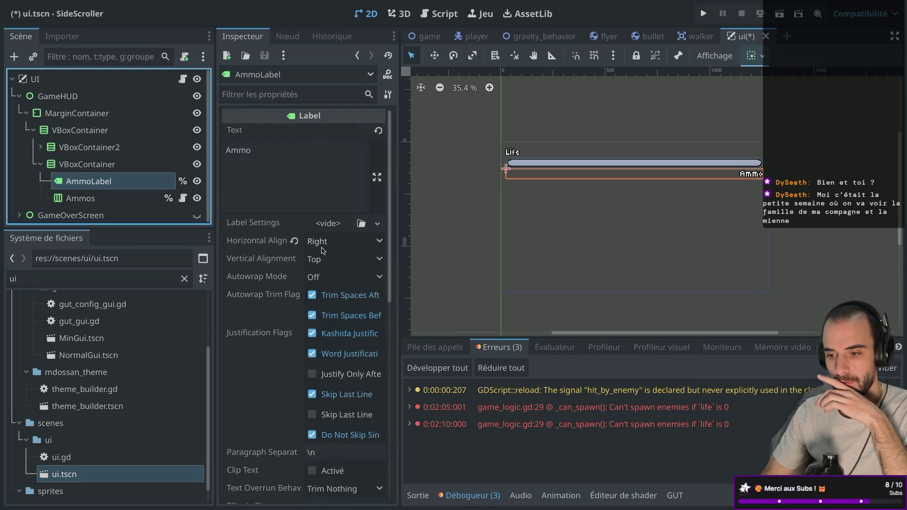
click(323, 241)
click(320, 260)
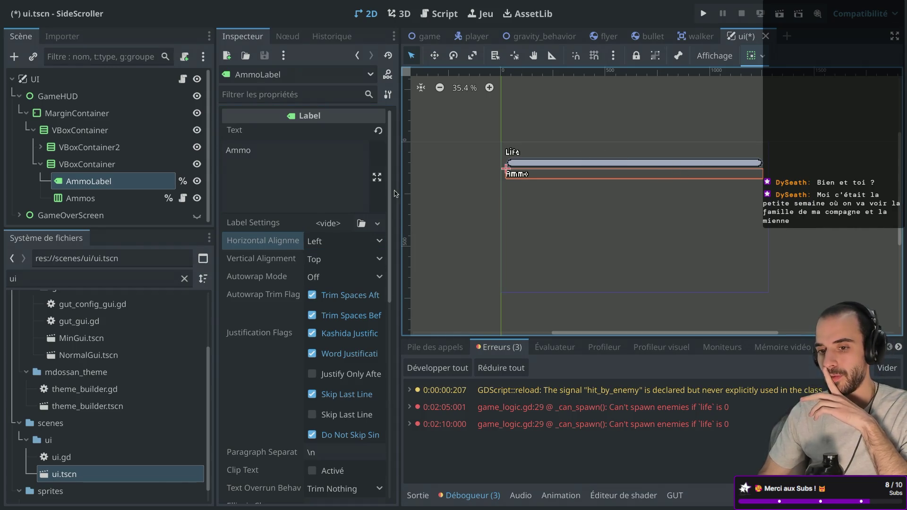
click(63, 131)
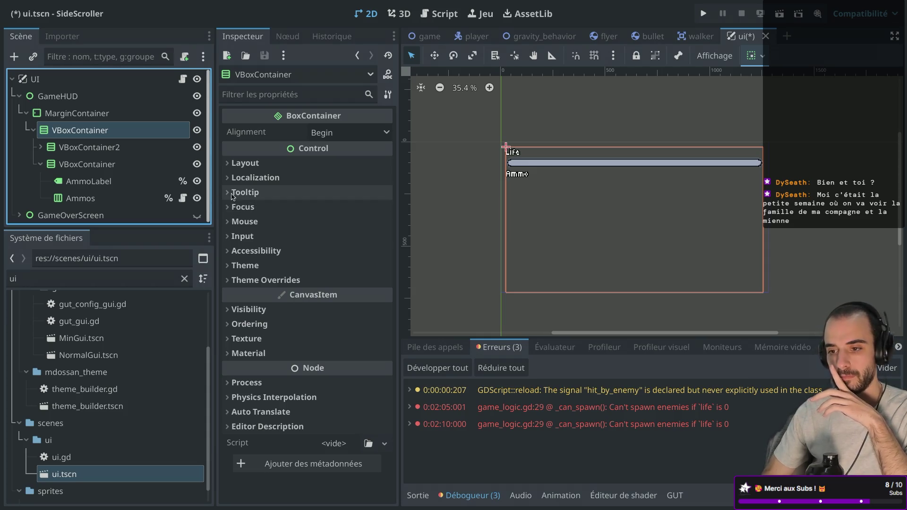
Set the main VBoxContainer's horizontal Container Sizing to Shrink Begin.
click(226, 164)
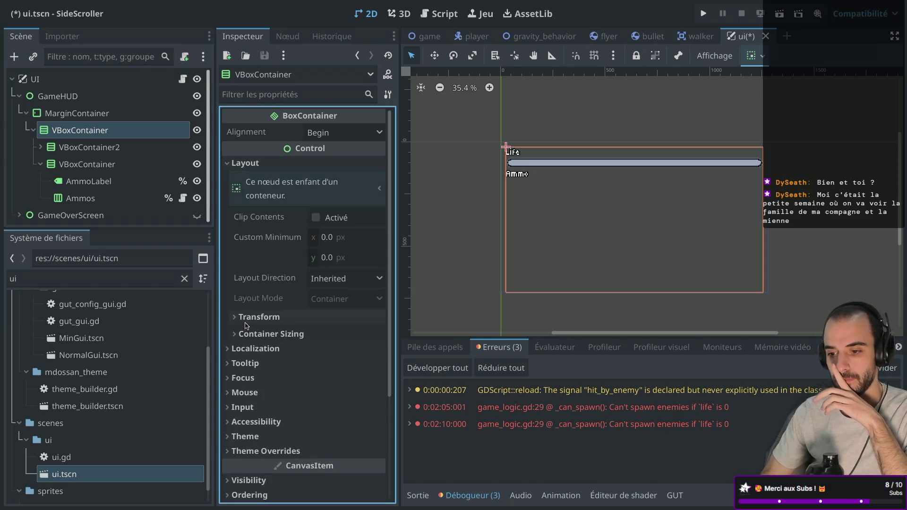
click(236, 334)
scroll(286, 371, down, 3)
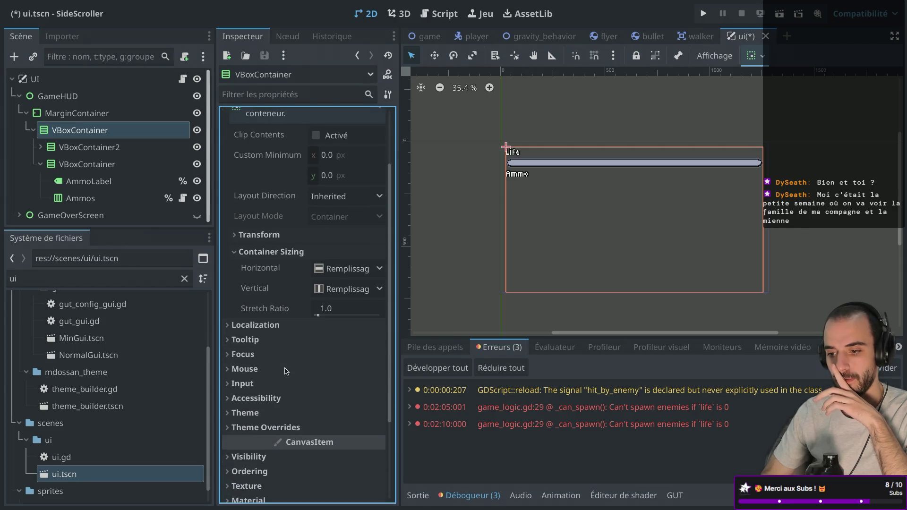
click(346, 269)
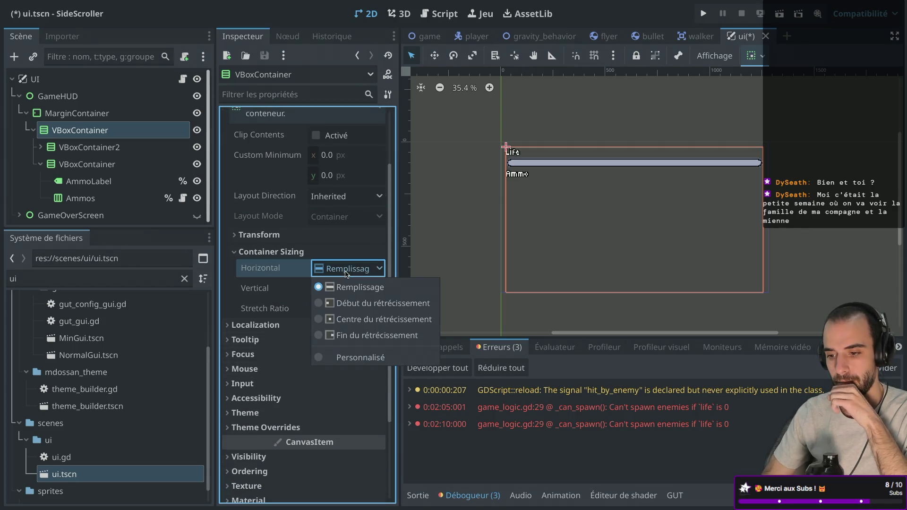
click(319, 304)
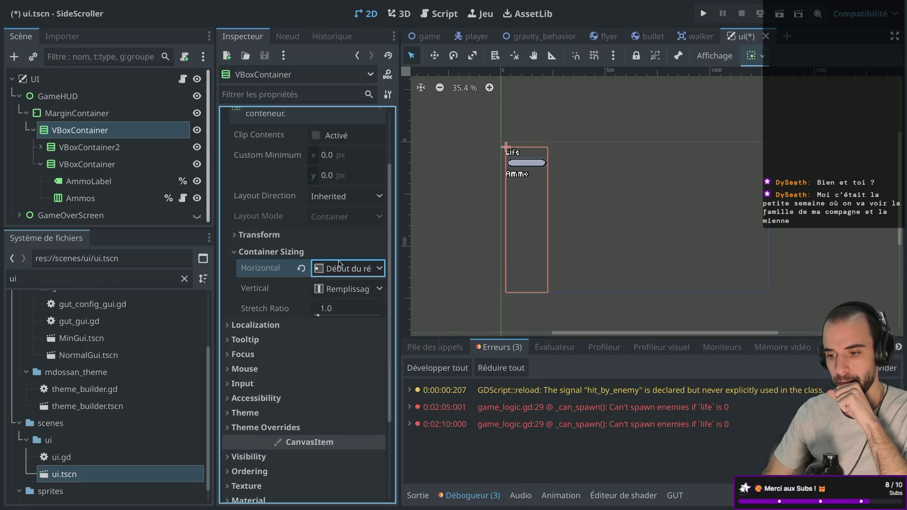
click(339, 264)
click(339, 263)
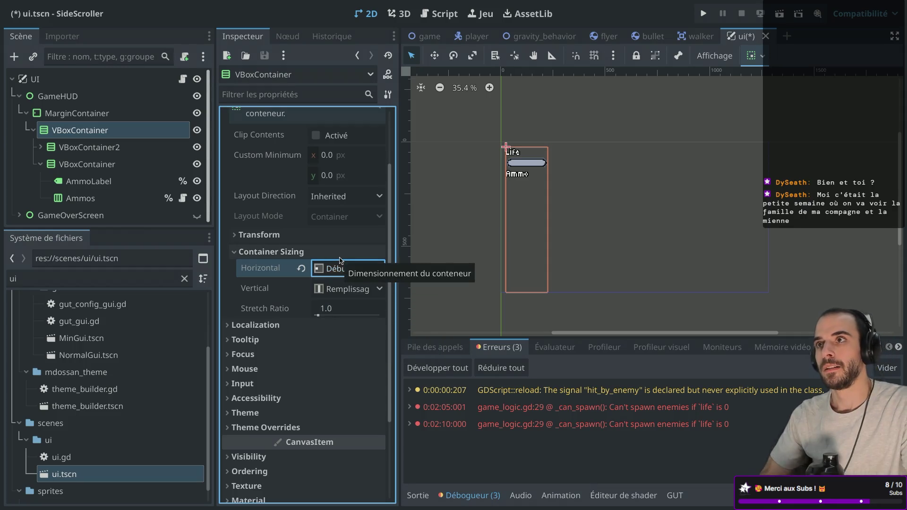
Run the game, shoot and walk right to test the Life and Ammo HUD, then close it.
click(703, 14)
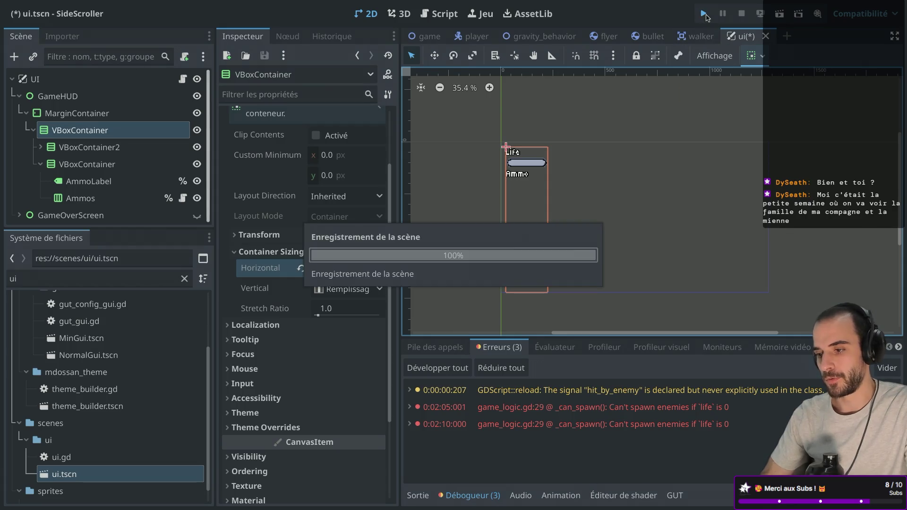
click(479, 257)
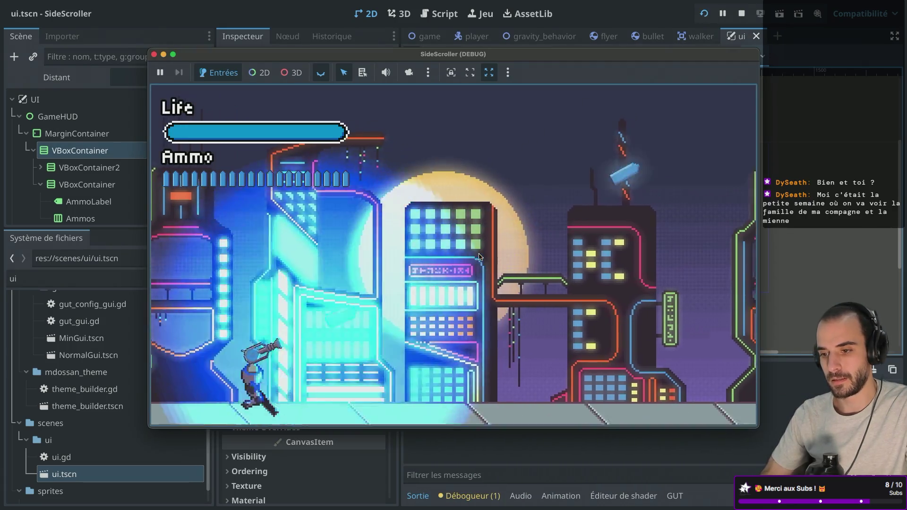
click(478, 253)
key(d)
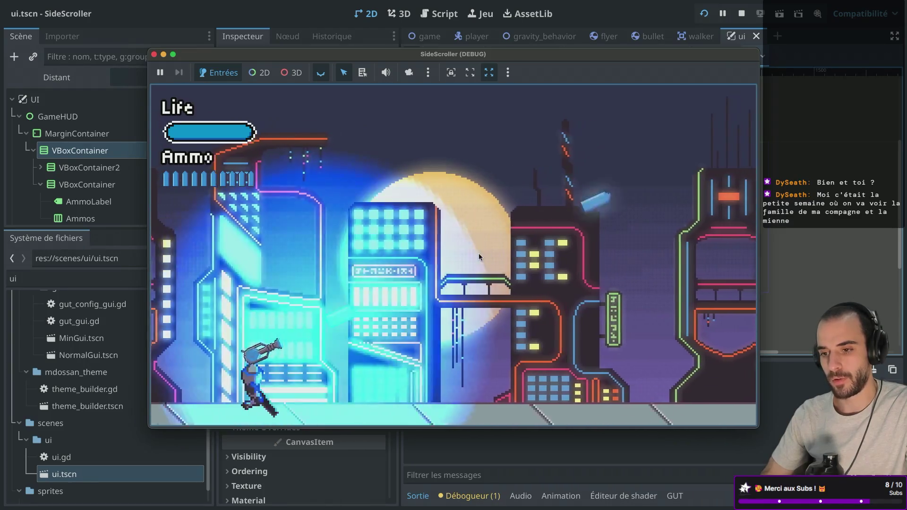
key(d)
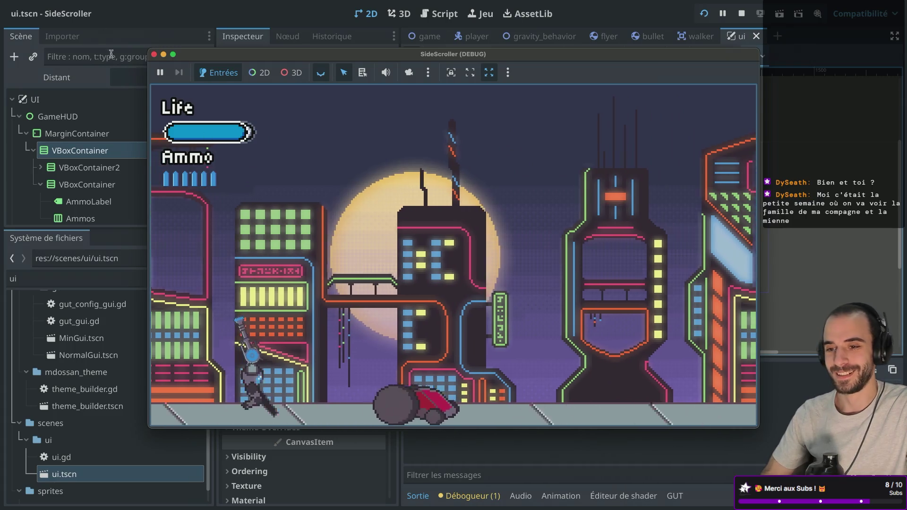
click(154, 55)
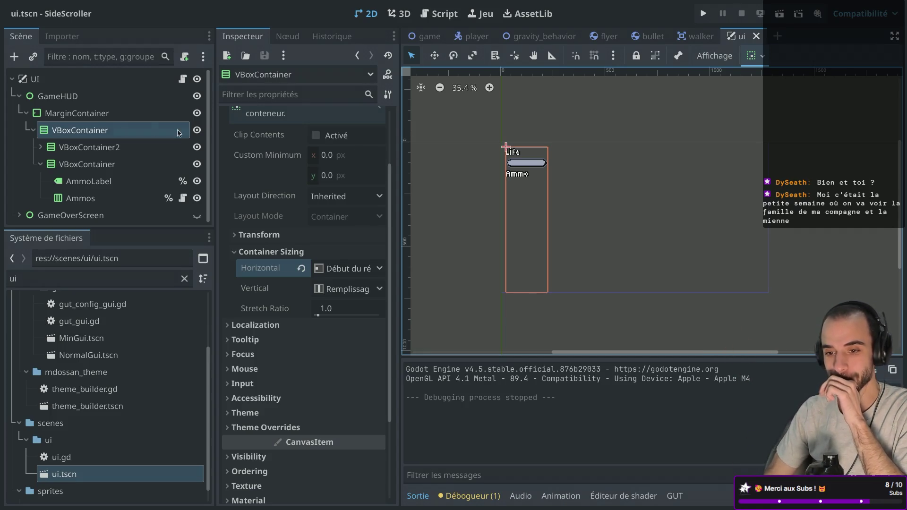
Select LifeProgressBar inside the Life container and bring up its Inspector properties.
click(41, 147)
click(88, 180)
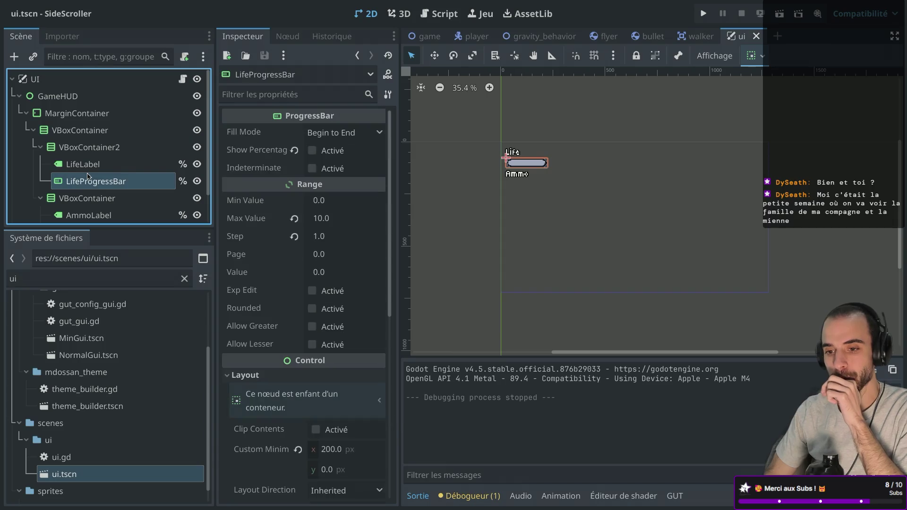
mouse_move(233, 186)
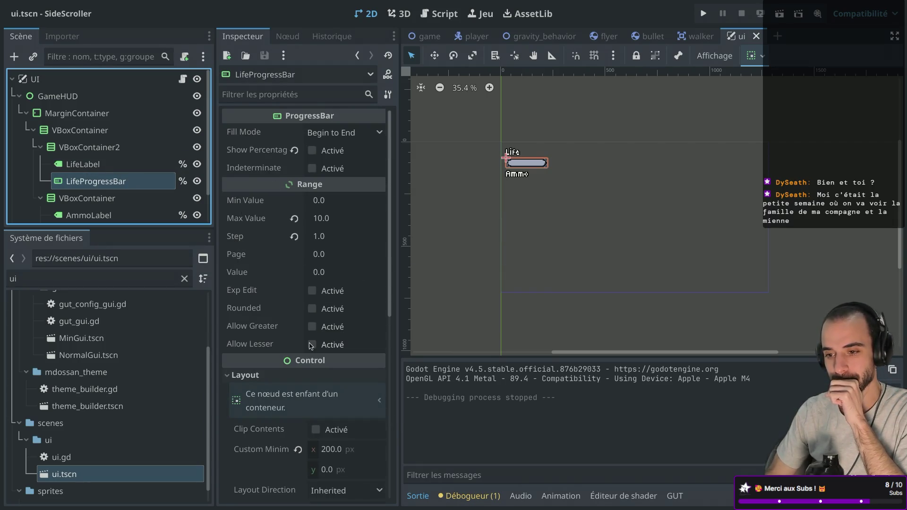
scroll(310, 345, down, 3)
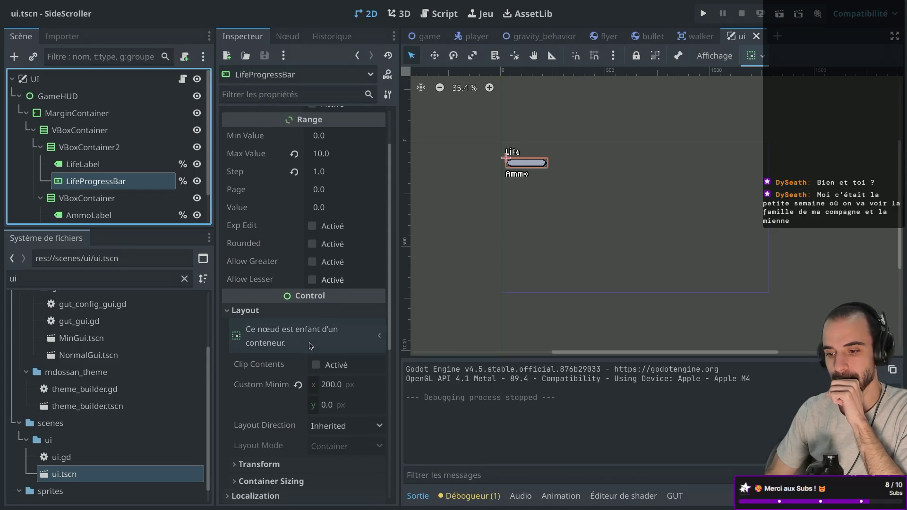
scroll(310, 346, down, 8)
Set LifeProgressBar's horizontal container sizing to Shrink Begin, save the scene and run the game.
click(236, 311)
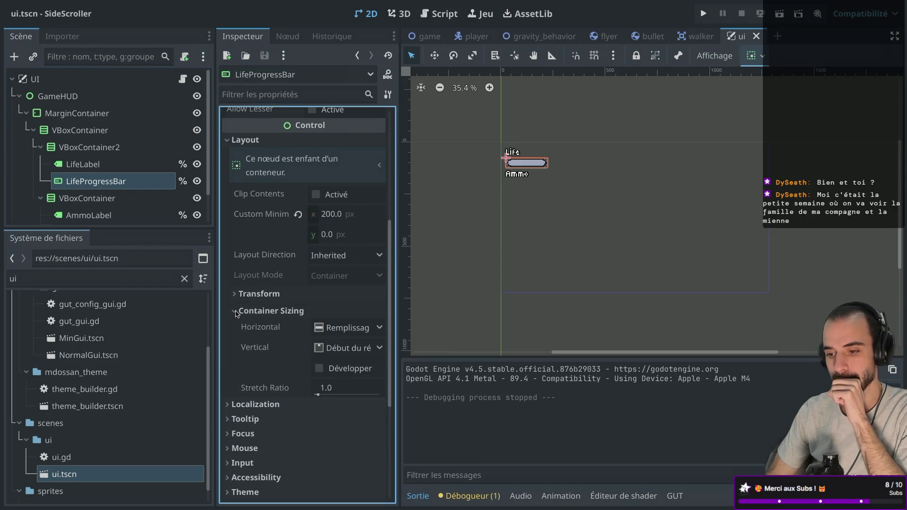
scroll(271, 338, down, 4)
click(347, 236)
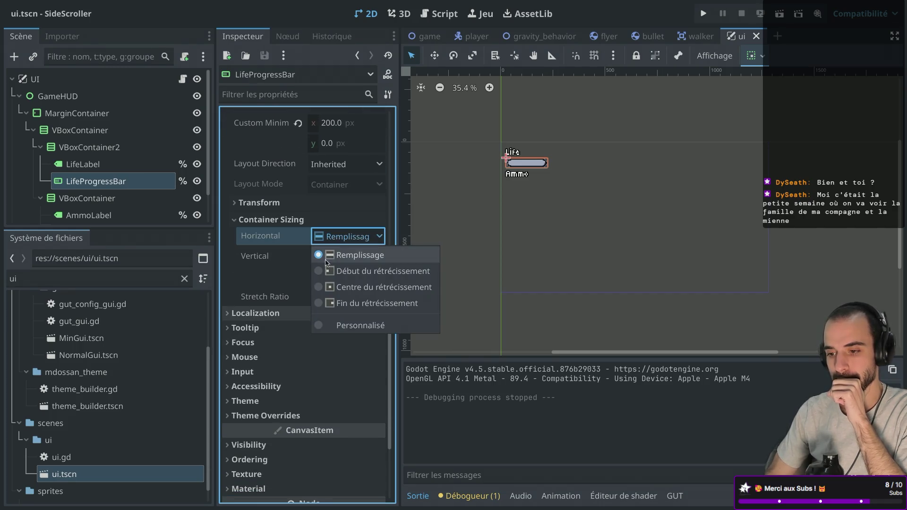
click(317, 271)
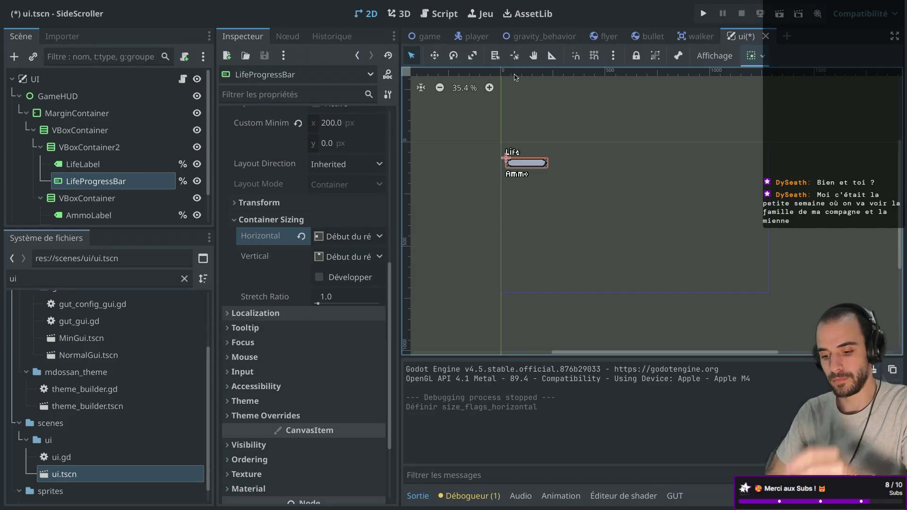
key(ctrl+s)
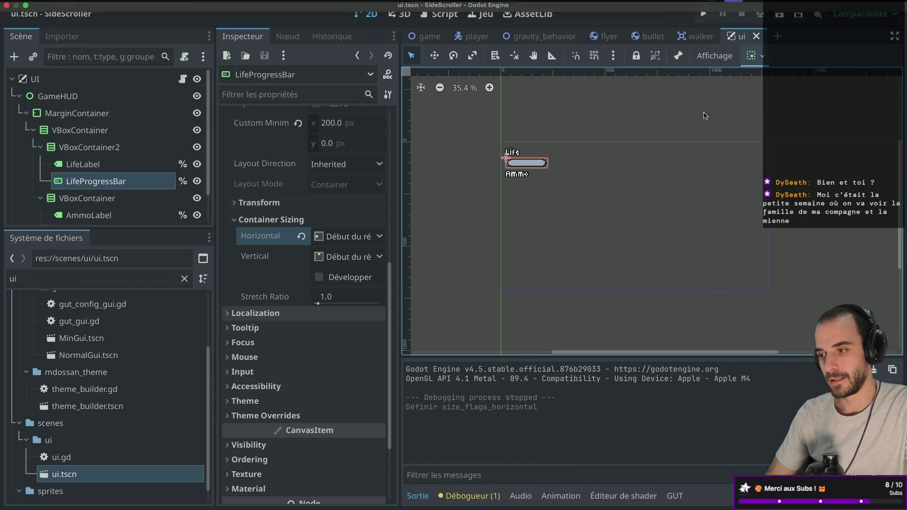
click(697, 16)
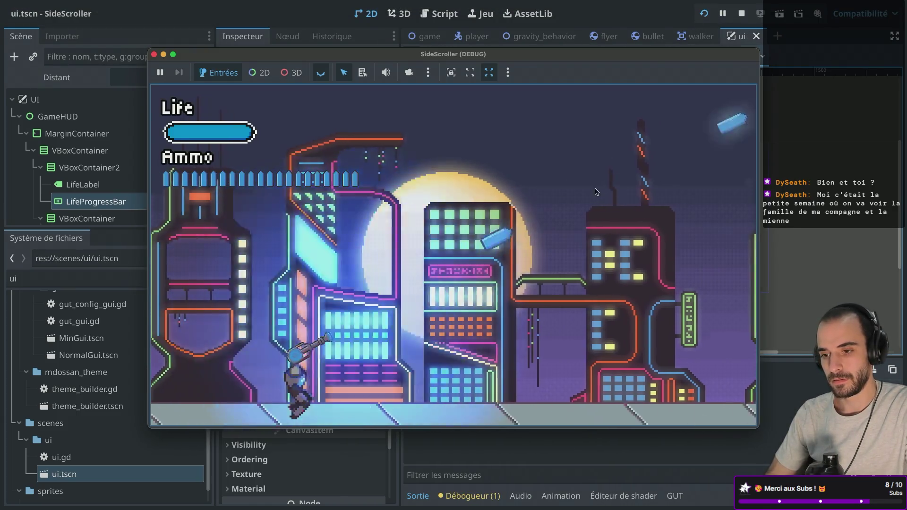
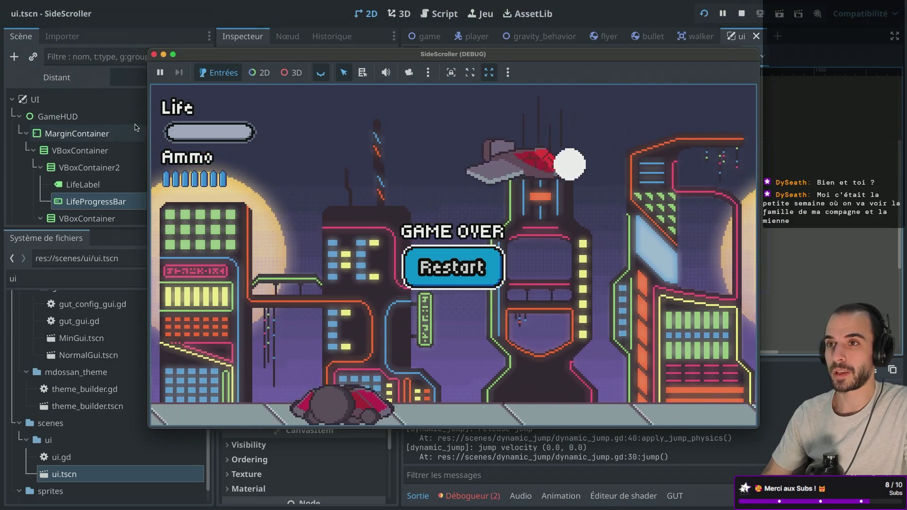
Restart SideScroller, jump briefly to check the Life bar and ammo row, then stop the game.
key(F8)
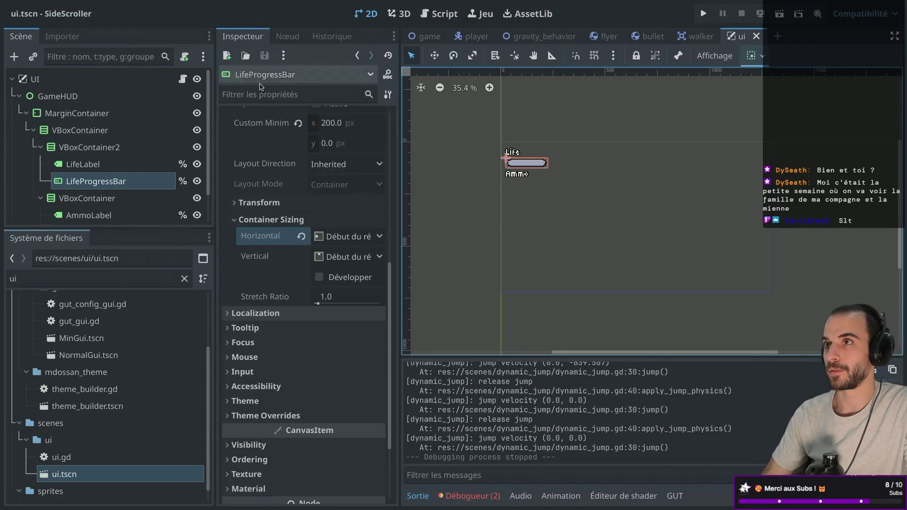
scroll(501, 194, up, 5)
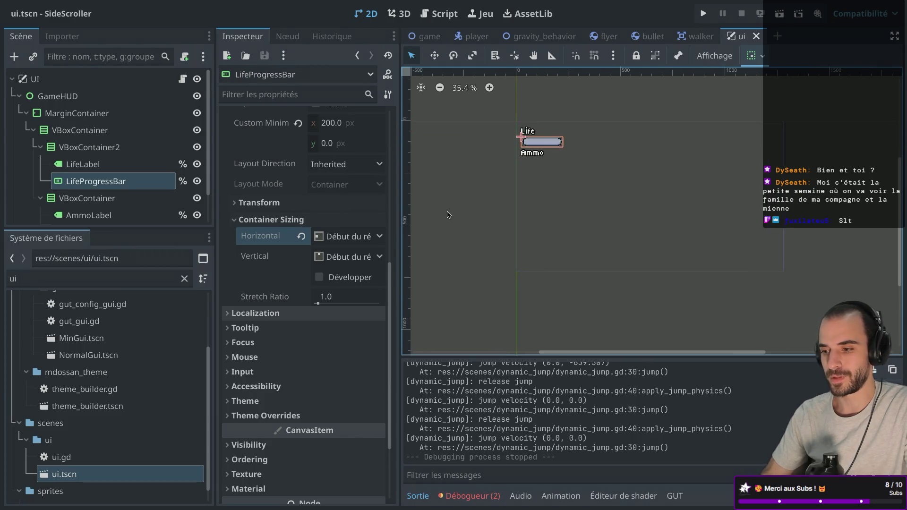
scroll(504, 192, down, 3)
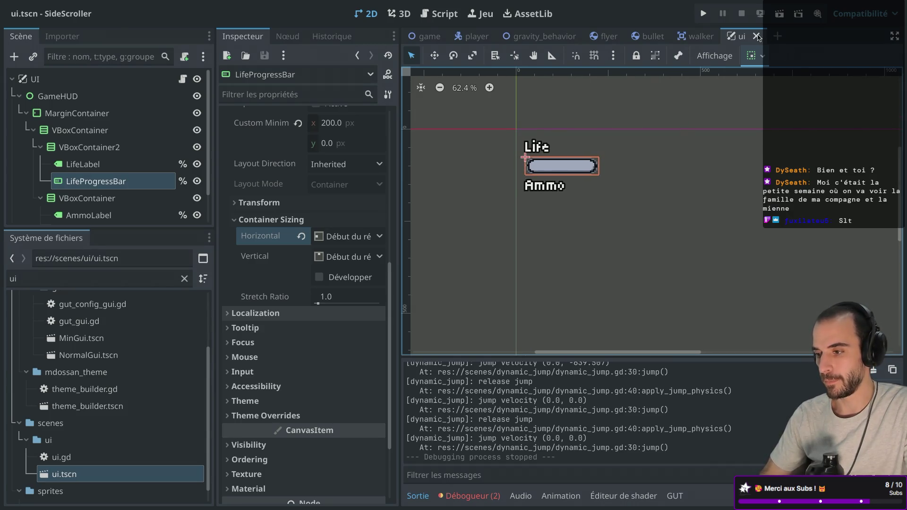
click(703, 13)
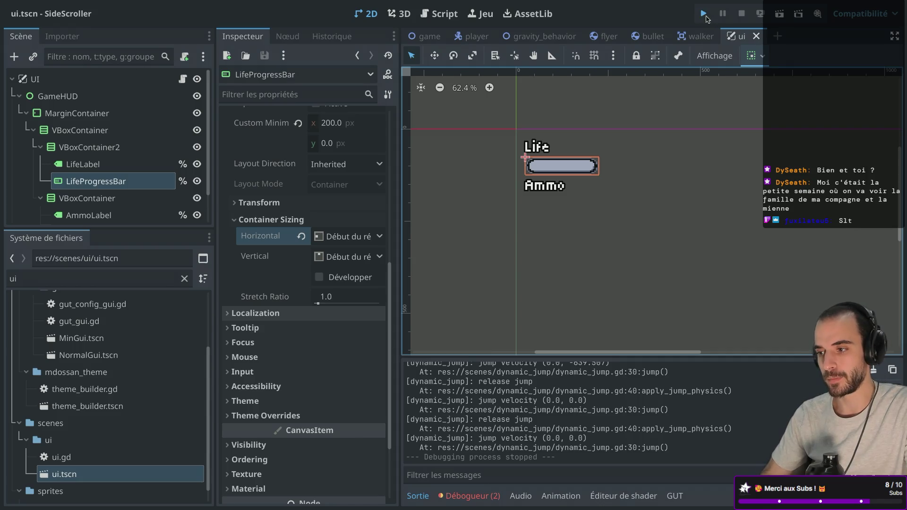
key(space)
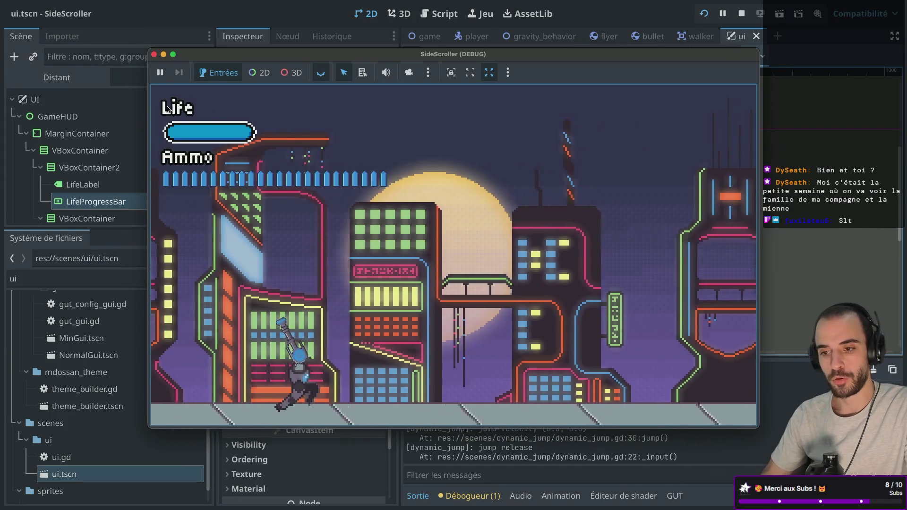
key(F8)
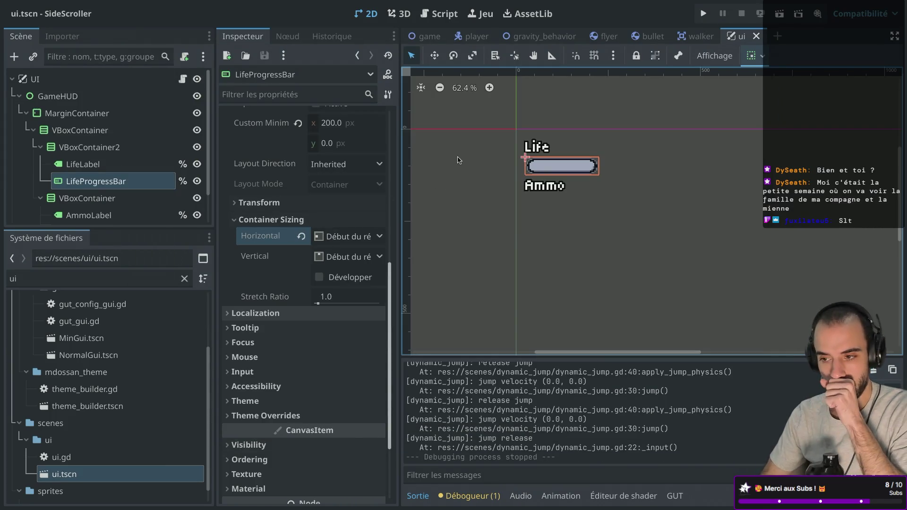
Open the Flyer's flyer.gd script in distraction-free mode.
mouse_move(522, 34)
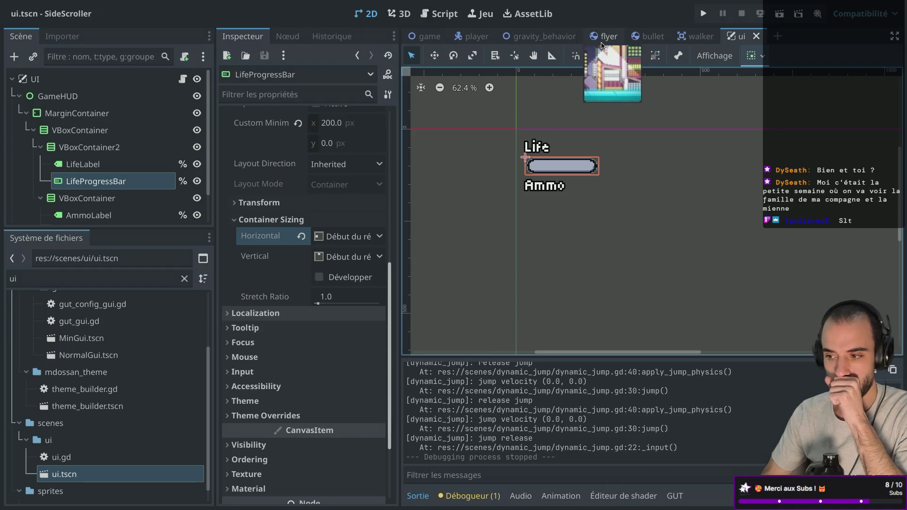
click(607, 36)
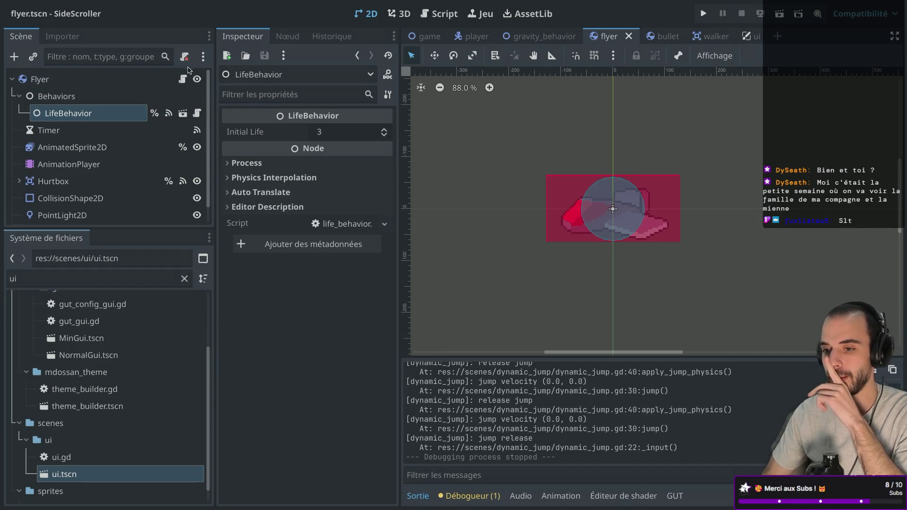
click(183, 77)
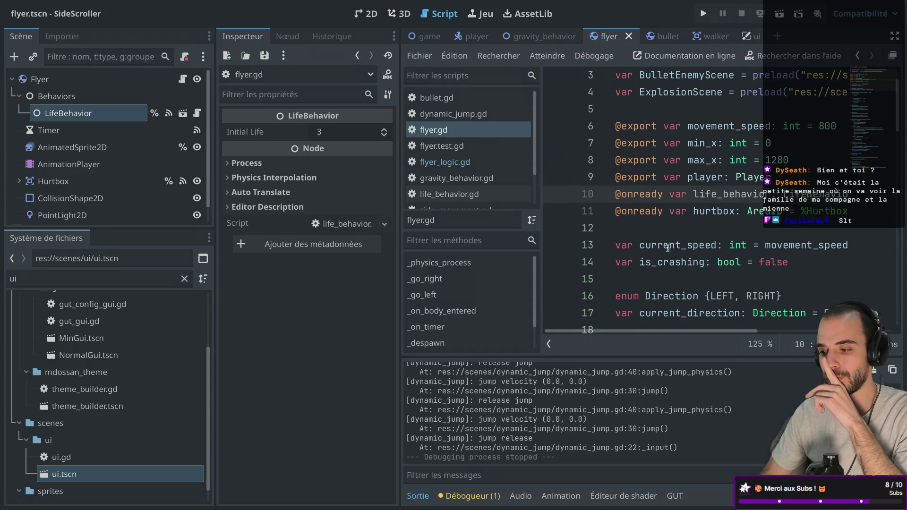
scroll(668, 248, down, 10)
key(ctrl+shift+F11)
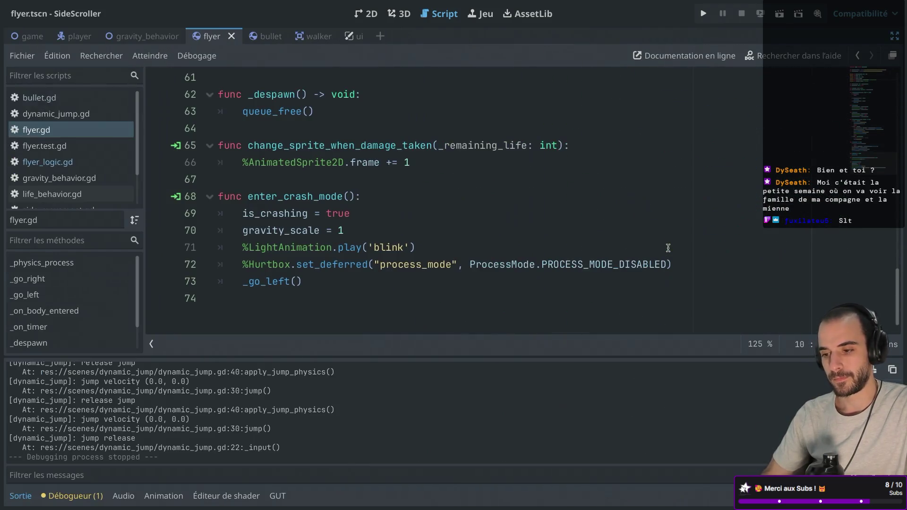
scroll(302, 207, up, 3)
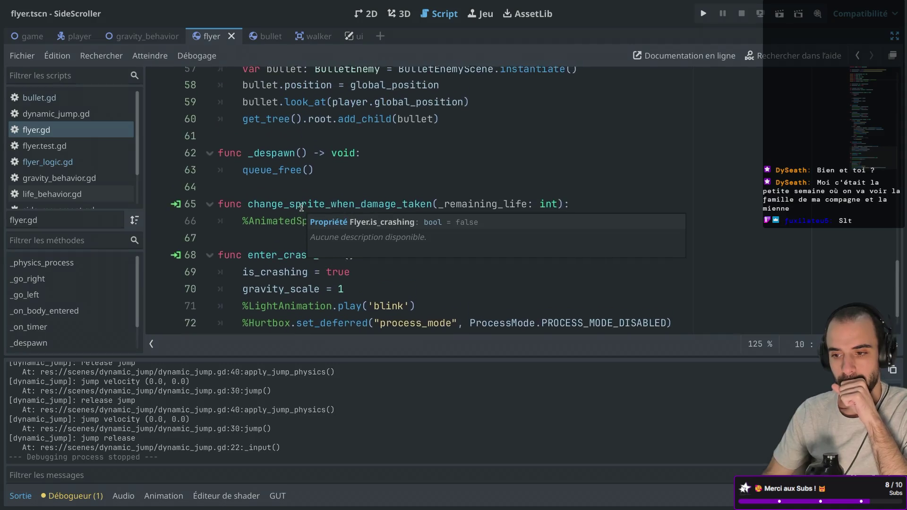
Select _despawn and search flyer.gd for its occurrences.
double_click(278, 165)
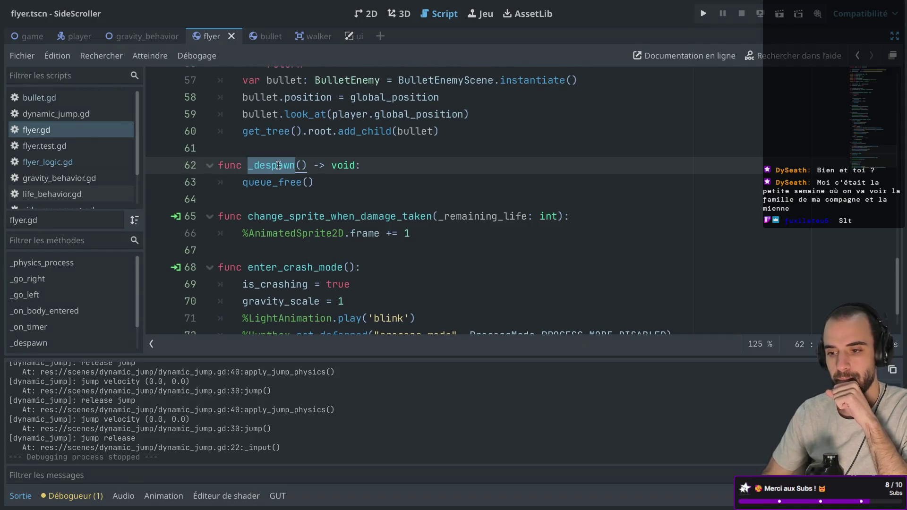
scroll(278, 165, down, 3)
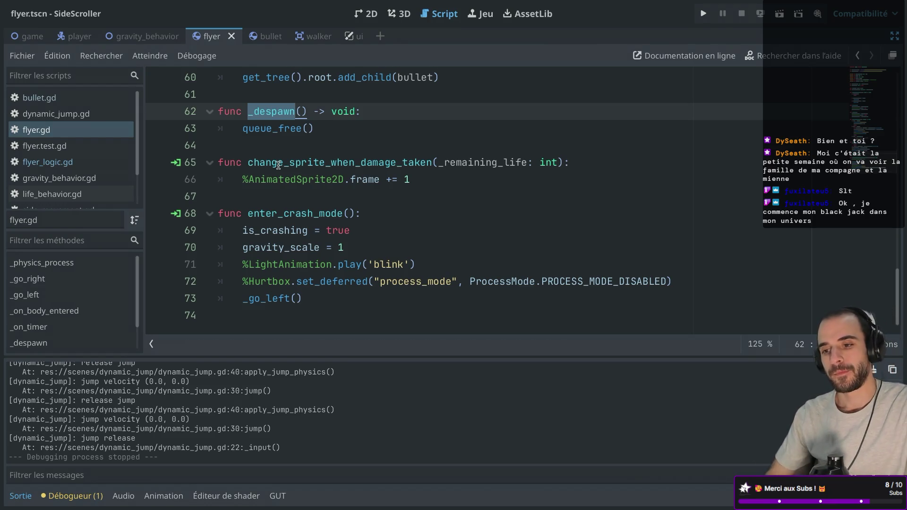
scroll(278, 165, up, 3)
key(ctrl+f)
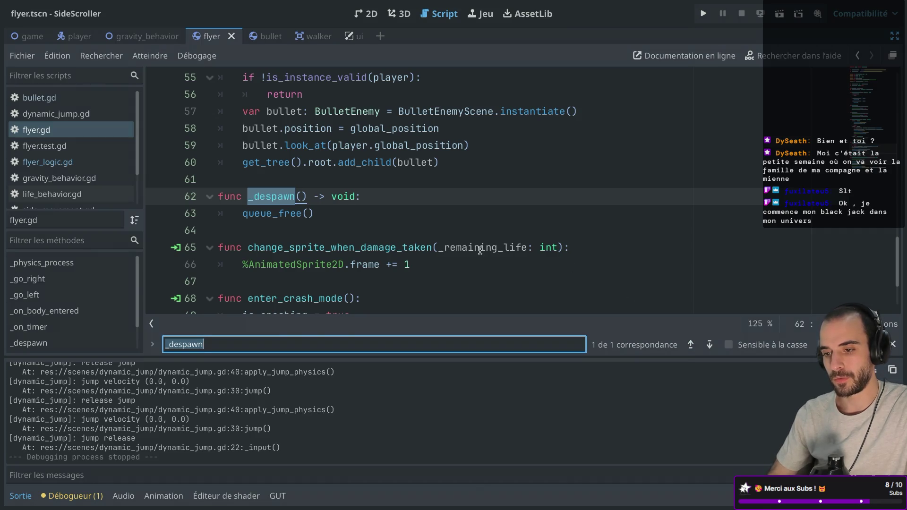
Rename the _despawn function to despawn by deleting its leading underscore.
click(334, 222)
click(249, 196)
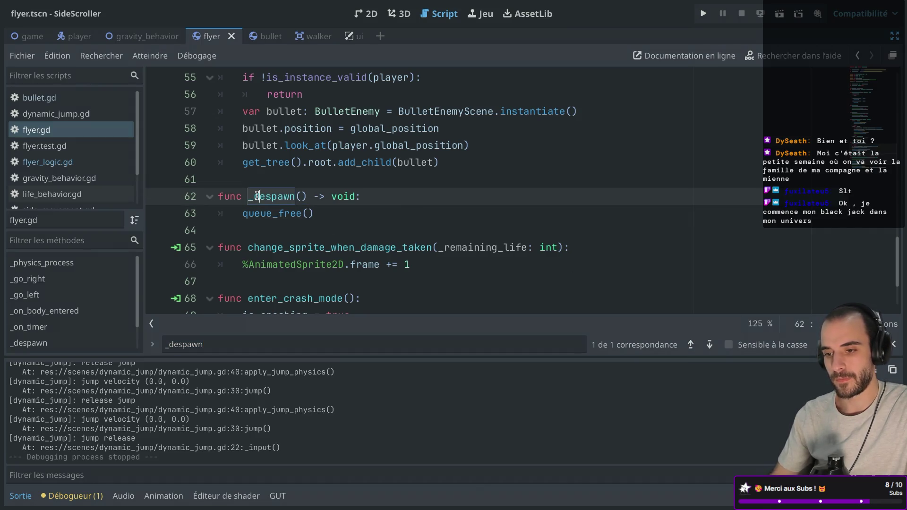
key(Delete)
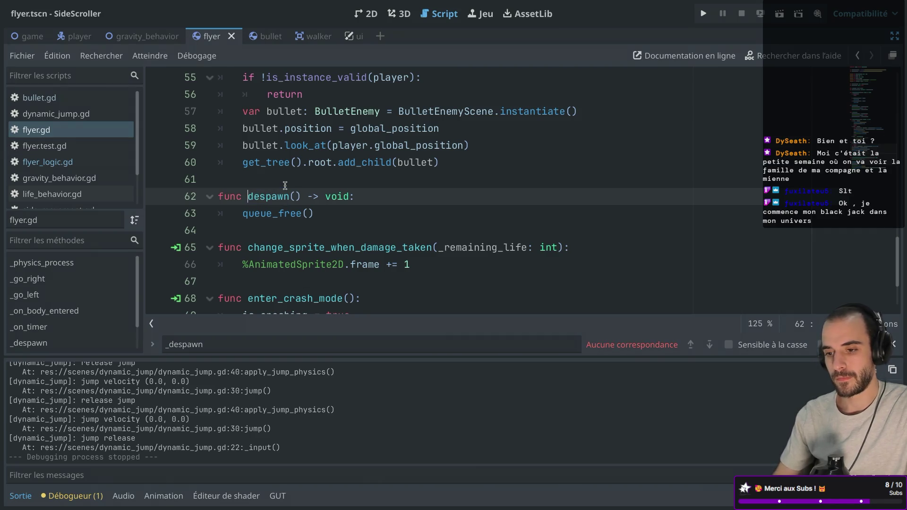
click(330, 180)
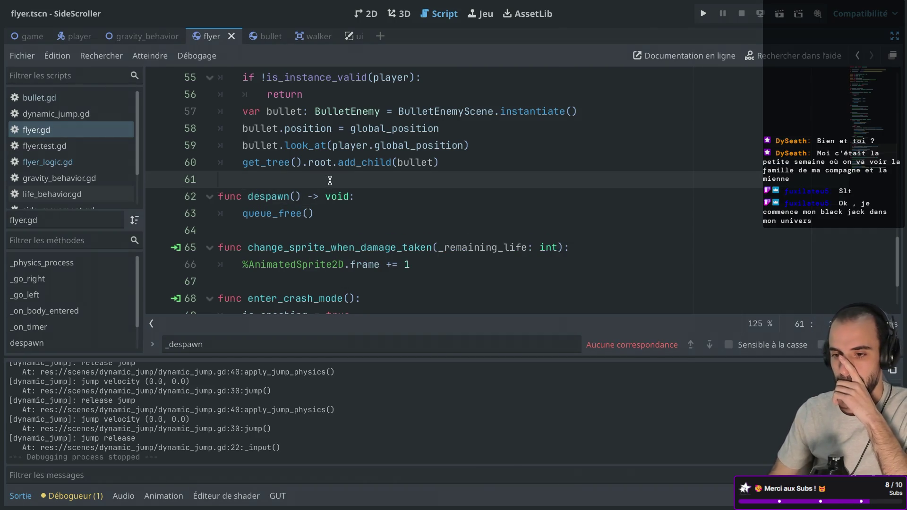
scroll(330, 180, up, 3)
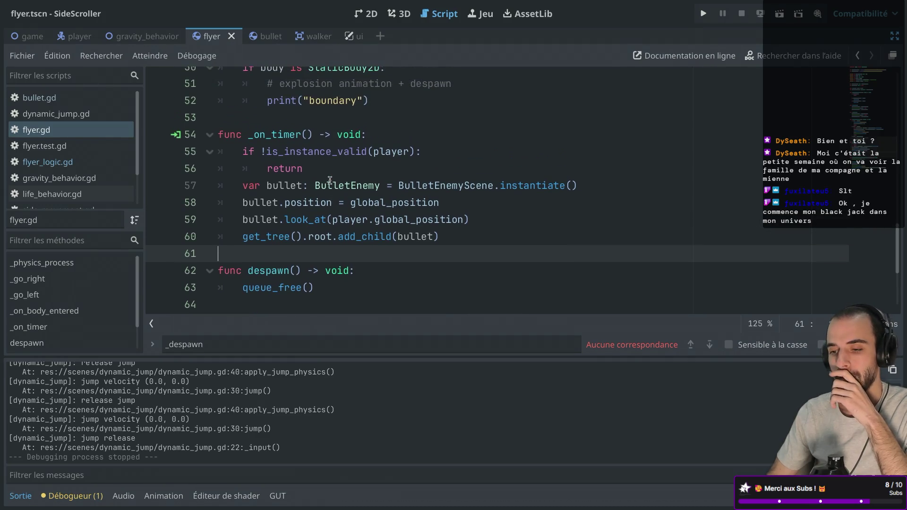
scroll(330, 180, down, 3)
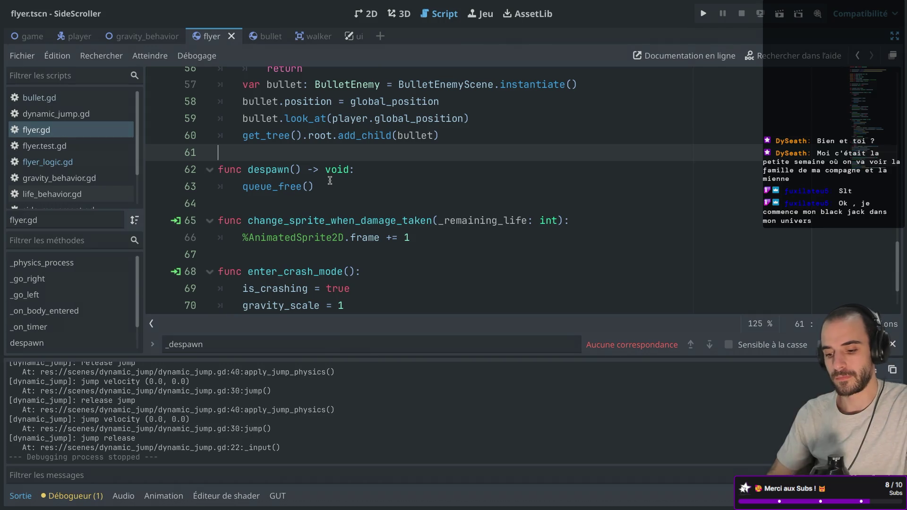
Bring the side panels back and scroll through flyer.gd to find enter_crash_mode.
key(ctrl+shift+F11)
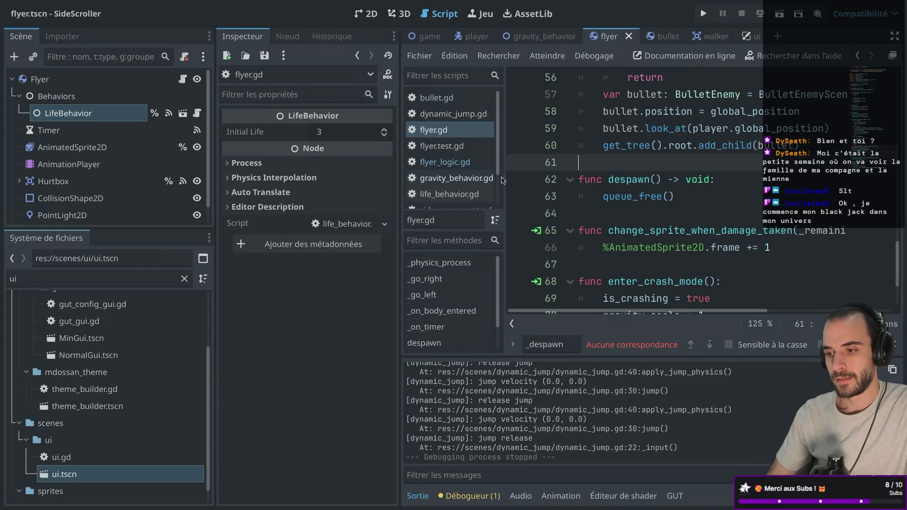
drag(504, 170, 490, 170)
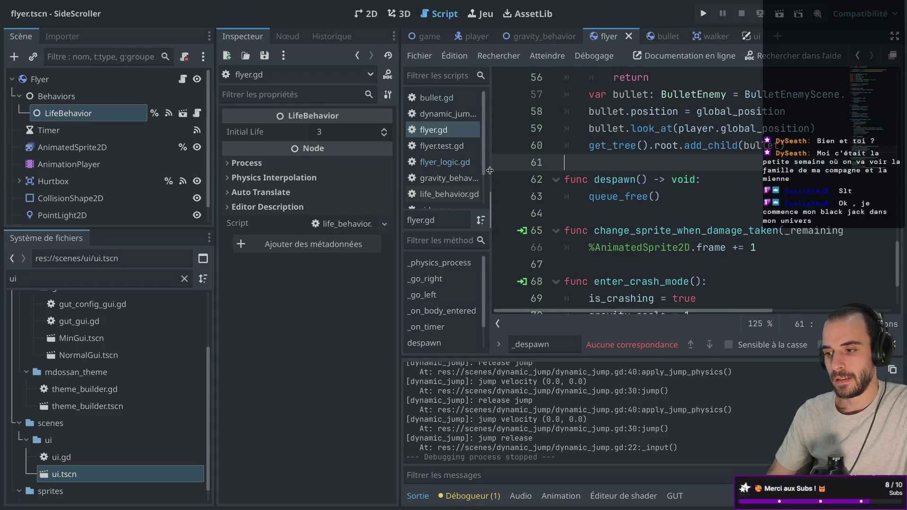
scroll(676, 233, up, 1)
mouse_move(676, 234)
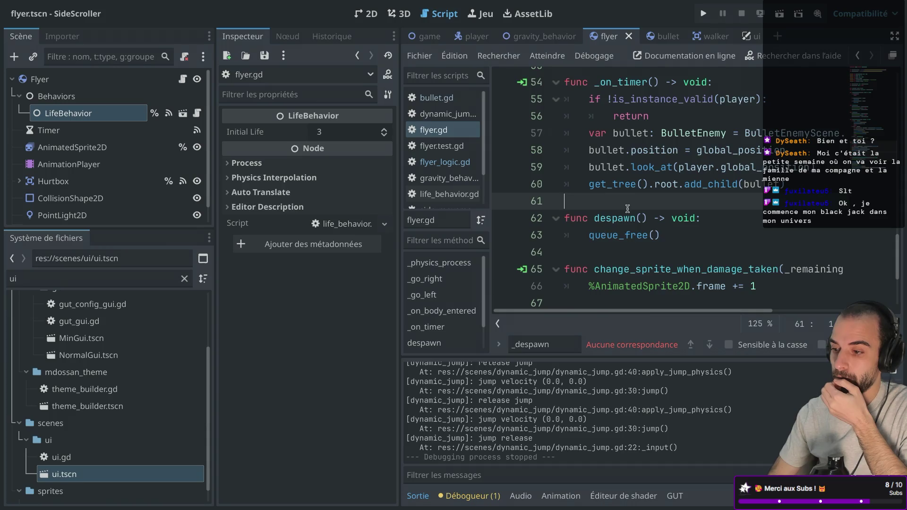
scroll(643, 222, down, 2)
scroll(627, 208, up, 5)
scroll(628, 208, down, 2)
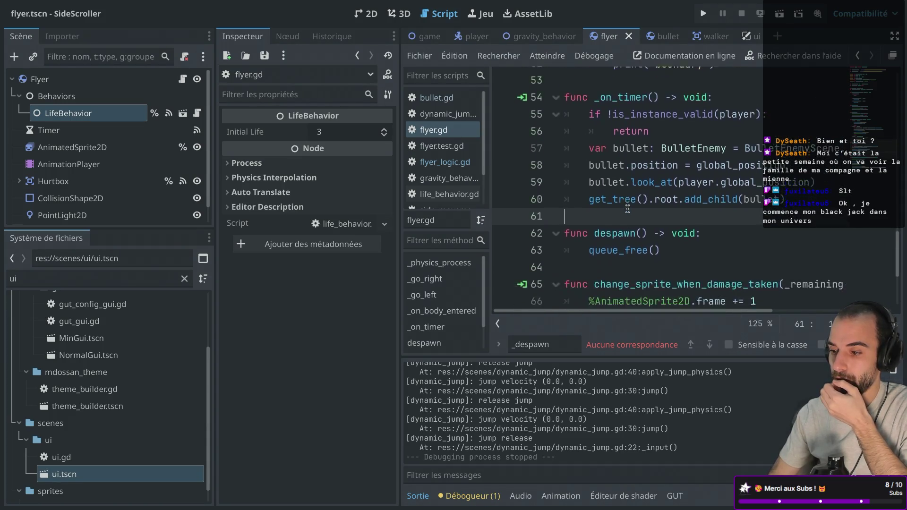
scroll(629, 202, down, 2)
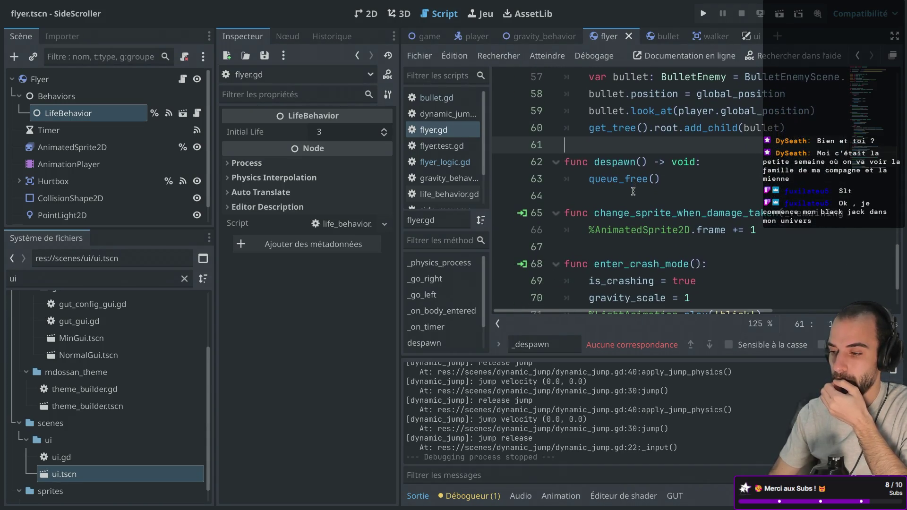
scroll(633, 191, up, 1)
scroll(633, 191, down, 3)
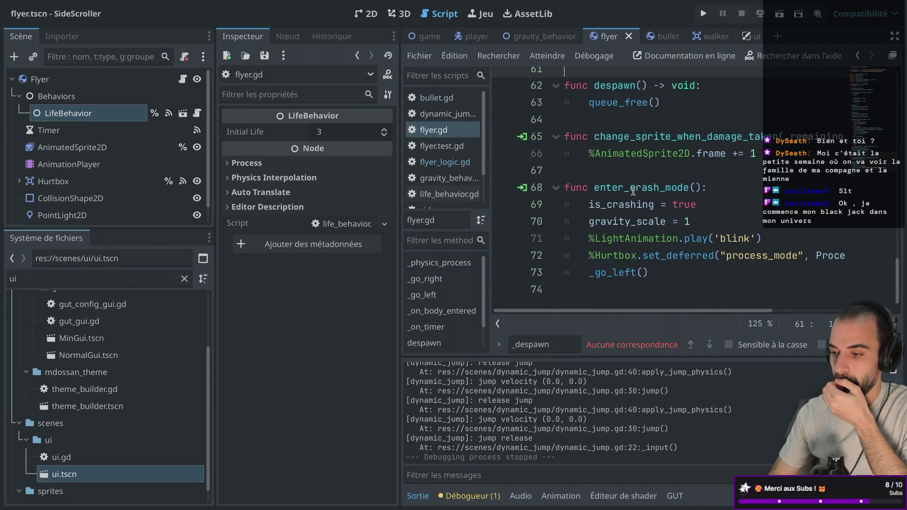
Add an empty line after _go_left() in enter_crash_mode and shorten the FileSystem filter.
drag(593, 180, 695, 187)
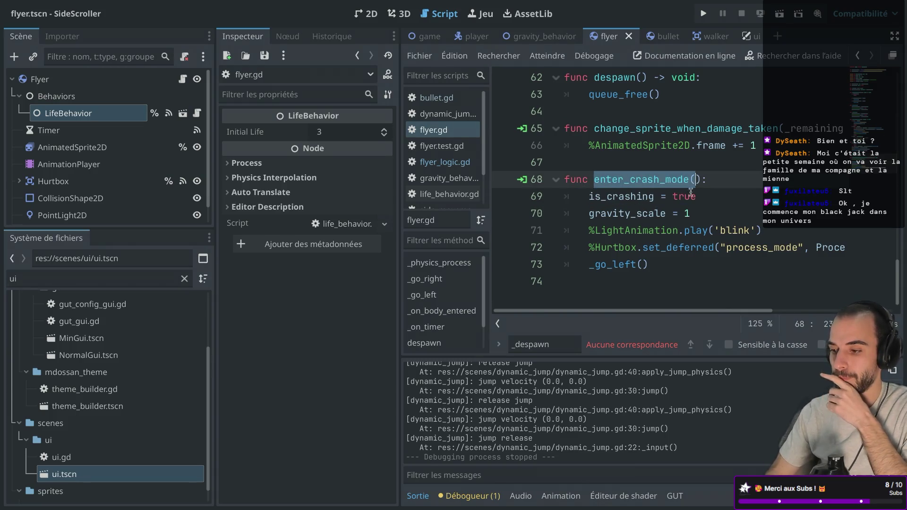
click(652, 263)
key(Return)
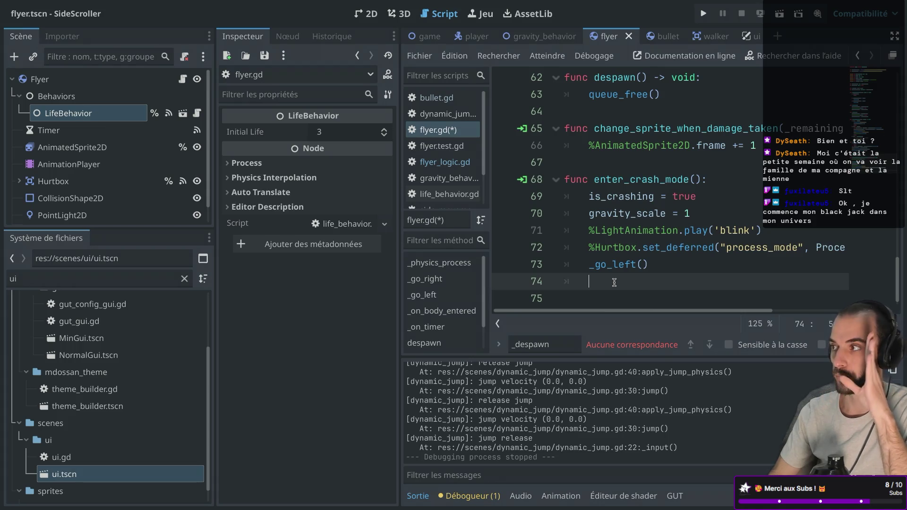
click(45, 279)
key(BackSpace)
key(BackSpace)
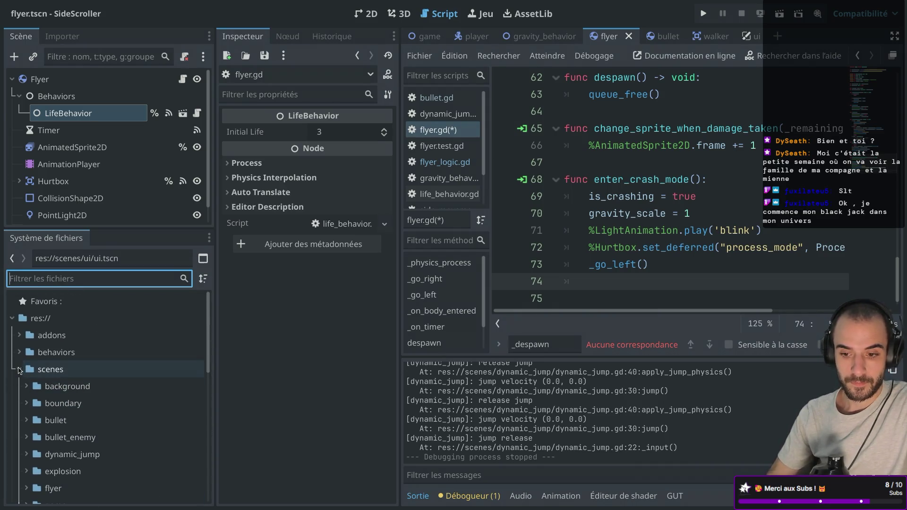
Create a despawn_after_timer folder inside the behaviors folder.
click(18, 369)
click(20, 353)
right_click(56, 357)
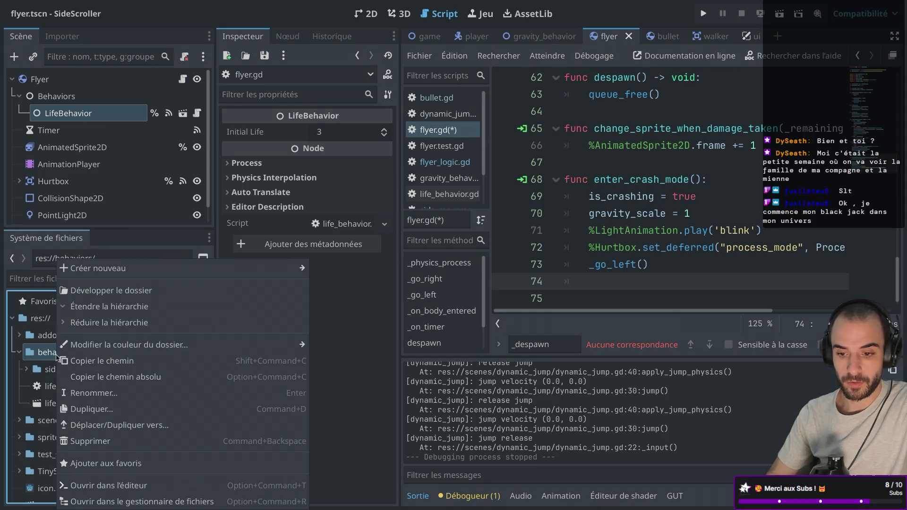
click(145, 290)
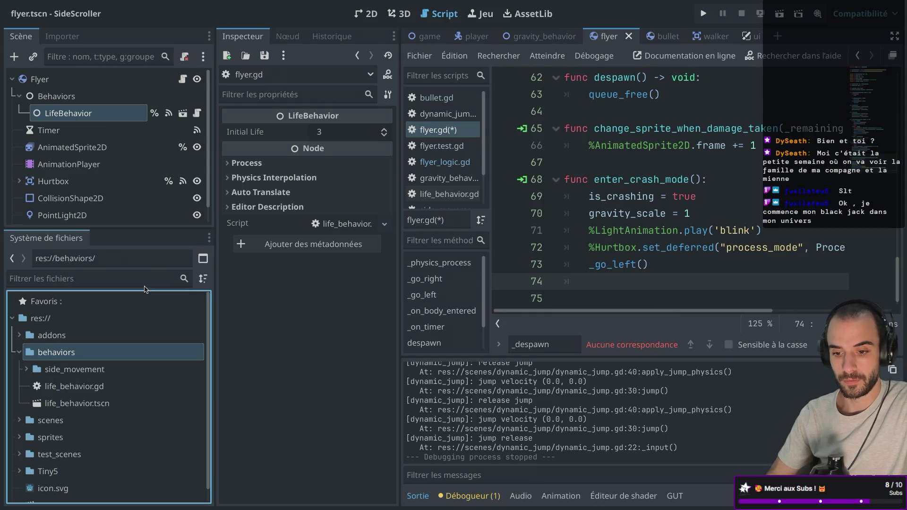
right_click(47, 355)
mouse_move(100, 349)
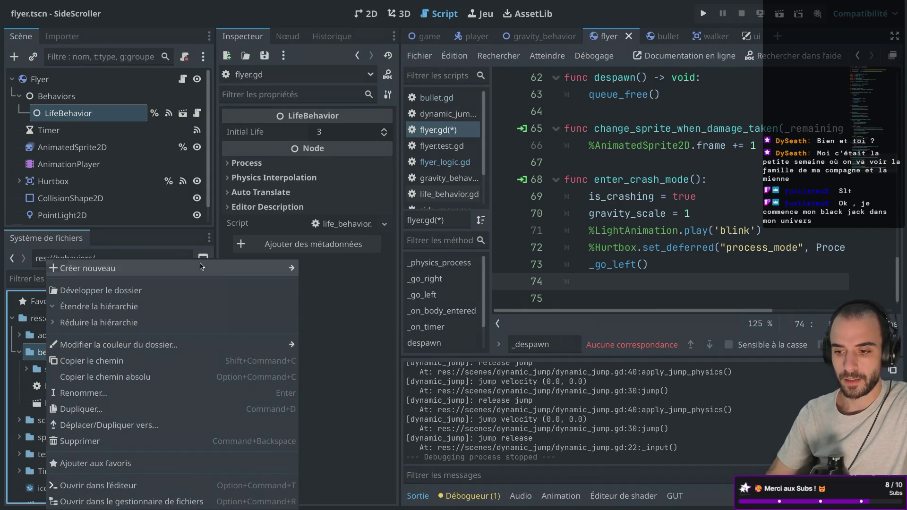
mouse_move(201, 268)
click(334, 277)
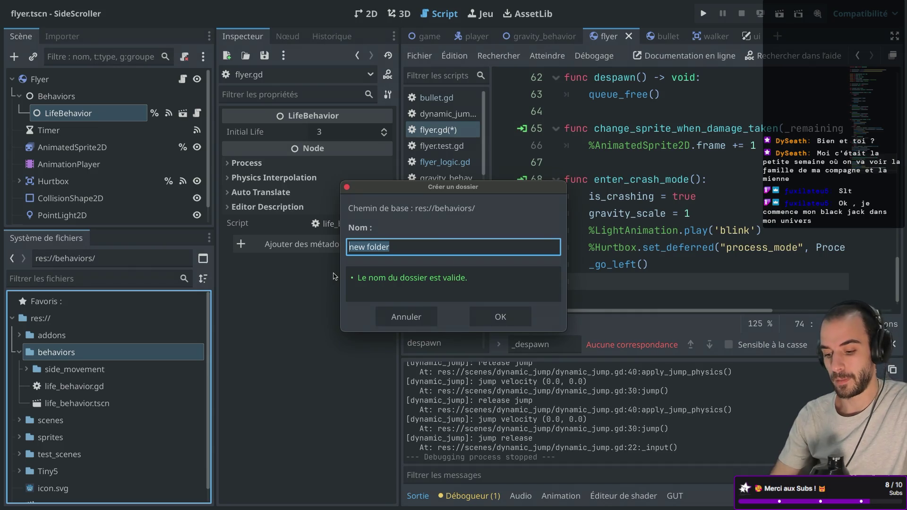
text(des)
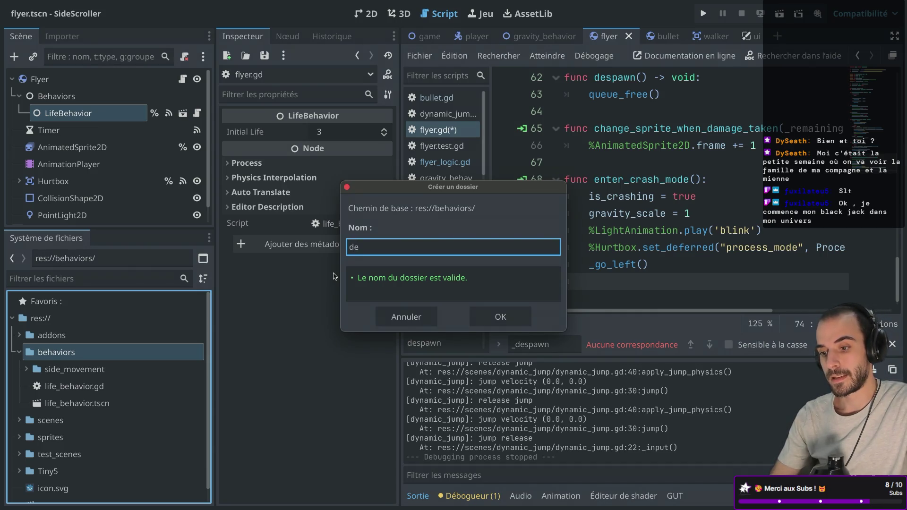
text(pawn_after_timer)
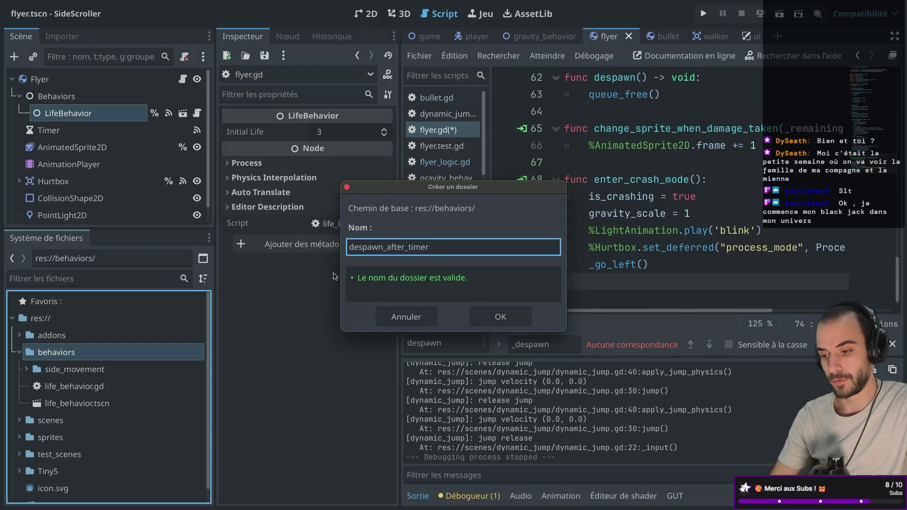
key(Return)
Create a despawn_after_timer scene in that folder with a plain Node root.
click(142, 369)
right_click(116, 369)
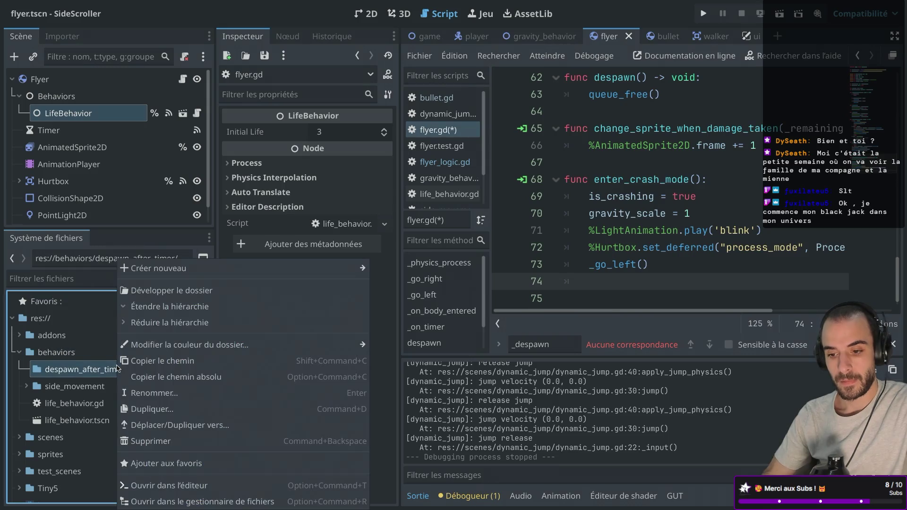
mouse_move(250, 277)
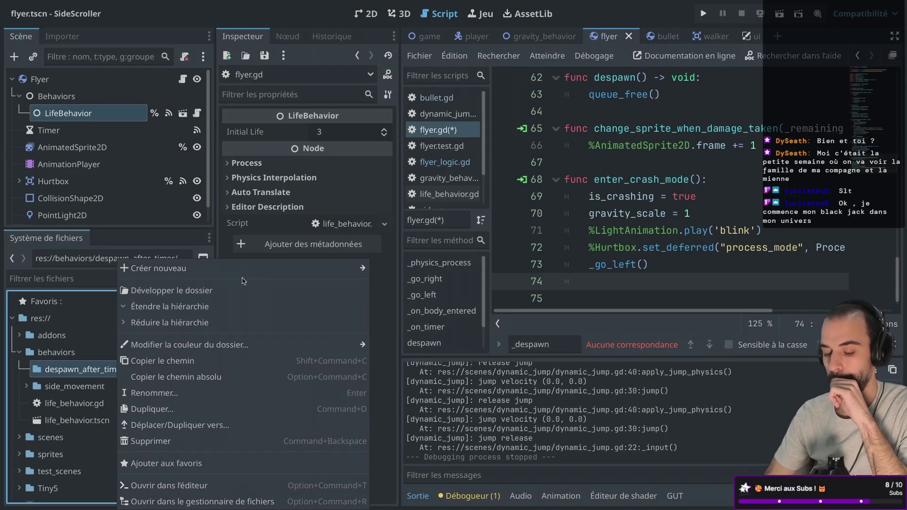
mouse_move(210, 271)
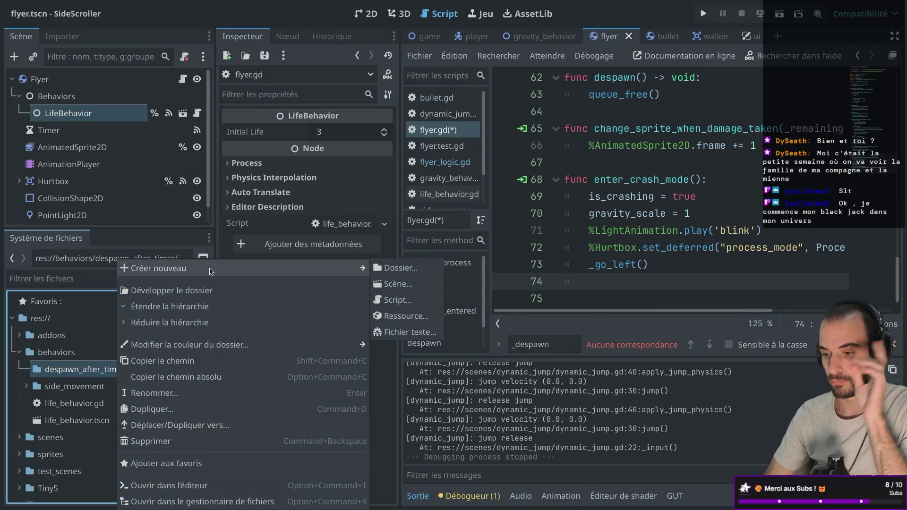
click(389, 284)
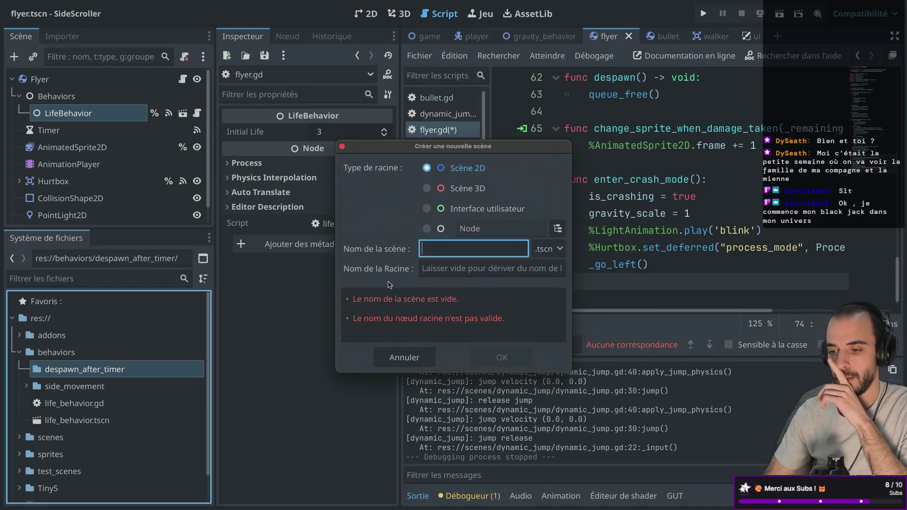
text(despa)
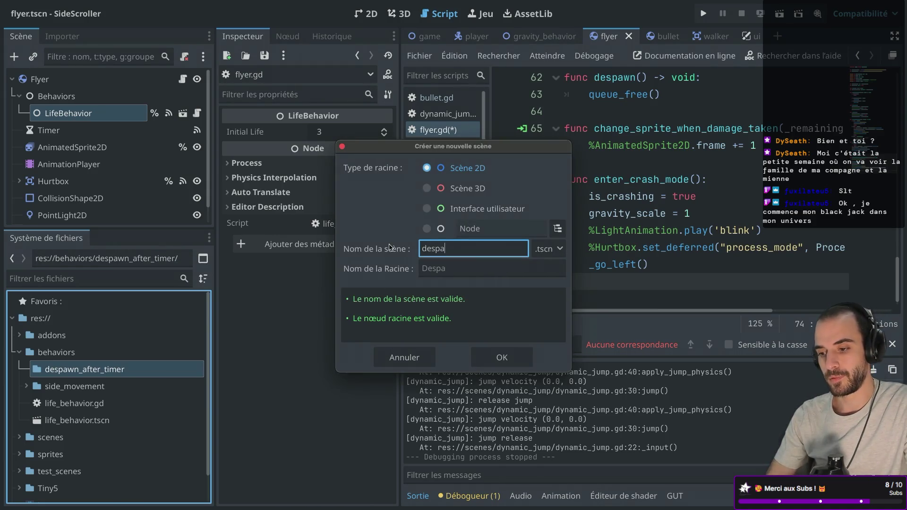
text(wn_after_tim)
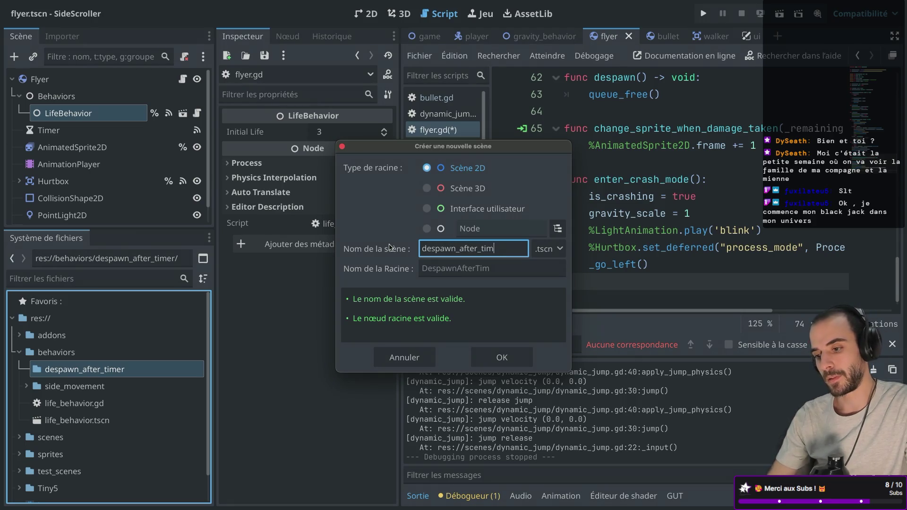
text(er)
click(428, 229)
Add 'class_name DespawnAfterTimer' before 'extends Node' on line 1 and save the script.
click(502, 357)
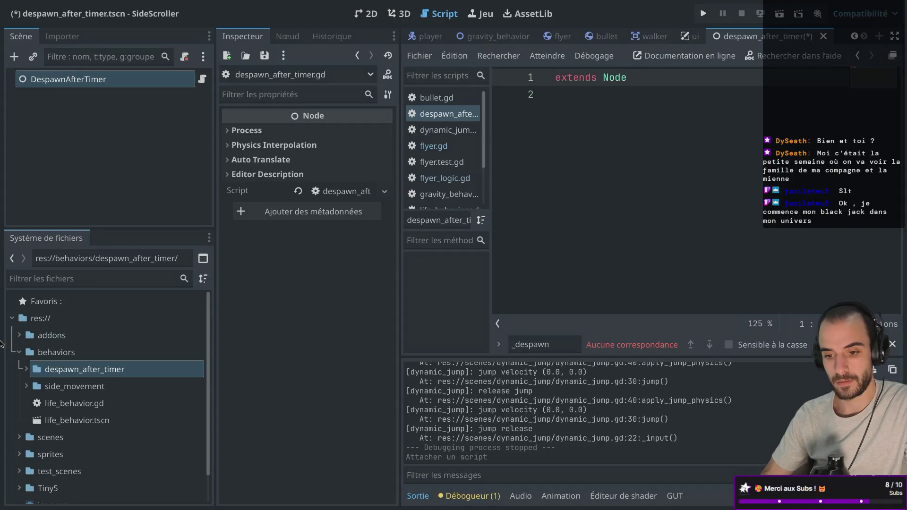
key(ctrl+shift+F11)
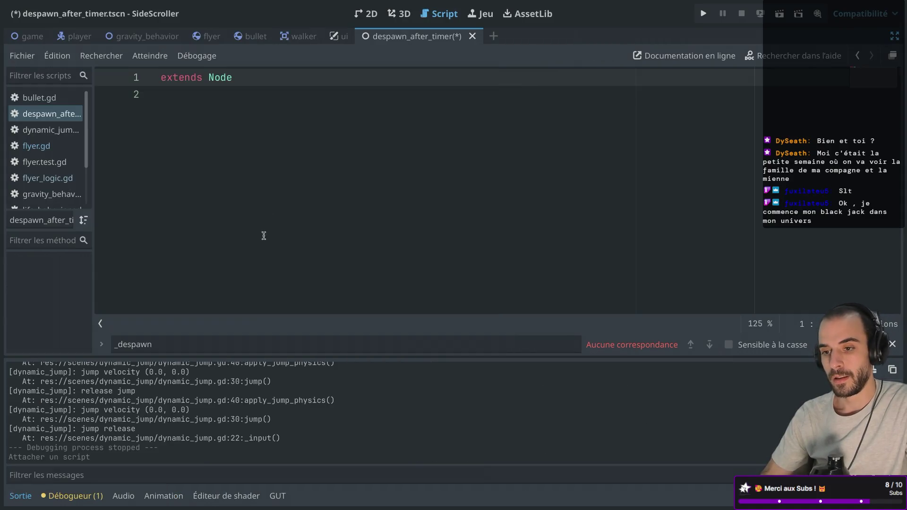
click(163, 78)
text(class_N)
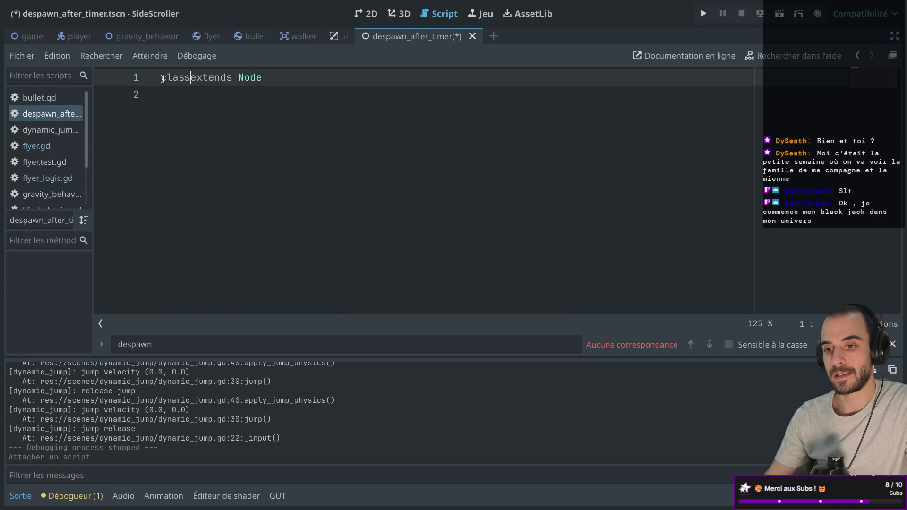
text(ame)
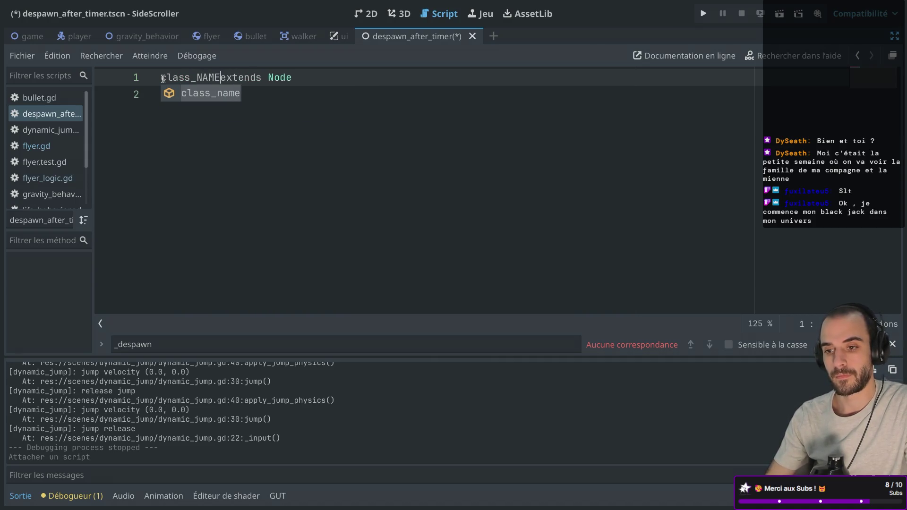
key(BackSpace)
key(BackSpace)
key(BackSpace)
key(BackSpace)
text(name )
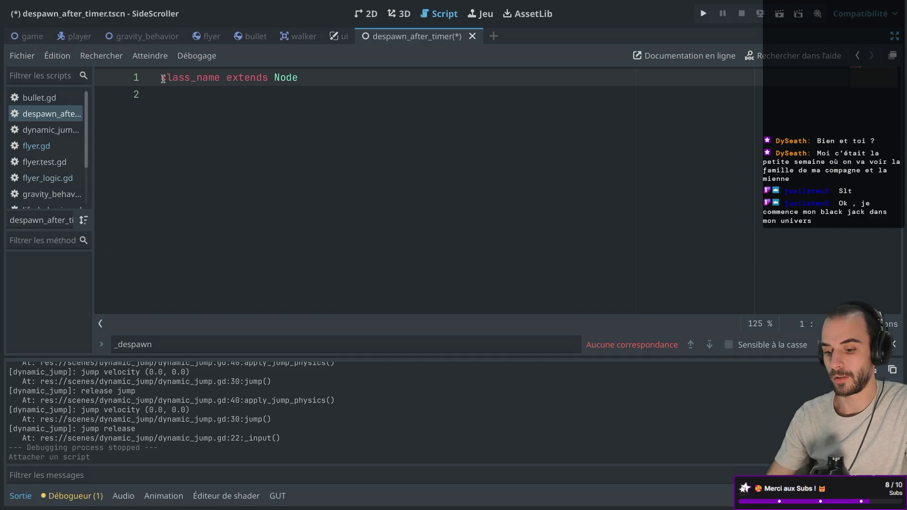
text(Desp)
text(awn)
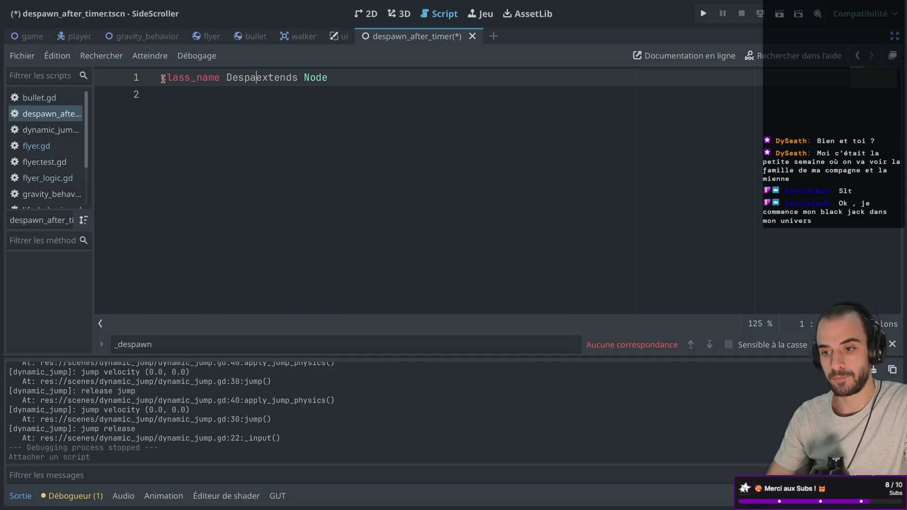
text(AfterTimer)
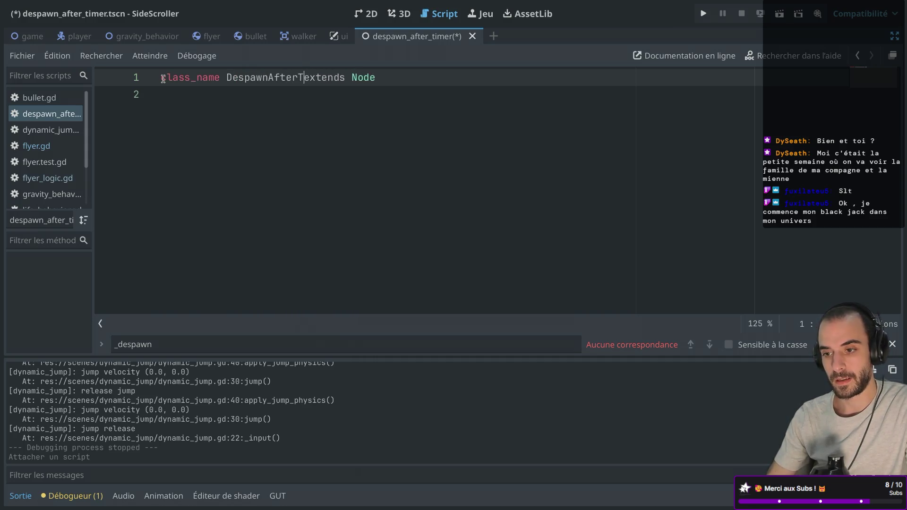
text(Behavior)
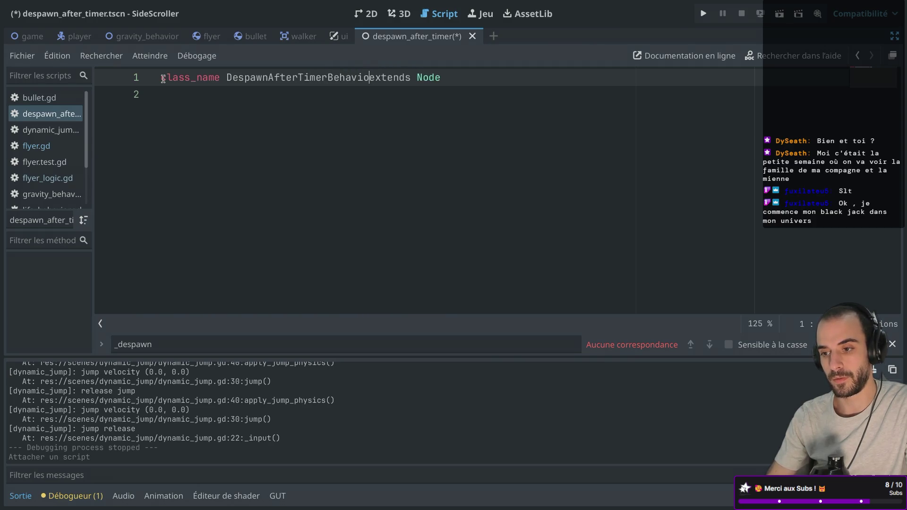
key(ctrl+s)
key(ctrl+shift+F11)
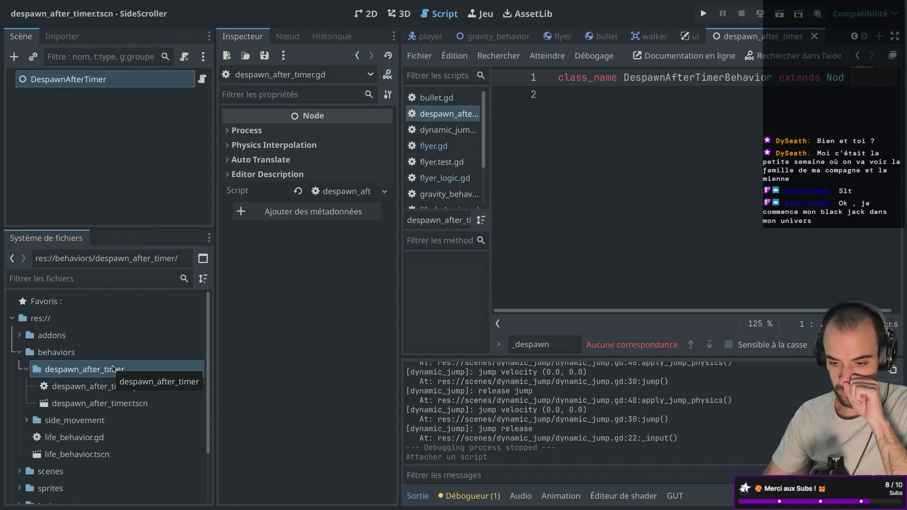
click(103, 404)
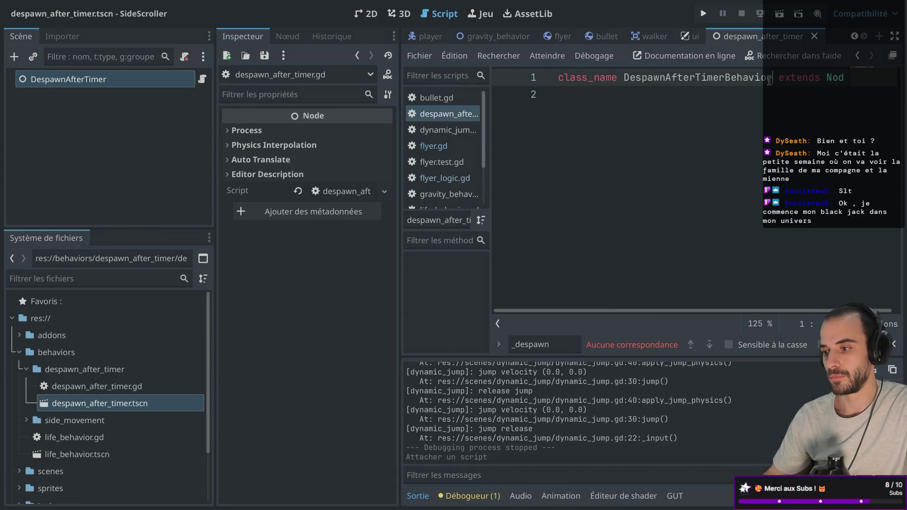
key(BackSpace)
key(BackSpace)
key(BackSpace)
key(BackSpace)
key(BackSpace)
key(BackSpace)
click(689, 117)
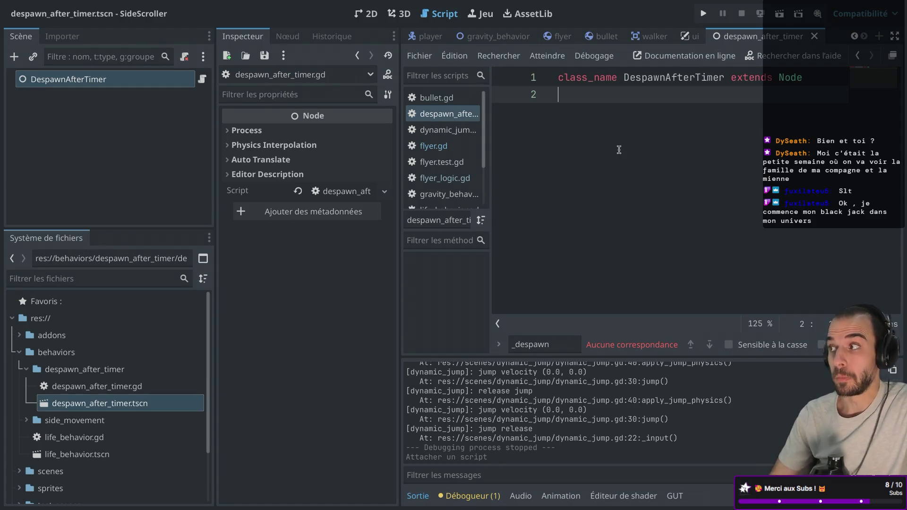
Add a Timer child node under DespawnAfterTimer.
click(77, 79)
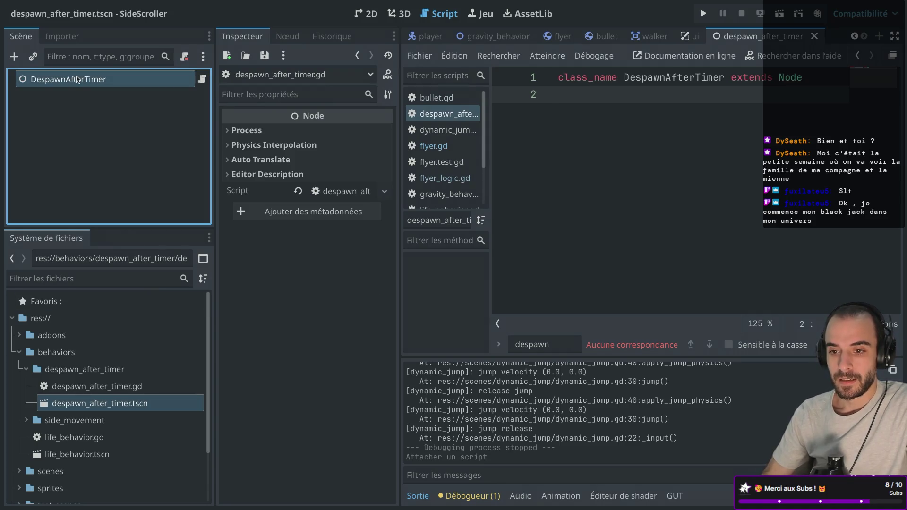
right_click(77, 79)
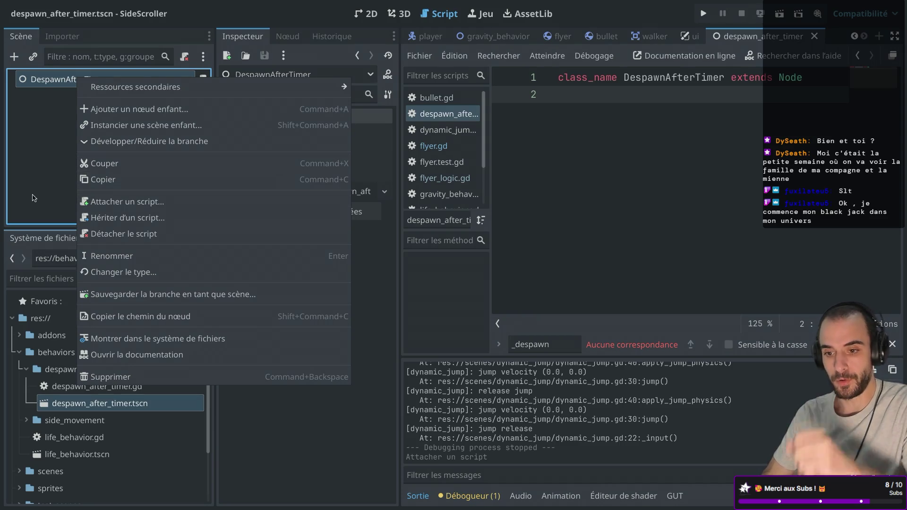
click(189, 109)
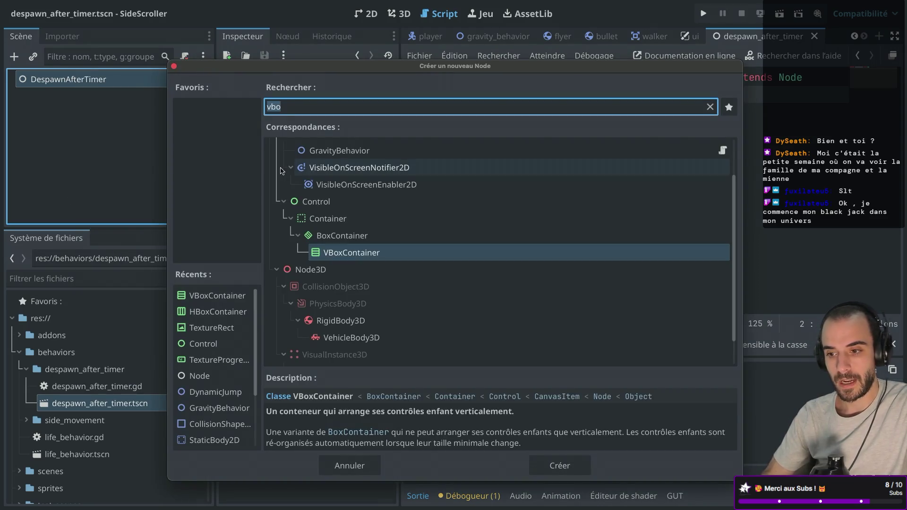
text(Timer)
double_click(321, 240)
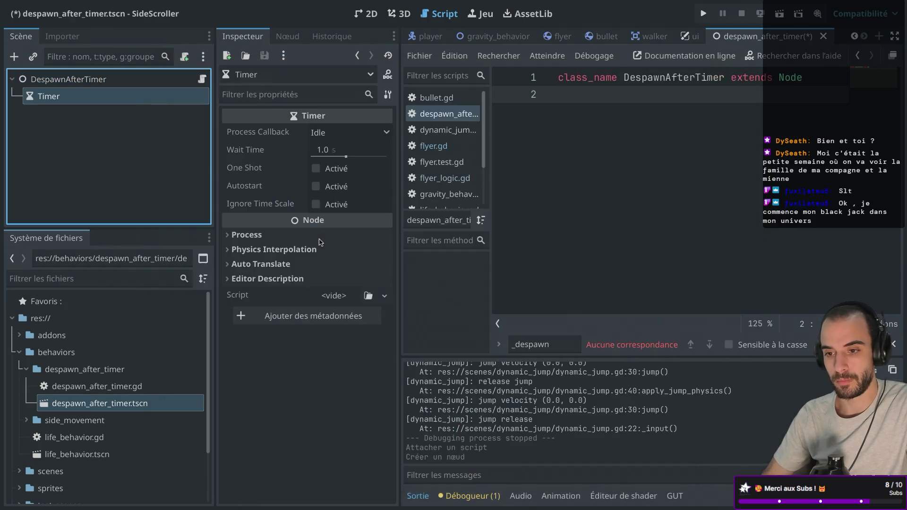
Set the Timer's wait time to 10 and make it accessible by unique name.
click(325, 154)
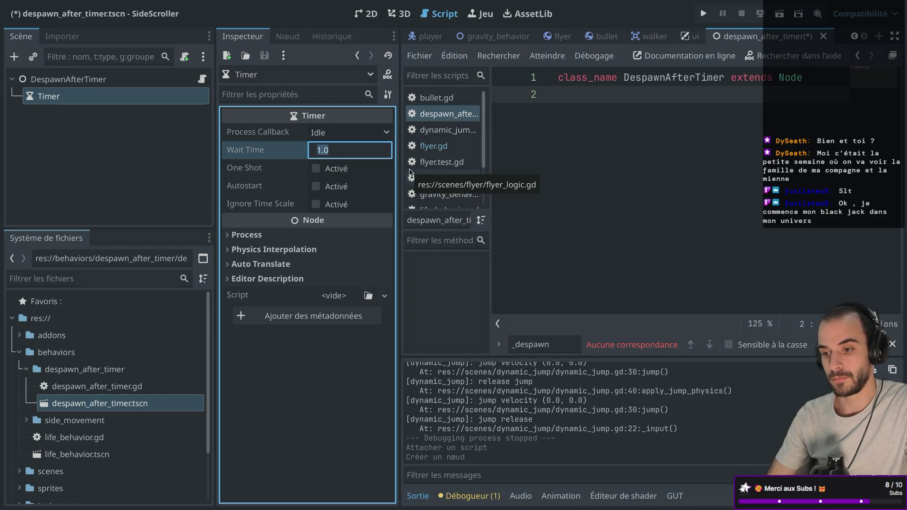
text(10)
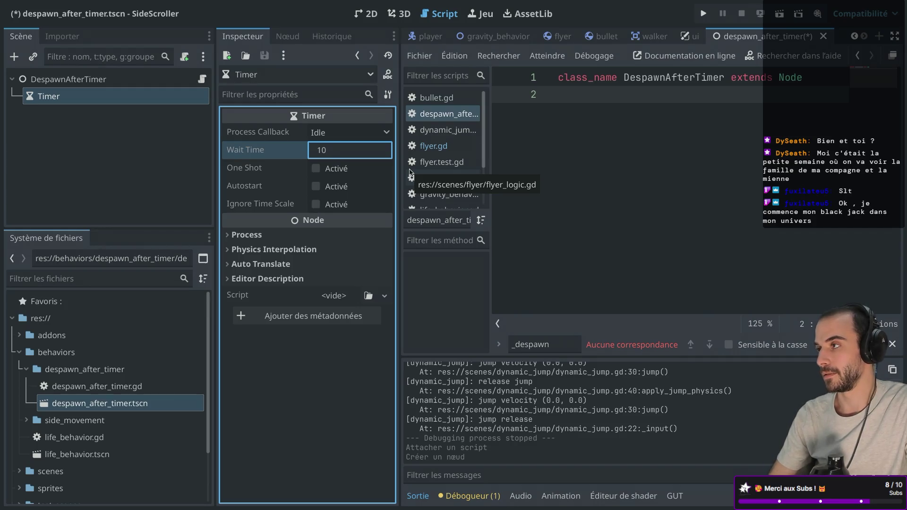
key(Return)
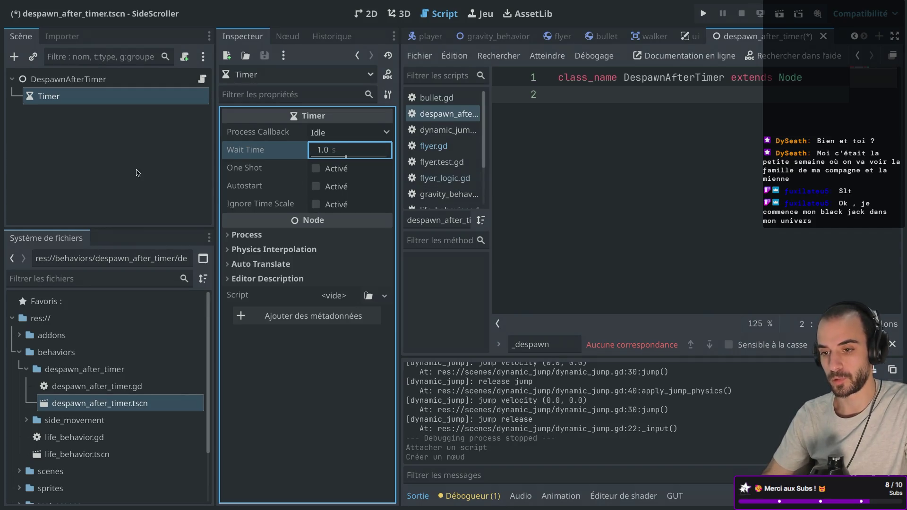
right_click(119, 101)
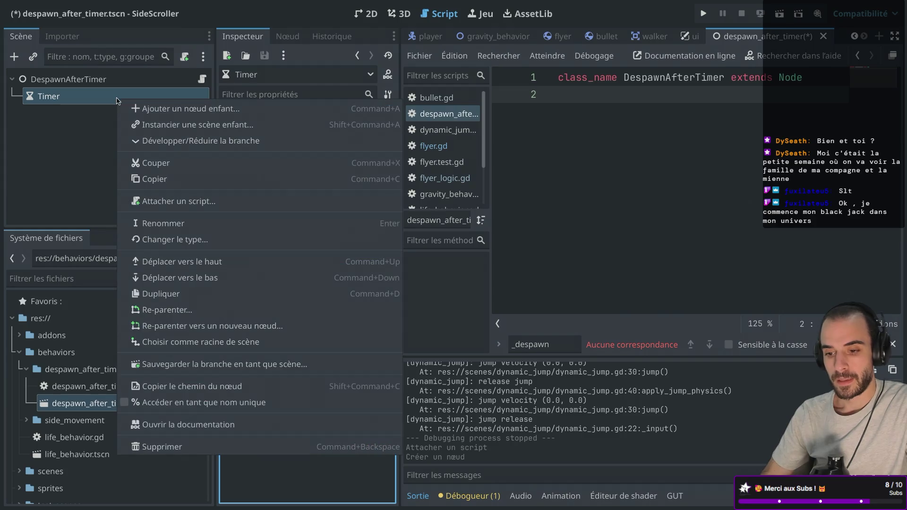
click(127, 403)
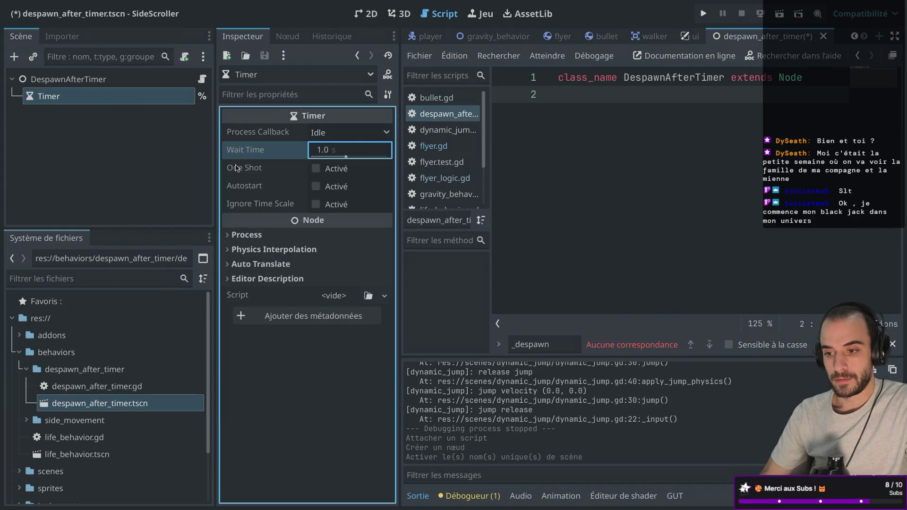
Write a despawn() function that calls %Timer.start().
click(560, 137)
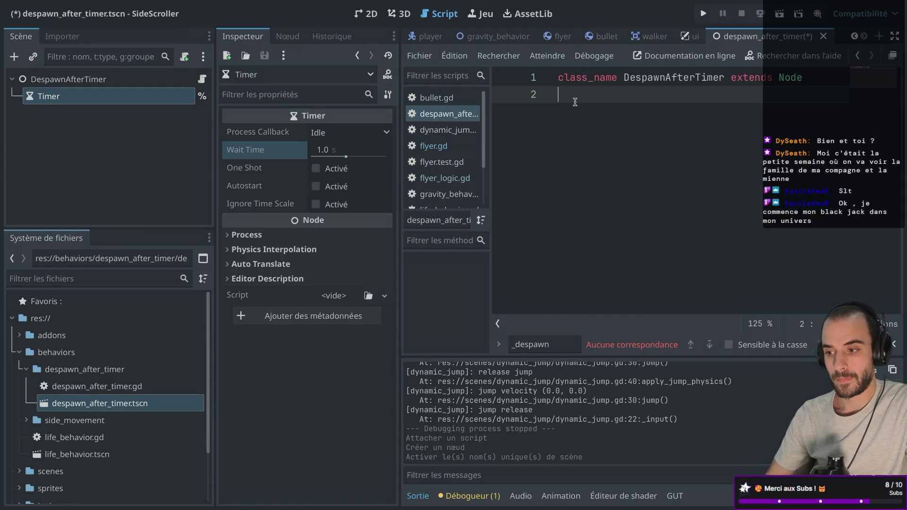
key(Return)
text(func s)
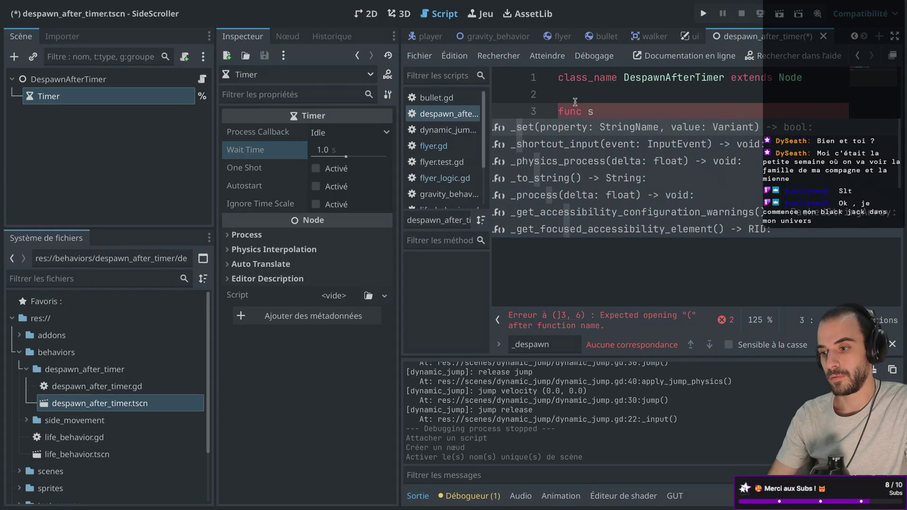
key(BackSpace)
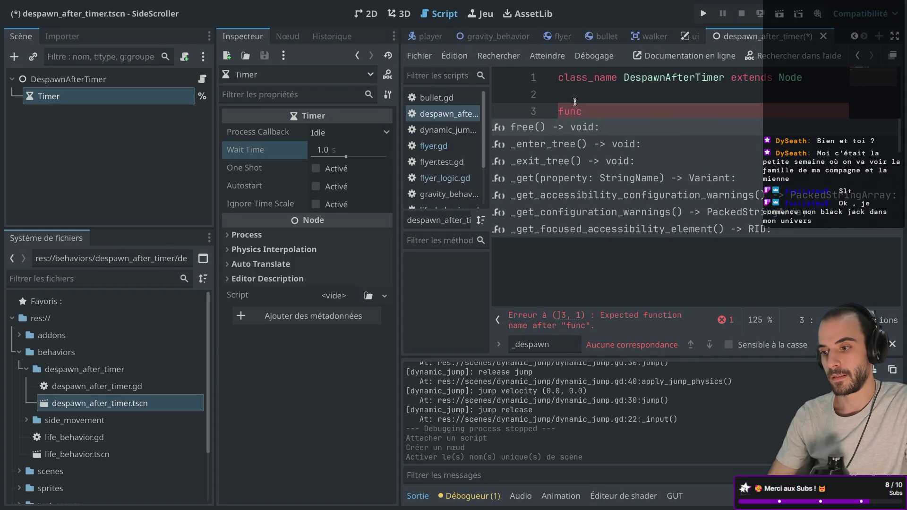
text(despawn())
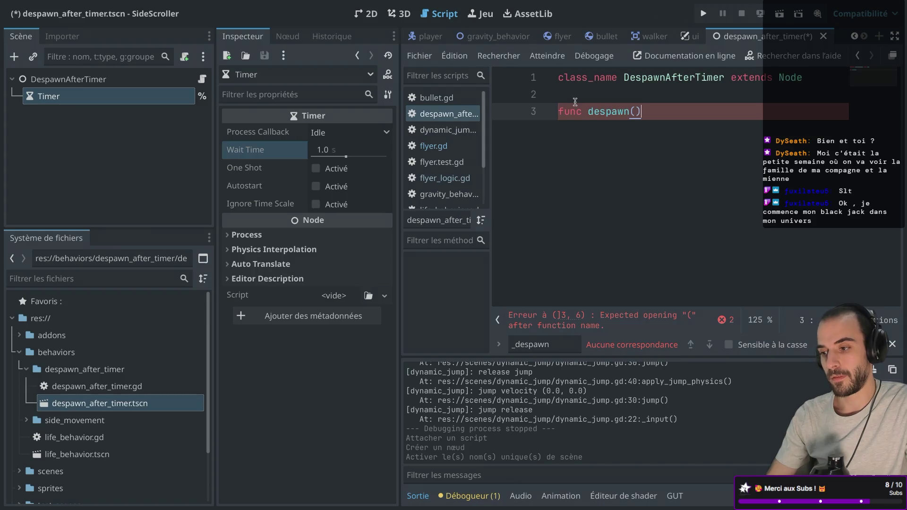
text(:)
key(Return)
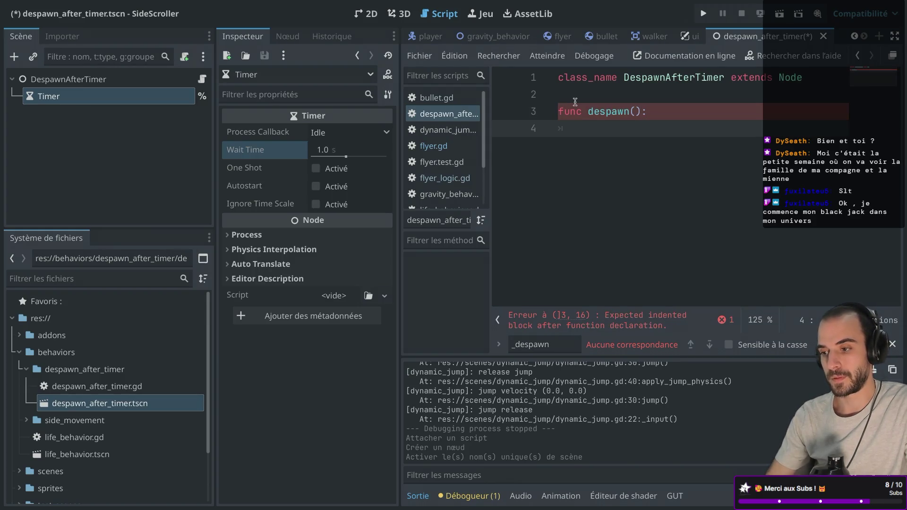
text($)
key(BackSpace)
text(%T)
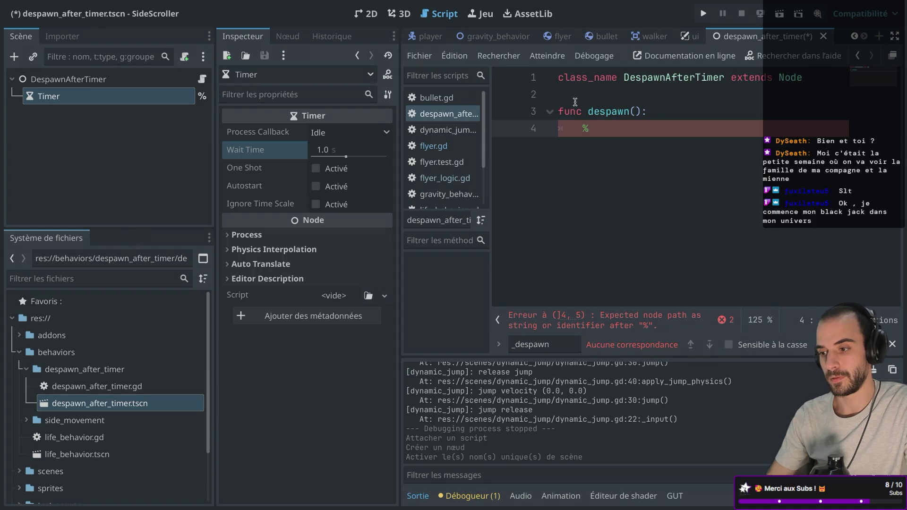
text(imer.star)
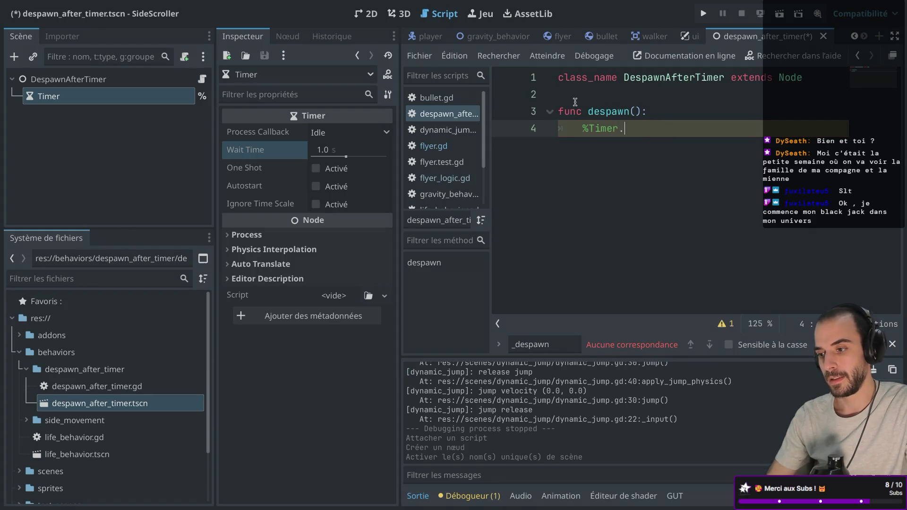
key(Return)
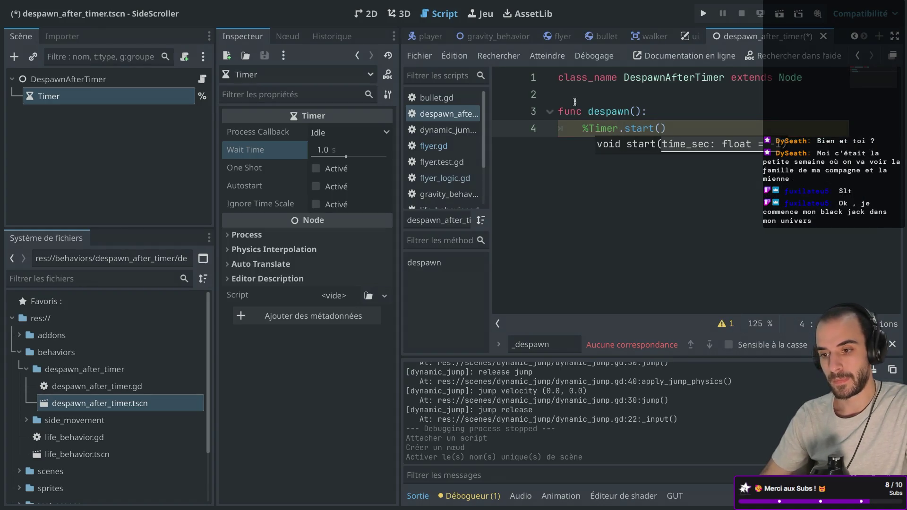
click(601, 128)
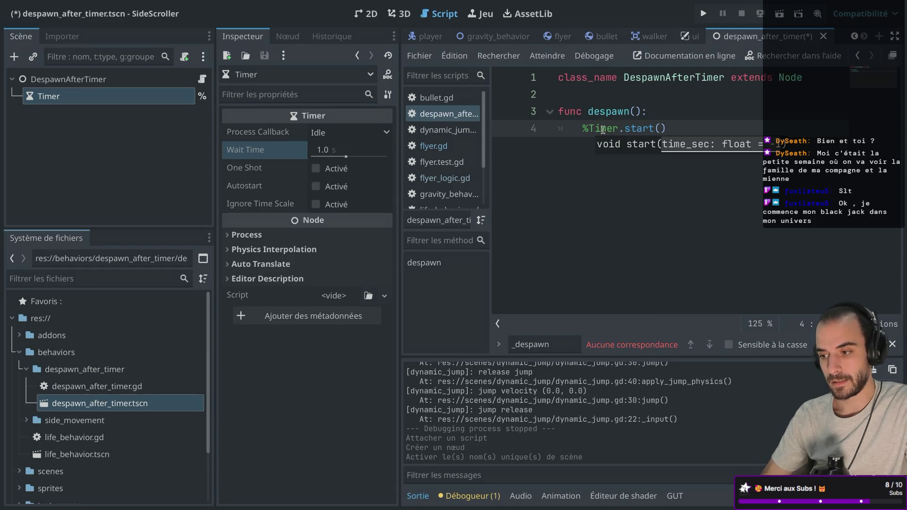
Enable the Timer's One Shot option and add blank lines below despawn().
click(316, 169)
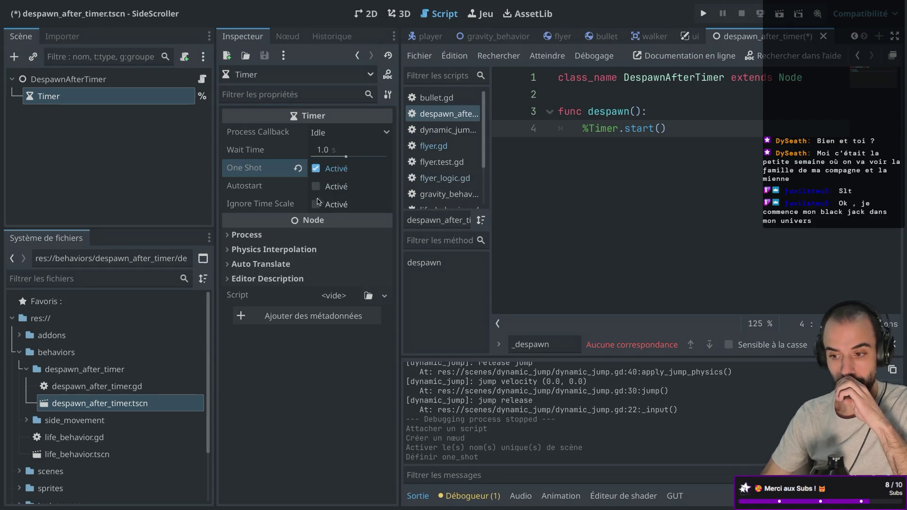
double_click(612, 112)
click(584, 146)
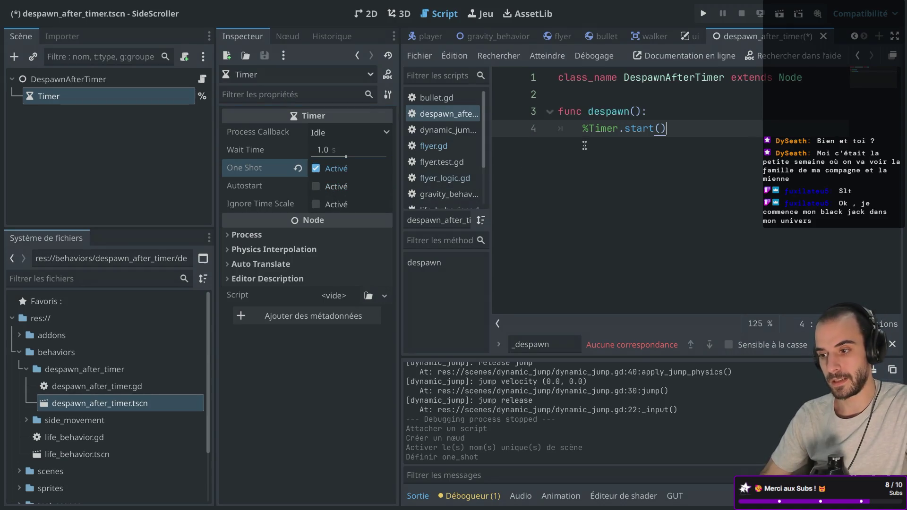
key(Return)
key(Return)
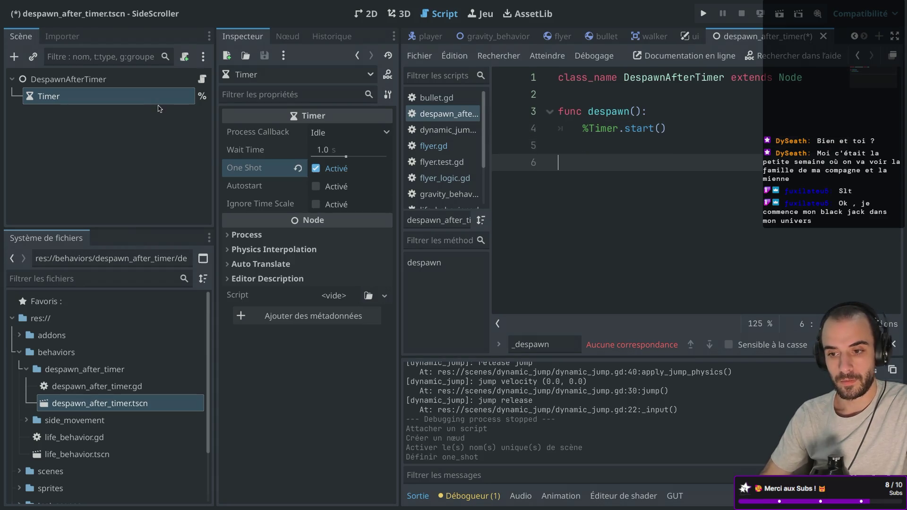
Connect the Timer's timeout signal to a new _on_timer_timeout function and tidy blank lines.
click(287, 36)
click(269, 117)
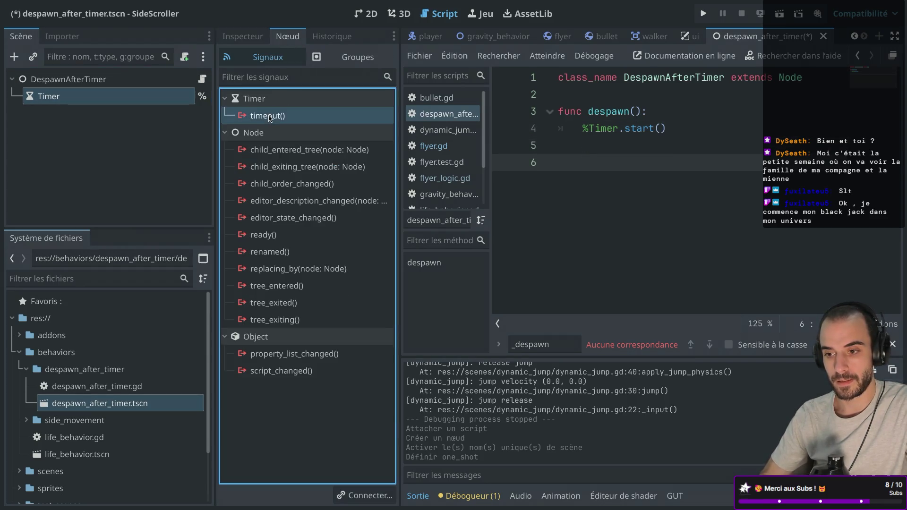
double_click(269, 116)
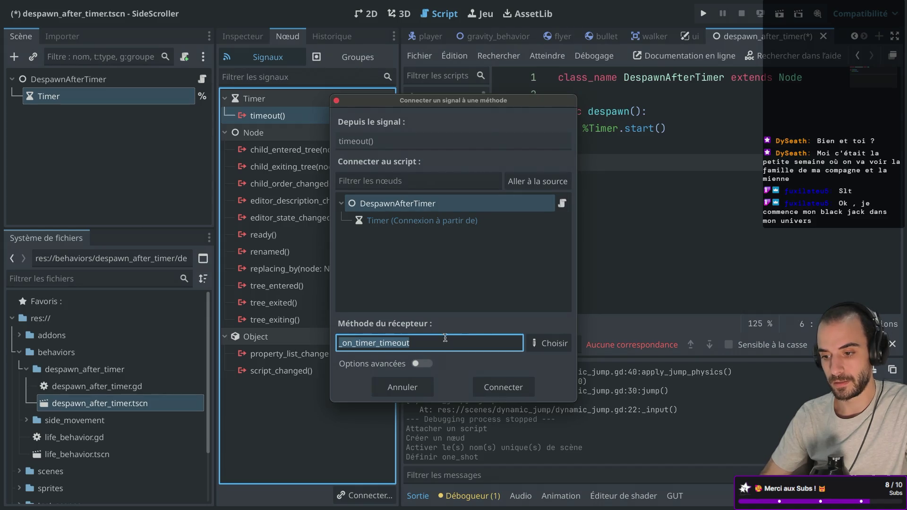
click(502, 387)
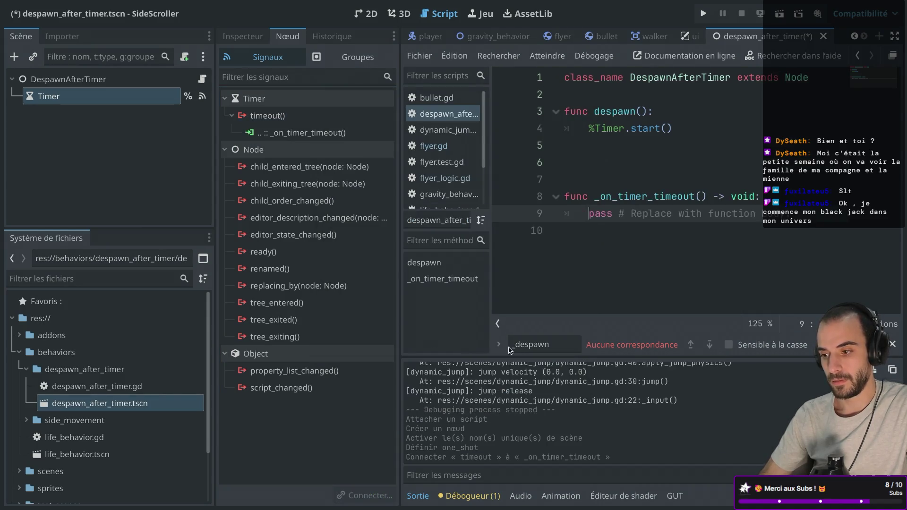
click(579, 167)
key(BackSpace)
click(579, 167)
key(BackSpace)
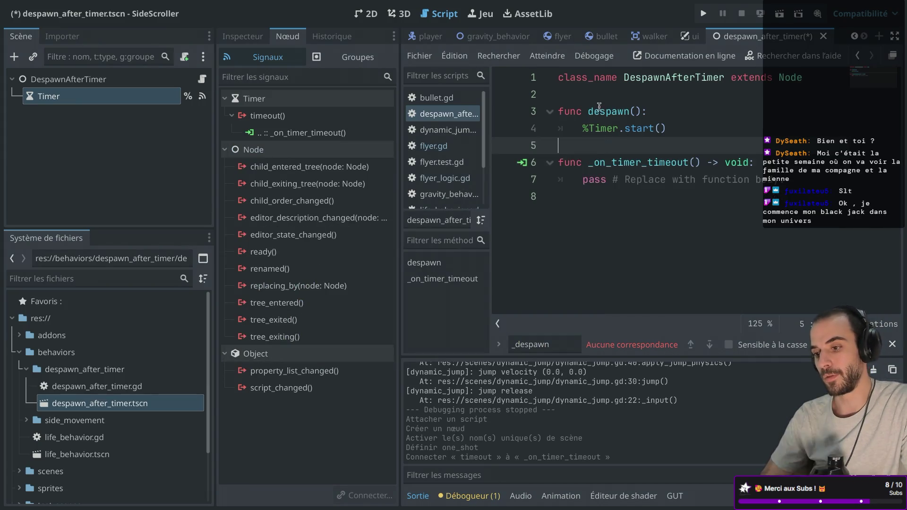
click(581, 99)
key(Return)
click(580, 101)
key(Return)
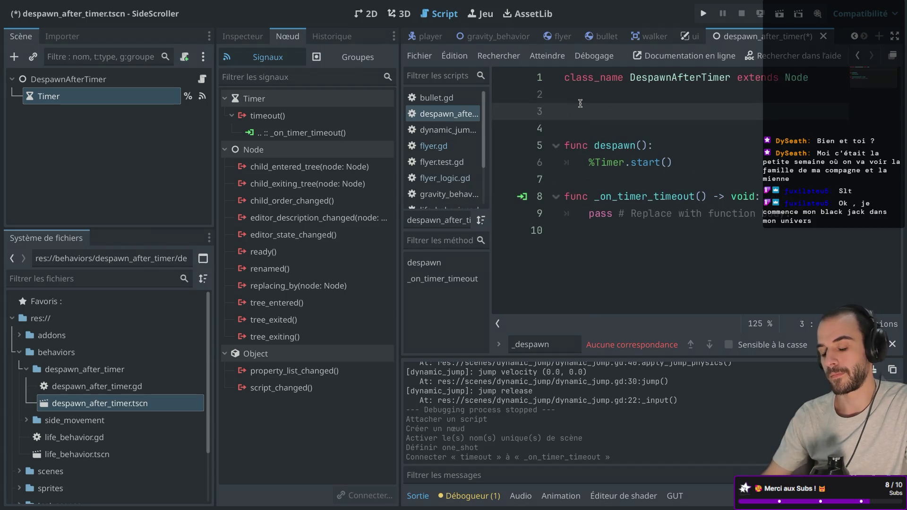
text(@export)
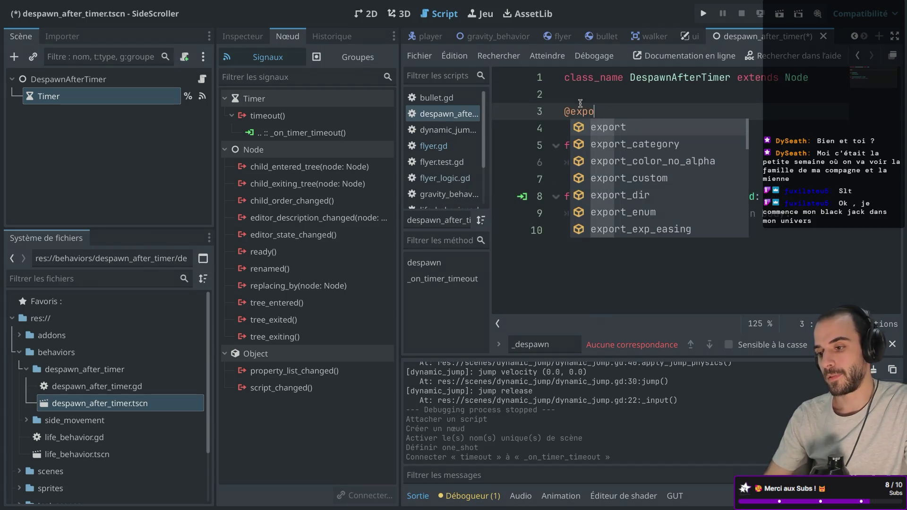
text( var target)
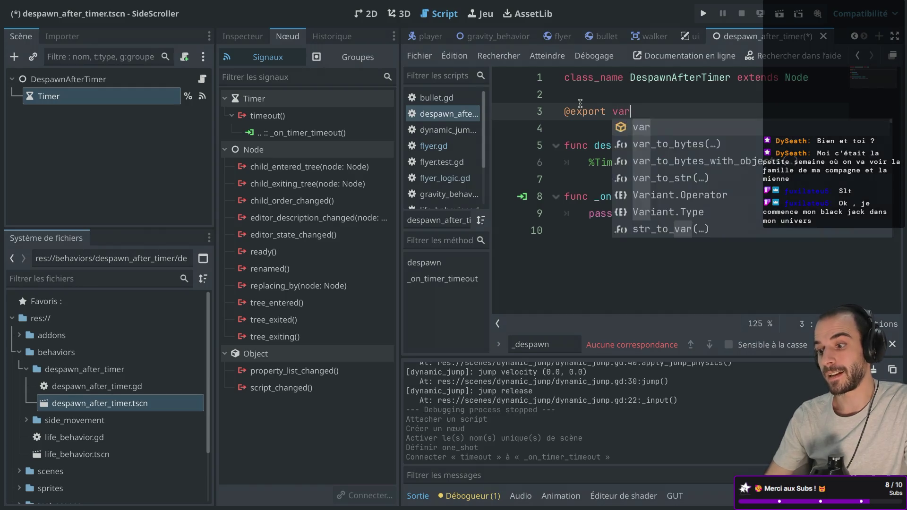
key(Escape)
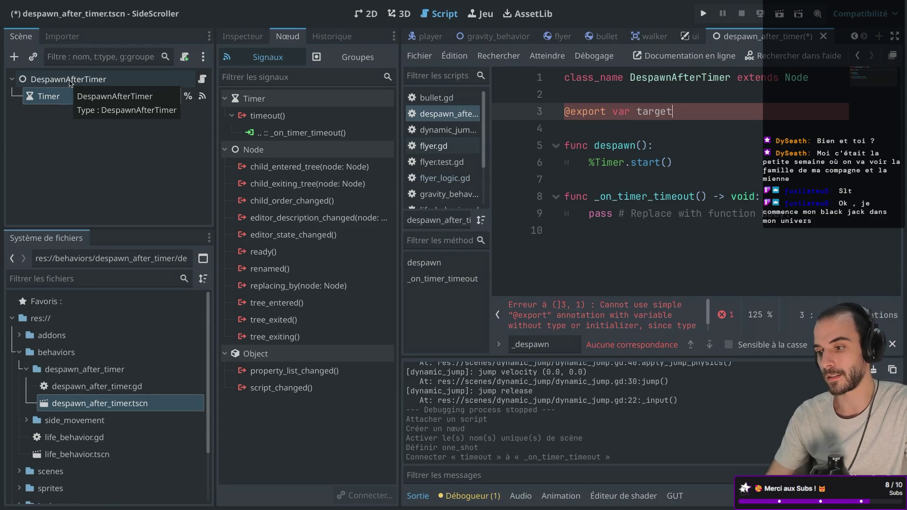
text(Node)
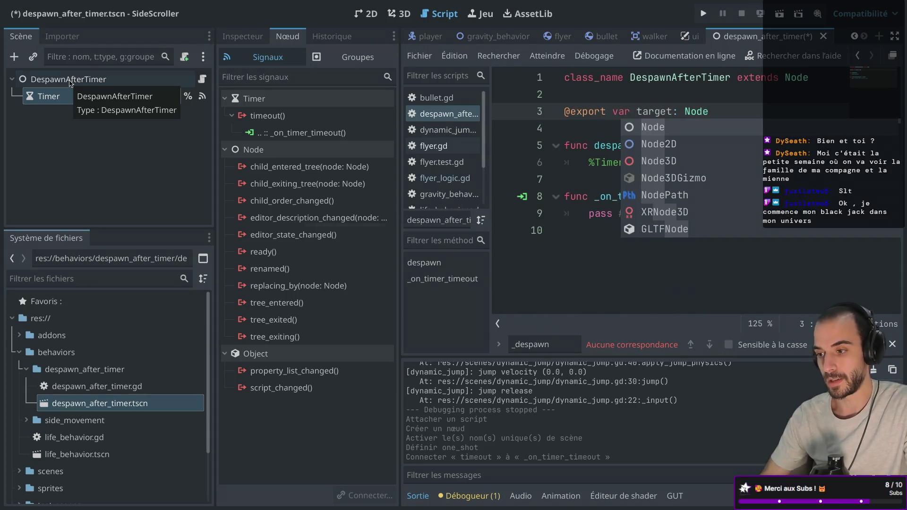
key(ctrl+s)
click(630, 113)
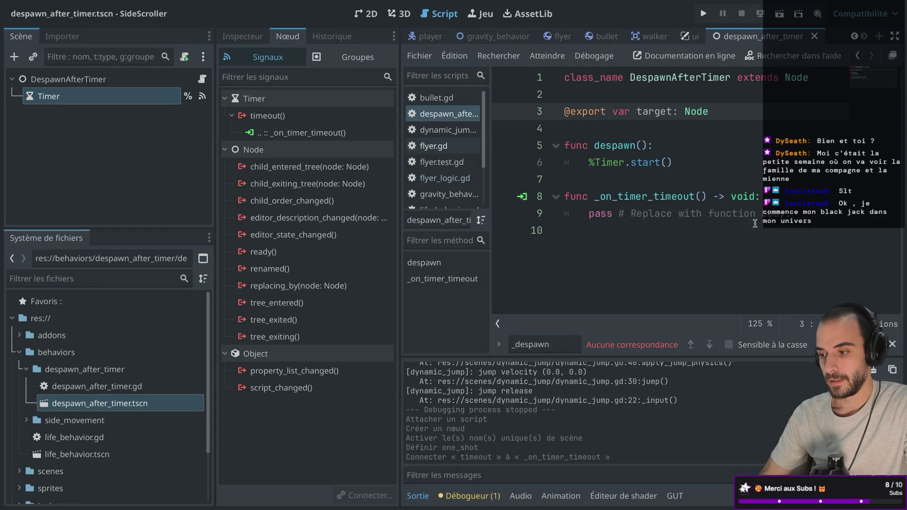
Replace pass in _on_timer_timeout with 'if target: target.call_deferred("queue_free")'.
click(802, 212)
drag(802, 211, 589, 212)
key(BackSpace)
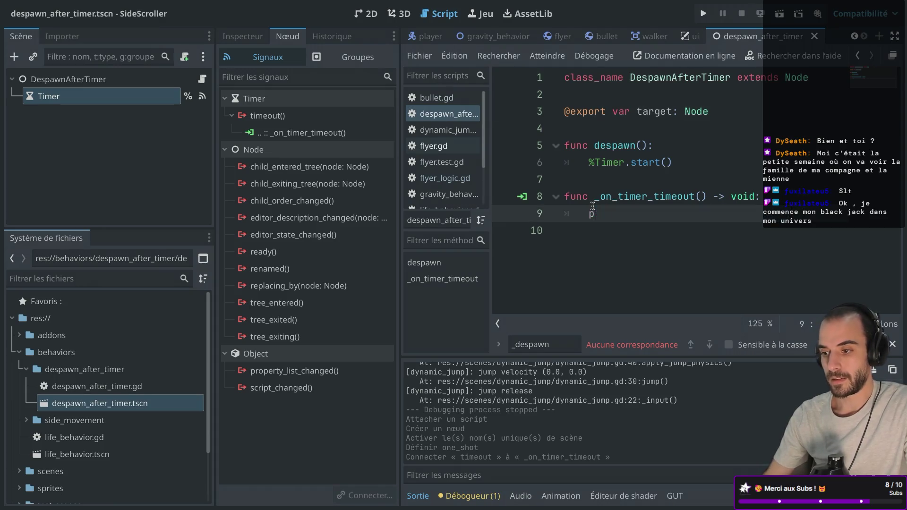
text(if tar)
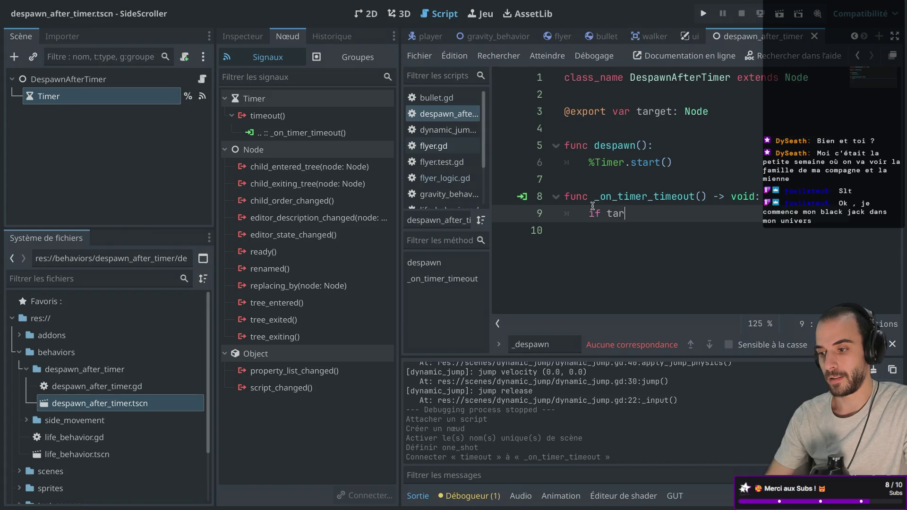
text(t;:)
key(Return)
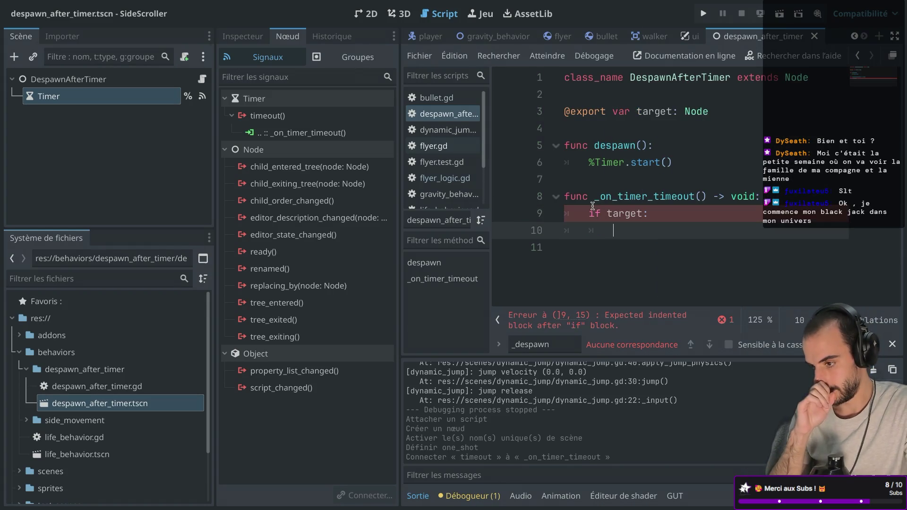
text(tar)
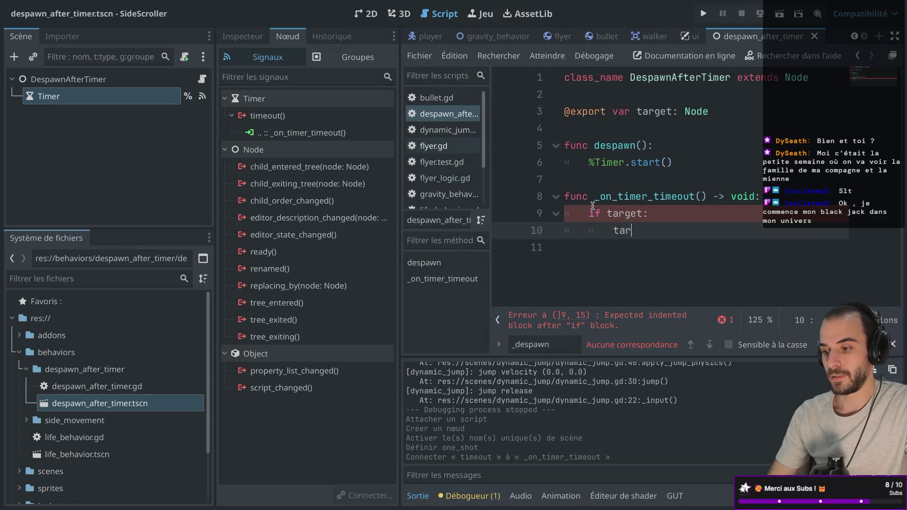
key(Return)
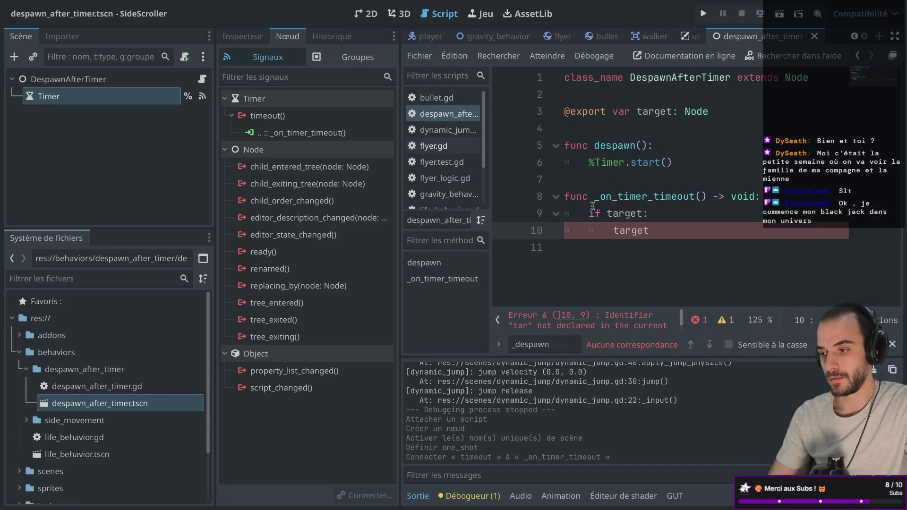
text(call)
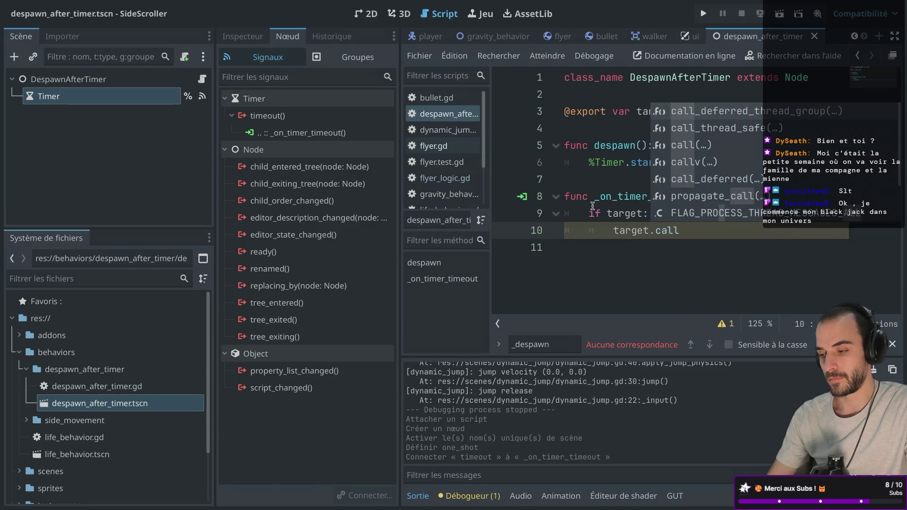
text(_def)
key(Return)
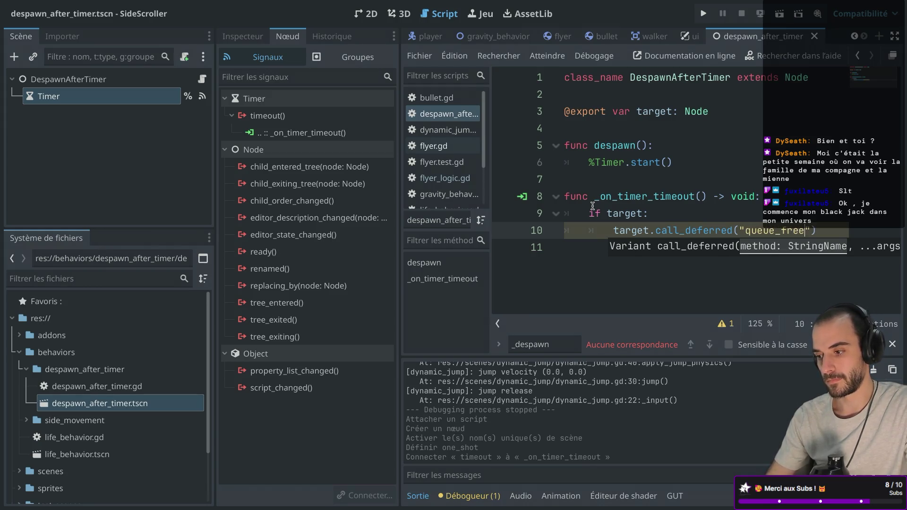
click(783, 195)
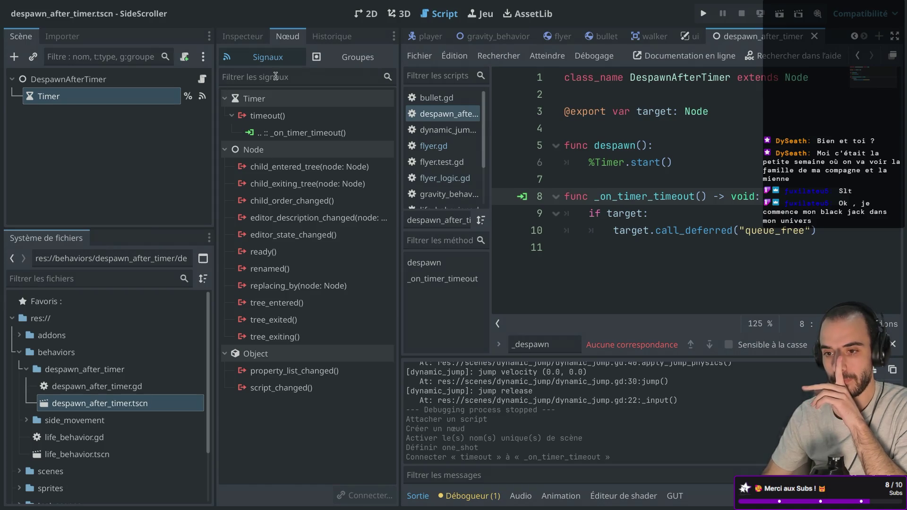
click(111, 82)
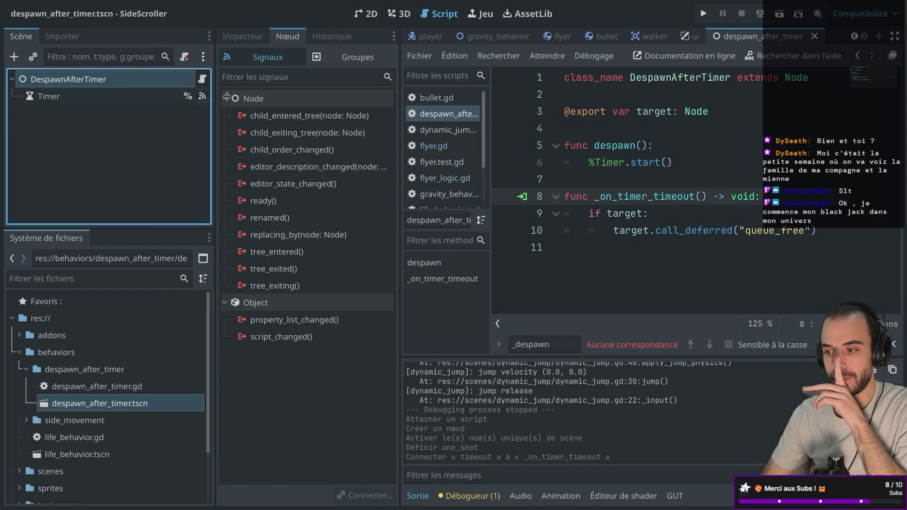
Add an exported despawn_delay variable with a default of 1 below target.
click(723, 110)
key(Return)
text(@export )
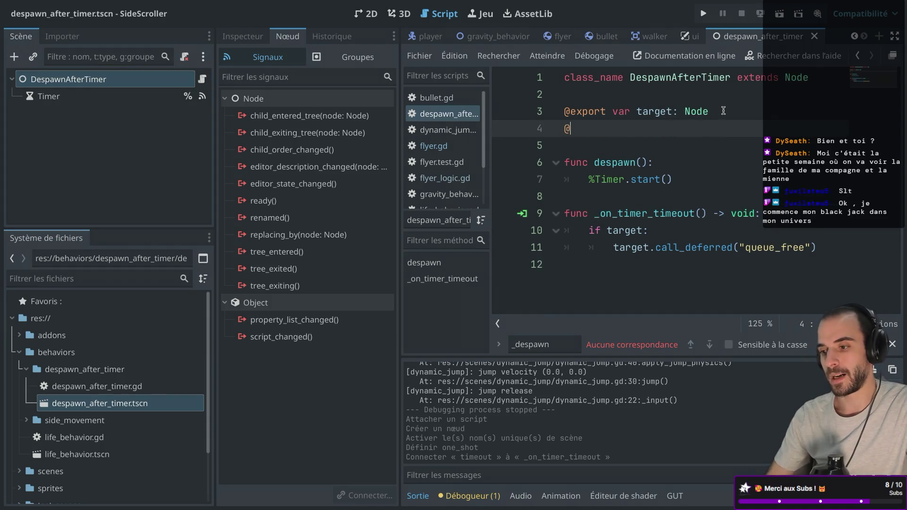
text(var despawn_delay: int)
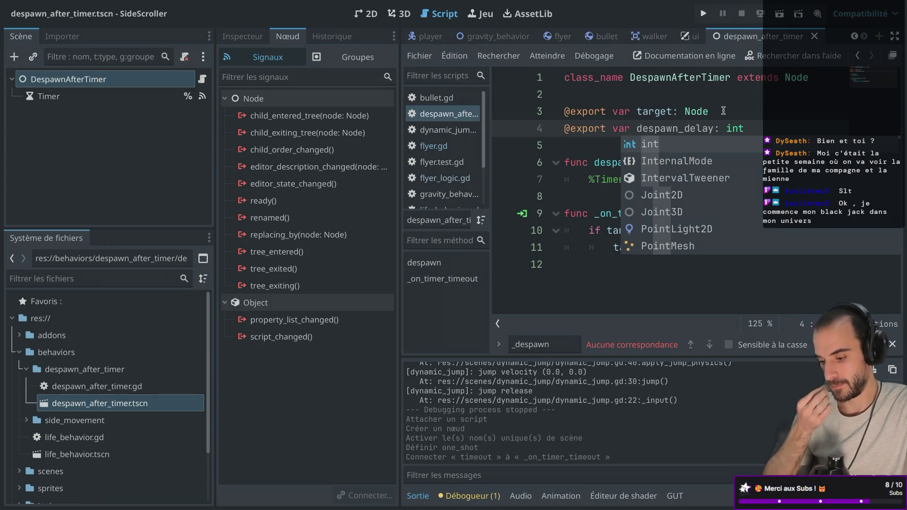
text(= 1)
key(Return)
key(Return)
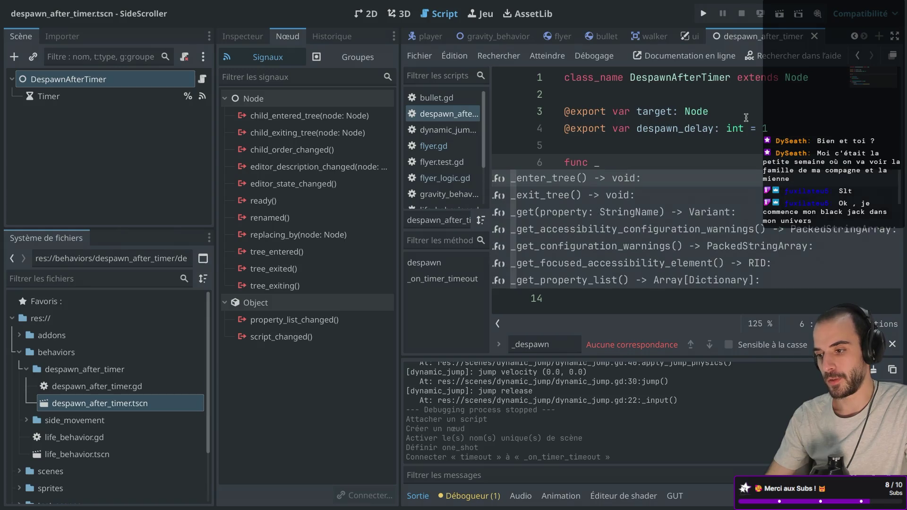
Add a _ready() function and begin typing a %Timer configuration line in it.
text(rea)
key(Return)
key(Return)
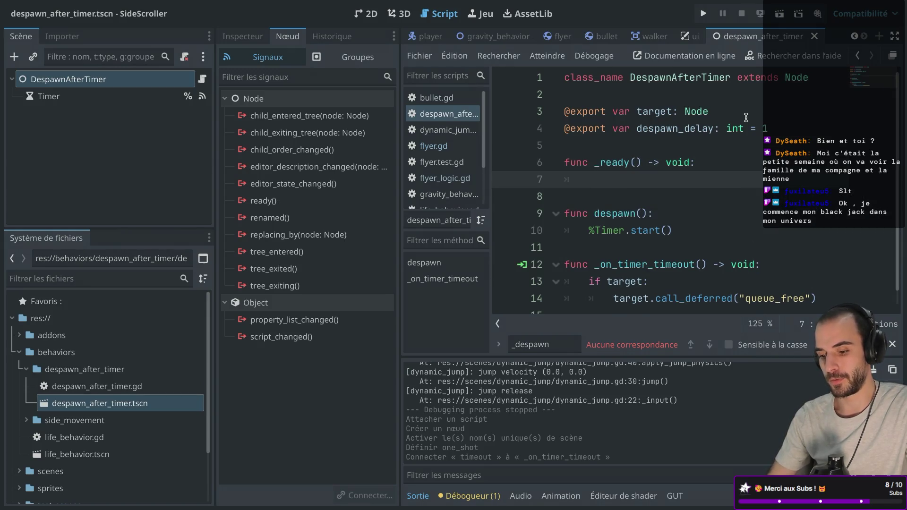
text(m)
key(Return)
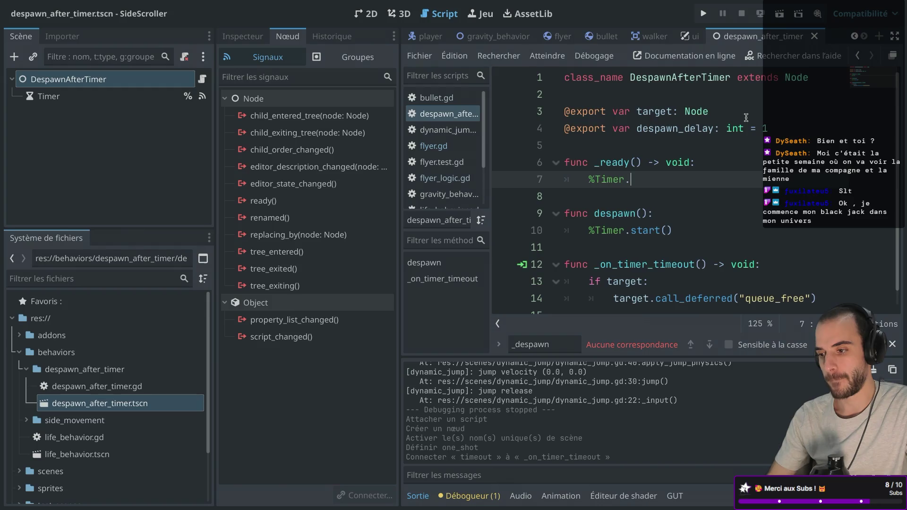
text(.)
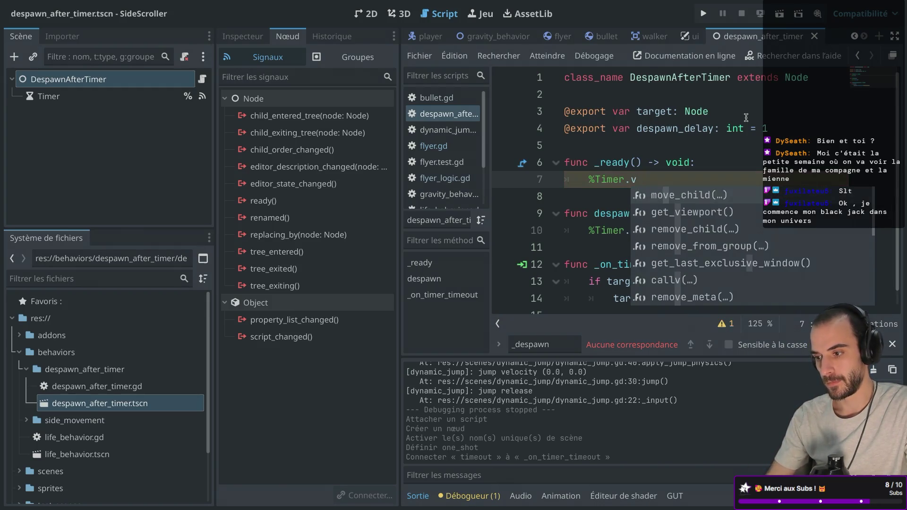
text(tim)
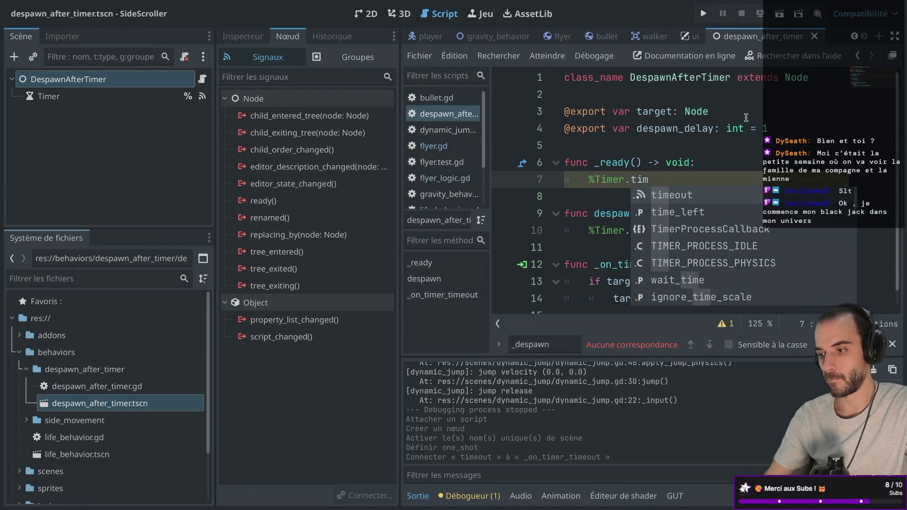
After checking the Timer's properties, complete line 7 as %Timer.wait_time = despawn_delay.
click(107, 107)
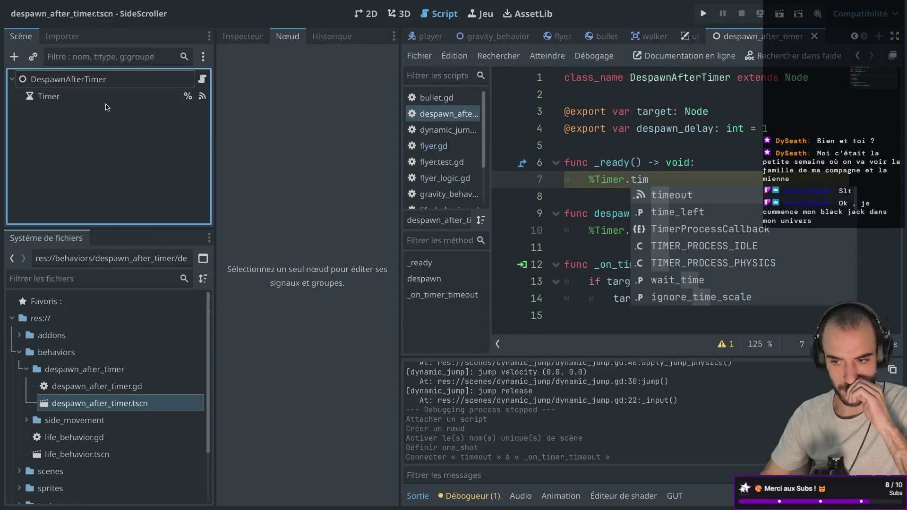
click(104, 97)
click(245, 41)
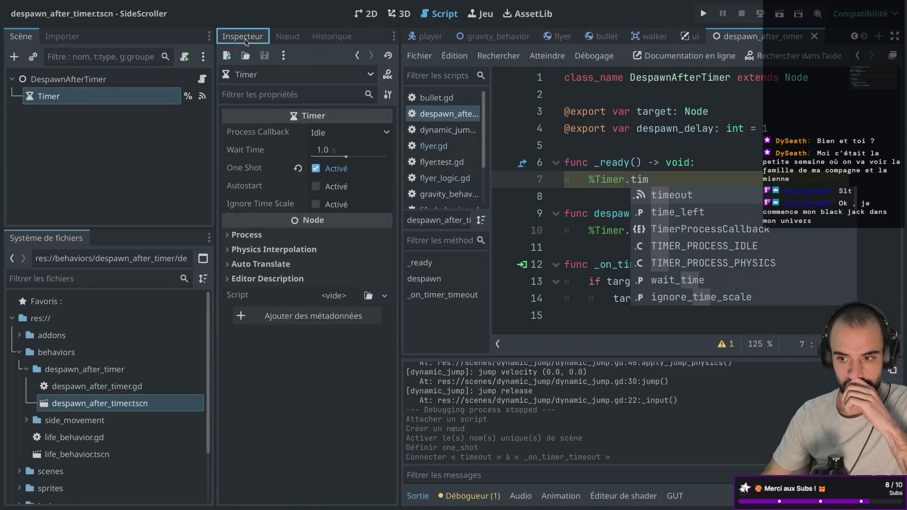
click(682, 150)
double_click(640, 181)
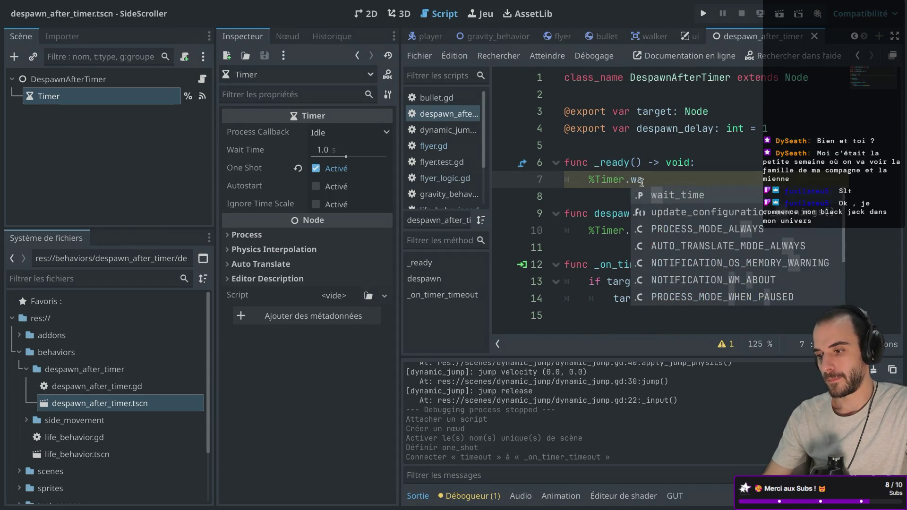
key(Return)
text(es)
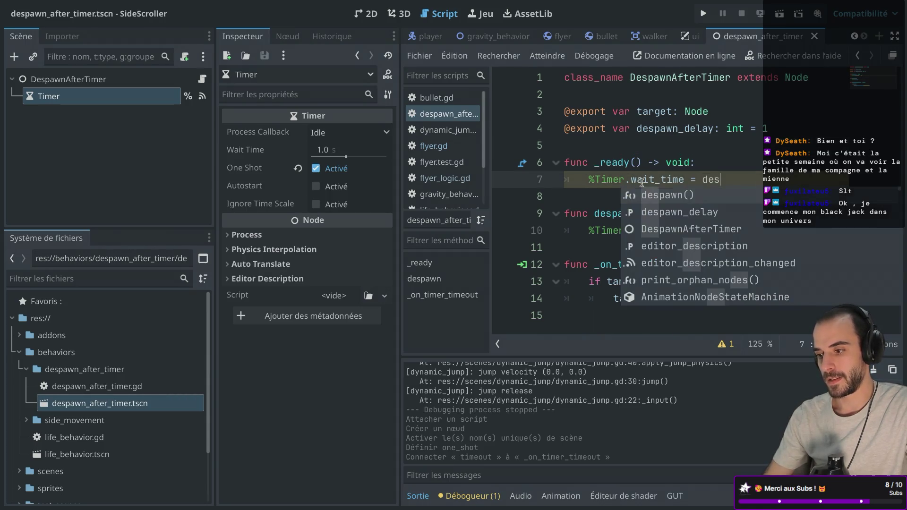
key(Down)
key(Return)
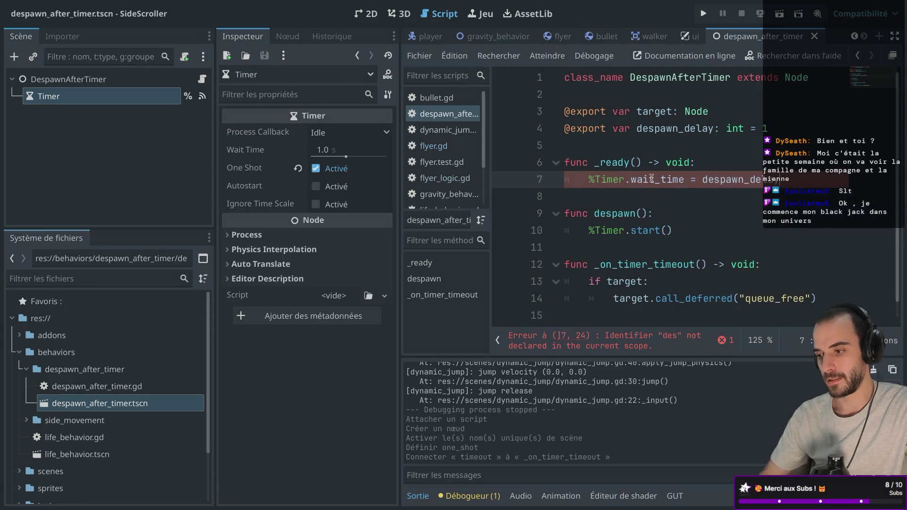
Check the wait_time docs, then change despawn_delay's type from int to float = 1.0.
ctrl+click(646, 185)
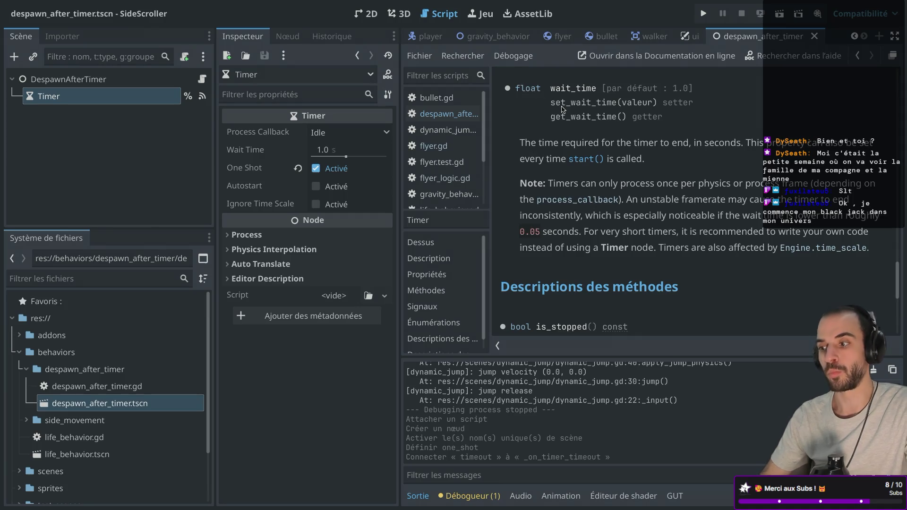
key(alt+Left)
double_click(736, 128)
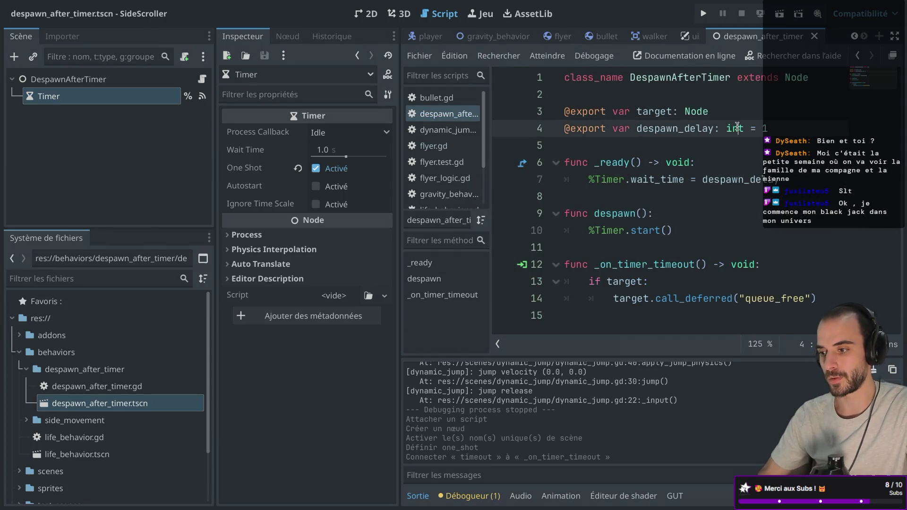
text(float)
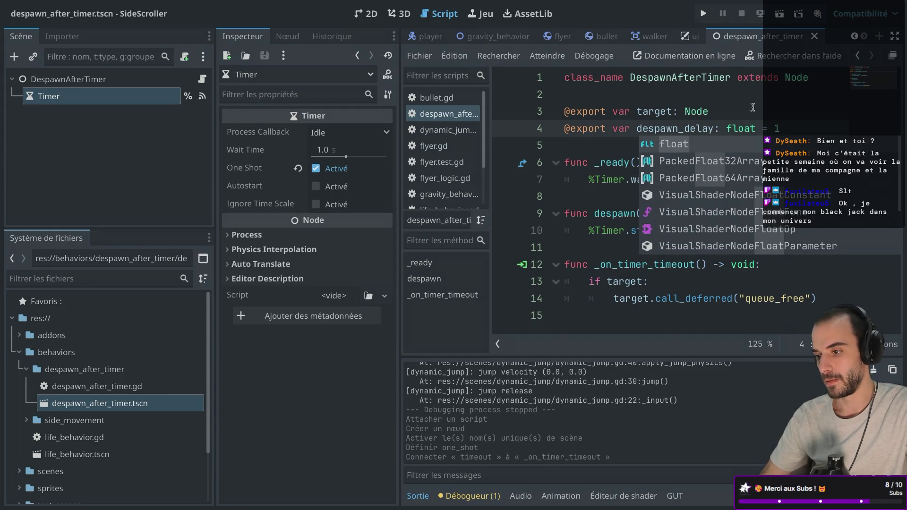
key(Escape)
click(778, 128)
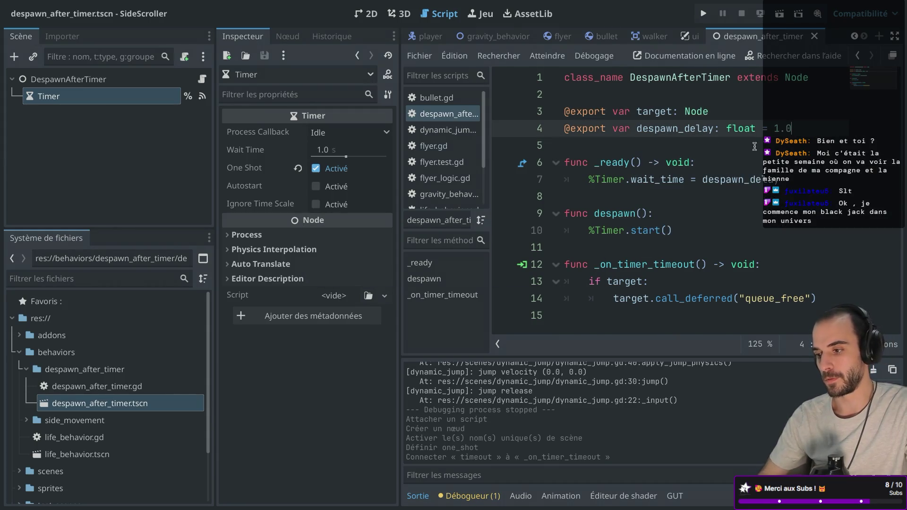
click(715, 165)
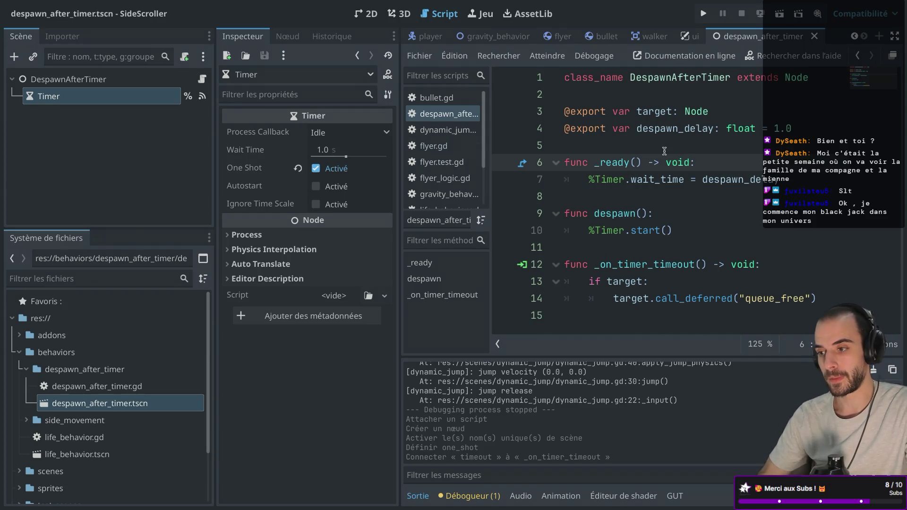
In the flyer scene, instance despawn_after_timer.tscn under Behaviors and select the new DespawnAfterTimer node.
click(656, 37)
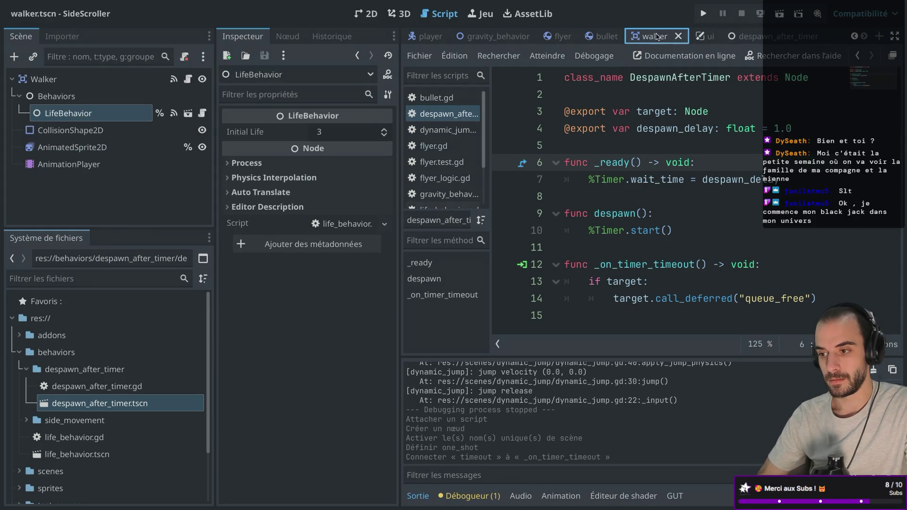
click(563, 37)
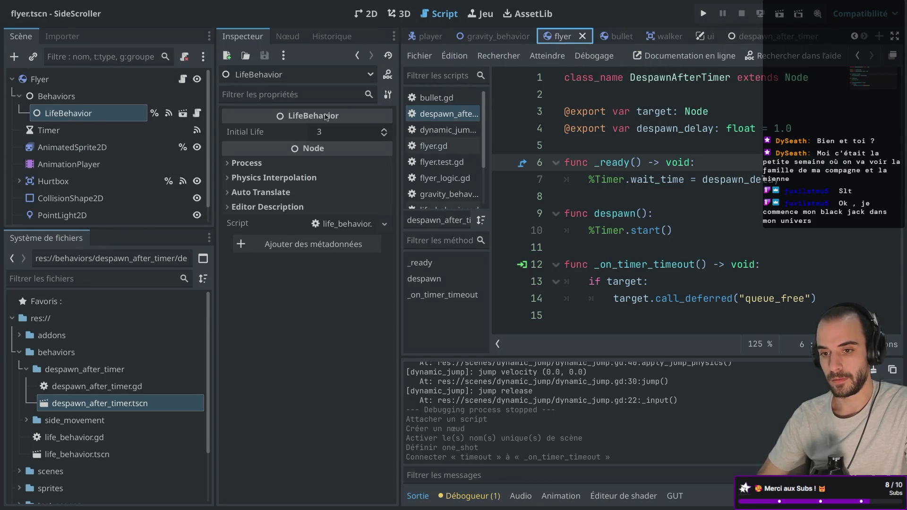
click(78, 99)
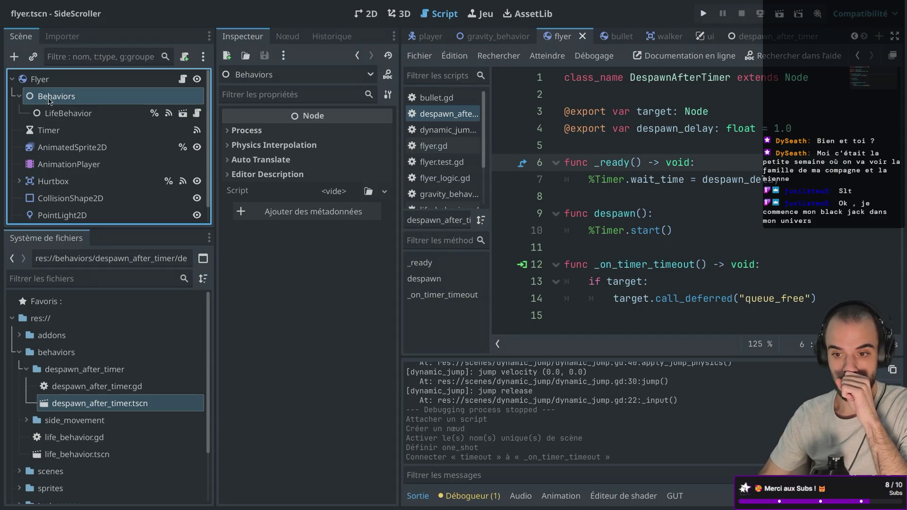
click(366, 13)
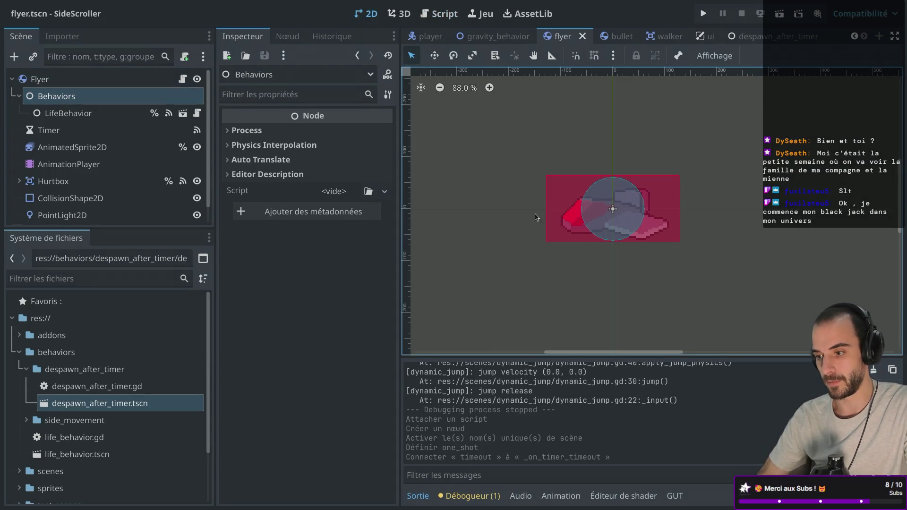
click(98, 407)
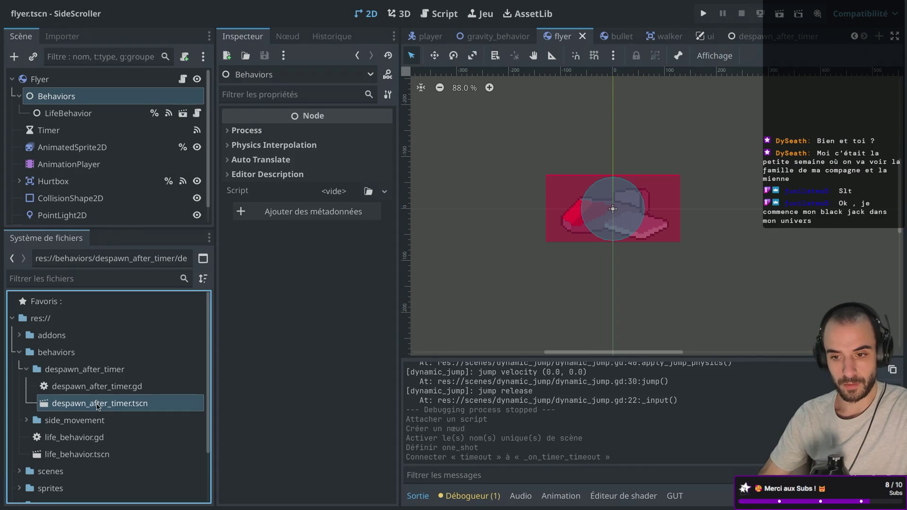
mouse_move(98, 406)
mouse_down()
mouse_move(65, 93)
mouse_move(88, 125)
mouse_move(79, 108)
mouse_up()
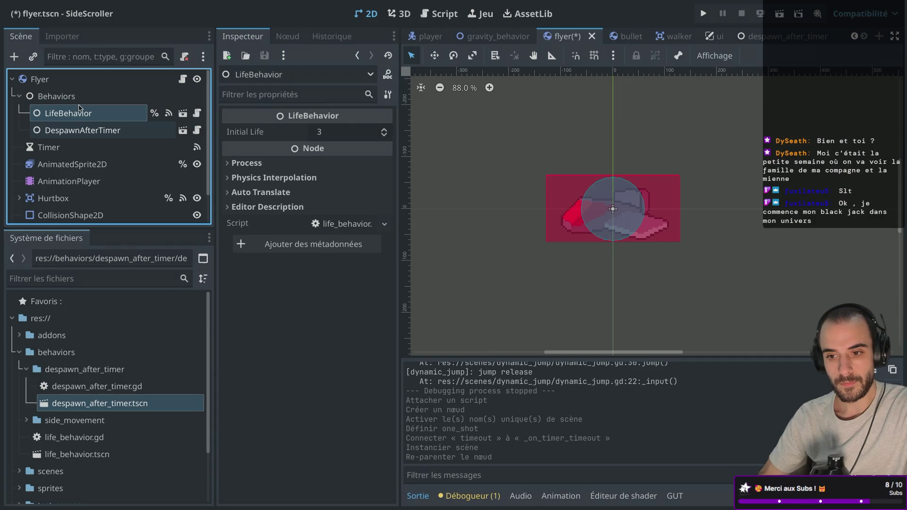
click(93, 128)
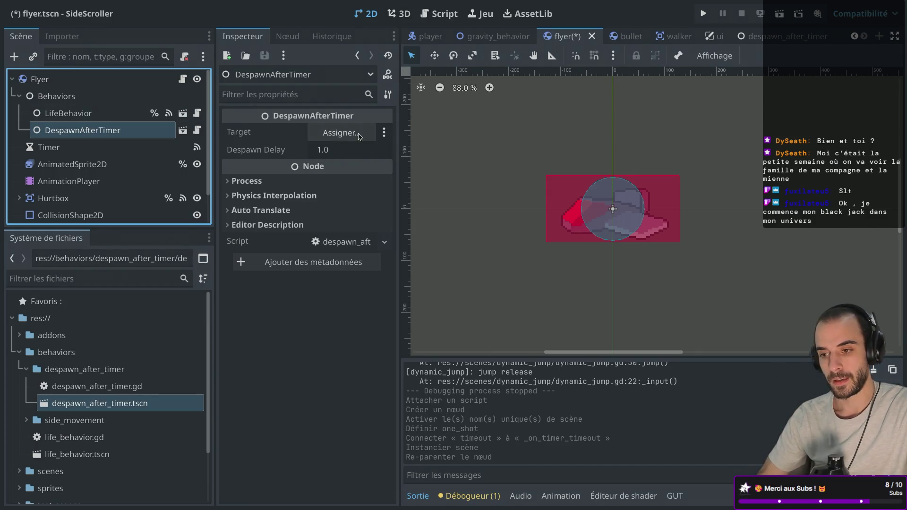
Assign the Flyer root node as the DespawnAfterTimer's Target.
click(339, 134)
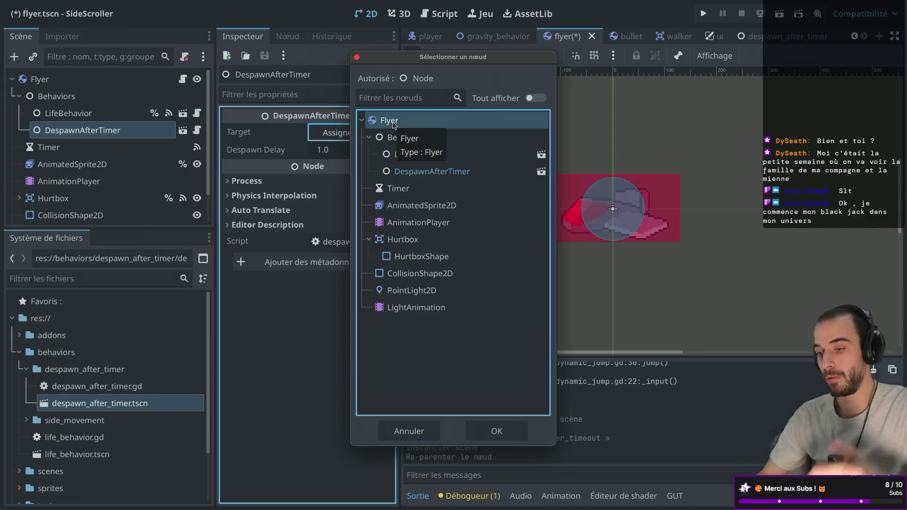
double_click(393, 124)
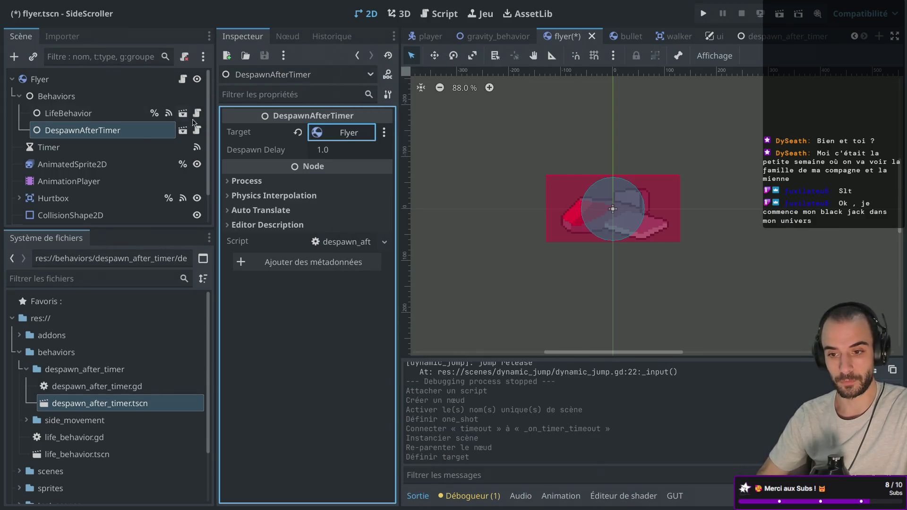
click(88, 112)
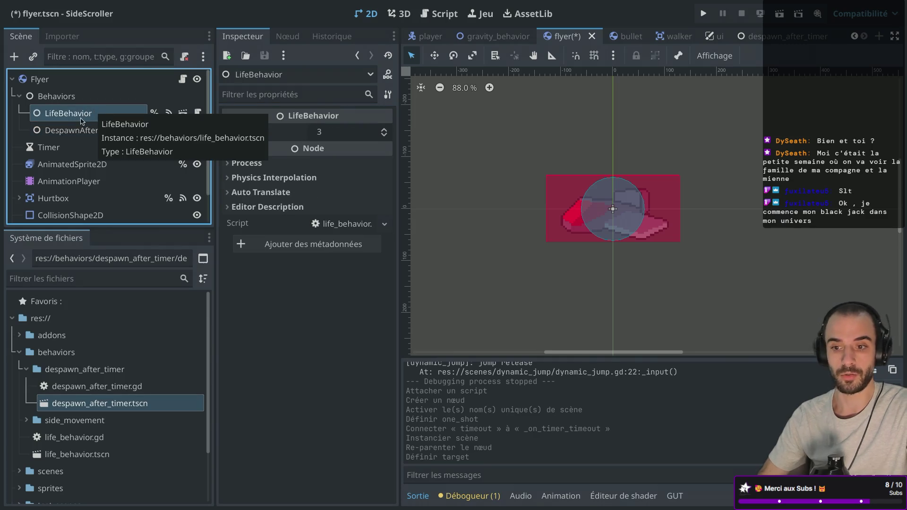
click(82, 130)
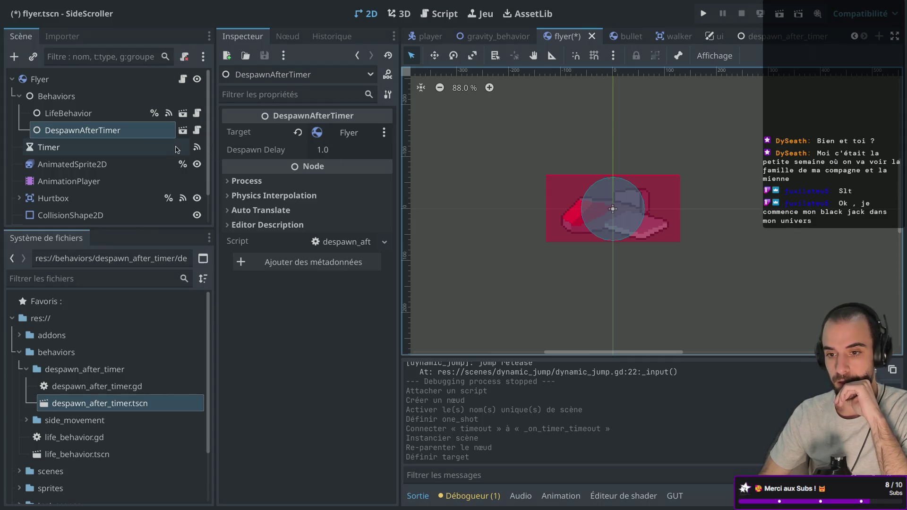
Open flyer.gd, add a new line in enter_crash_mode, and make DespawnAfterTimer scene-unique.
click(182, 78)
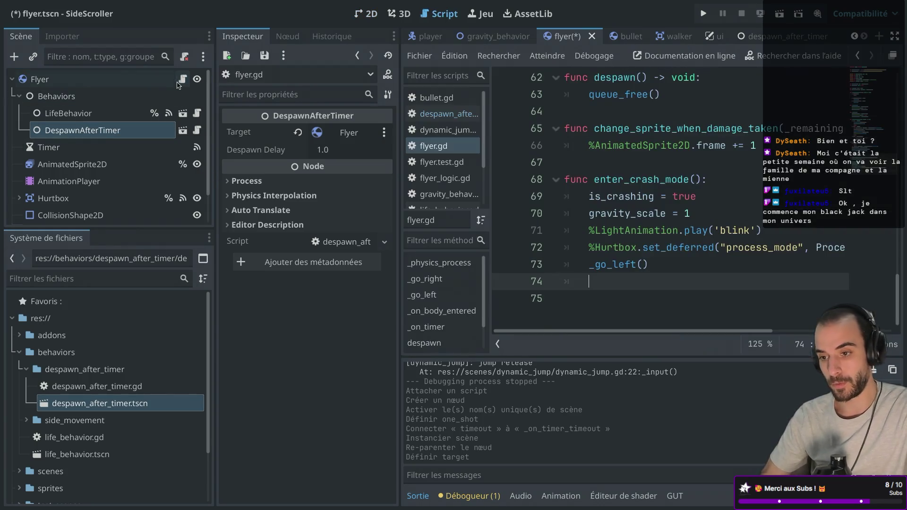
click(662, 263)
key(Return)
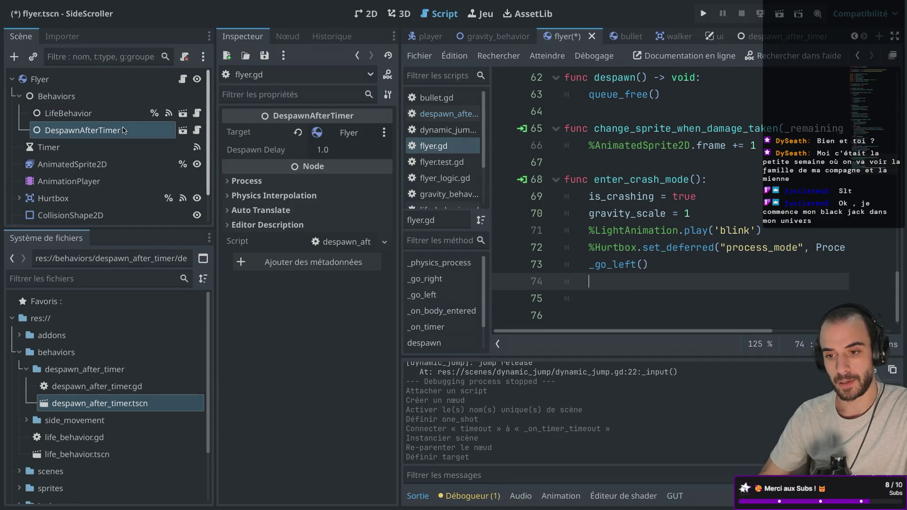
right_click(124, 130)
click(133, 377)
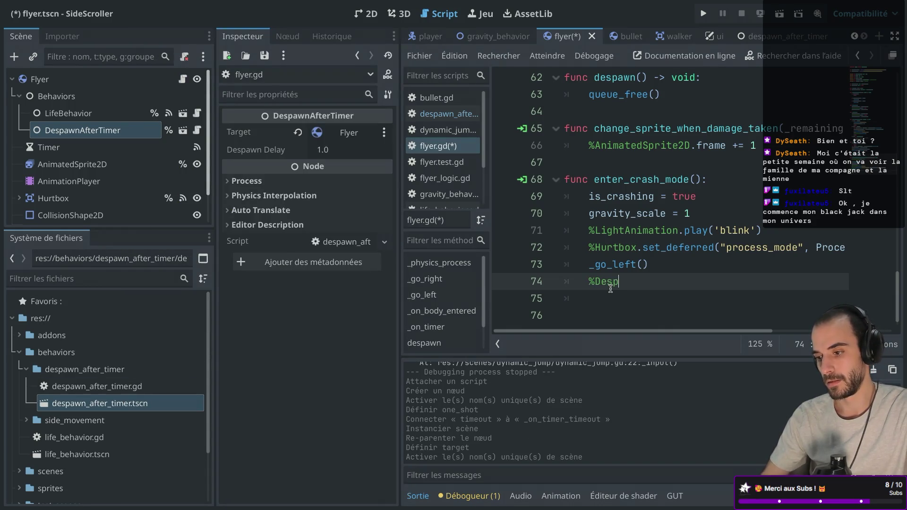
Write %DespawnAfterTimer.despawn() on line 74 and save flyer.gd.
key(Return)
text(.)
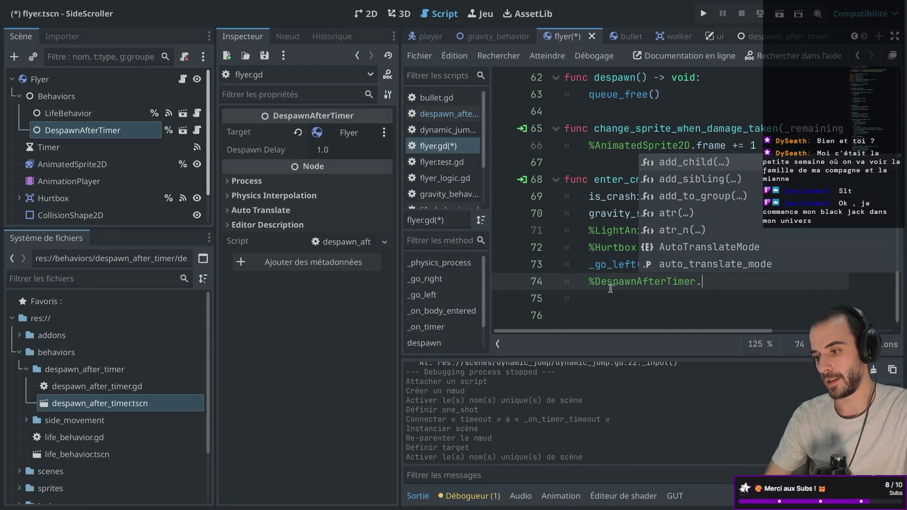
text(des)
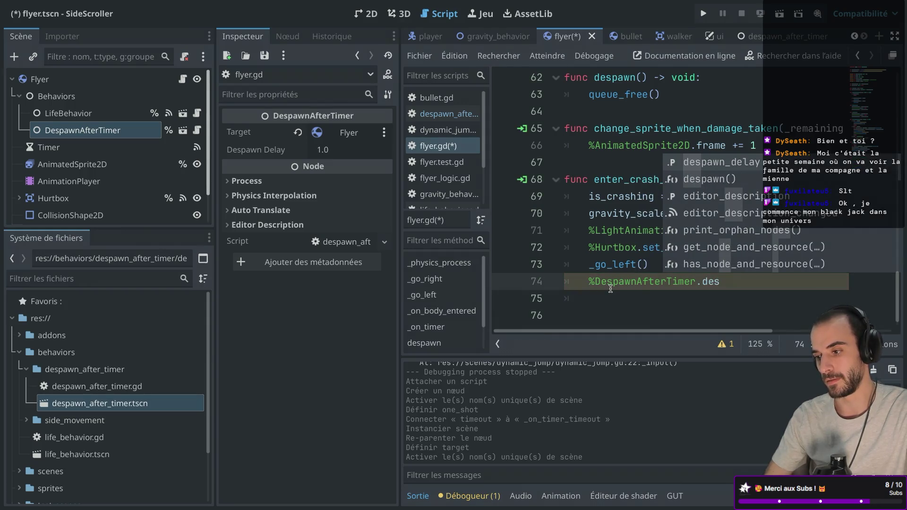
key(Down)
key(Return)
key(ctrl+s)
click(768, 264)
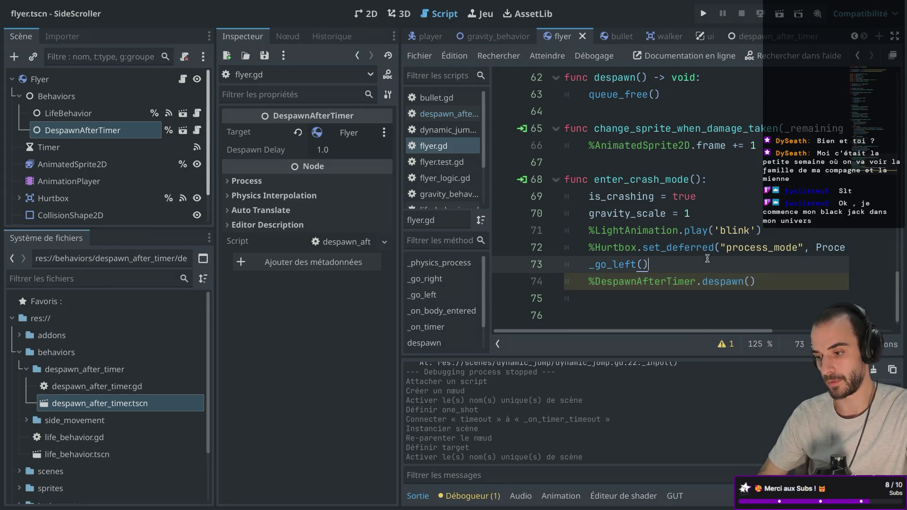
click(766, 282)
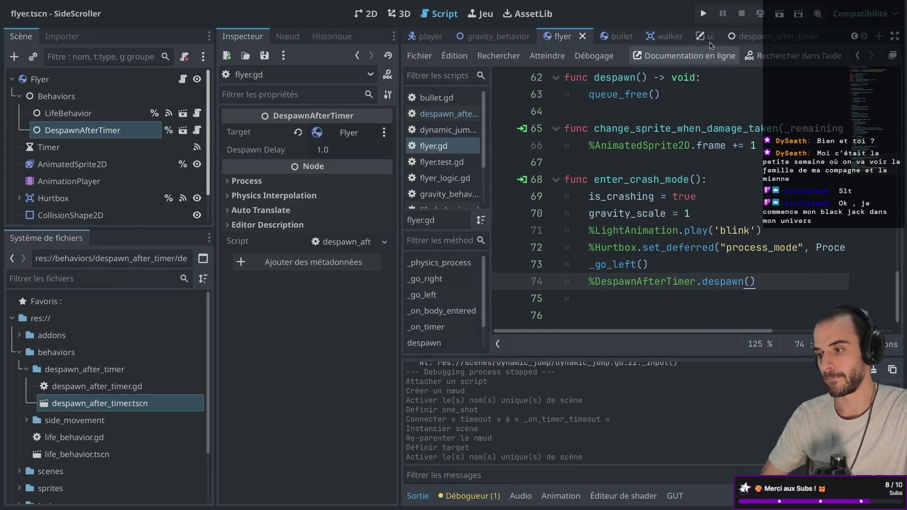
Play-test the game, walking right and shooting at the flyer, then stop it.
click(702, 14)
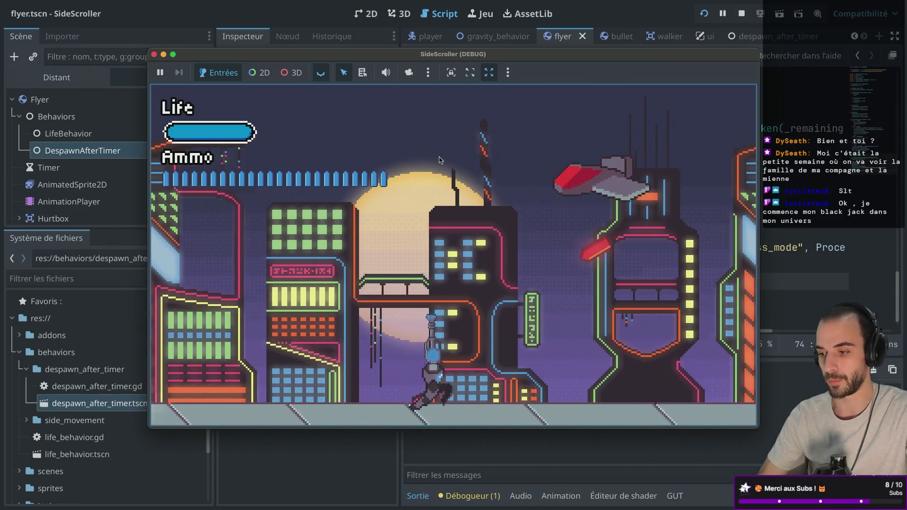
key(d)
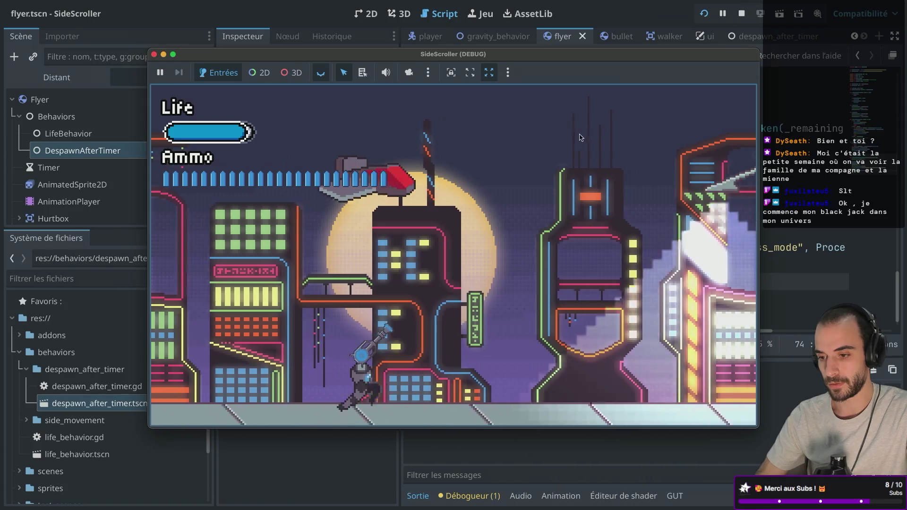
click(705, 121)
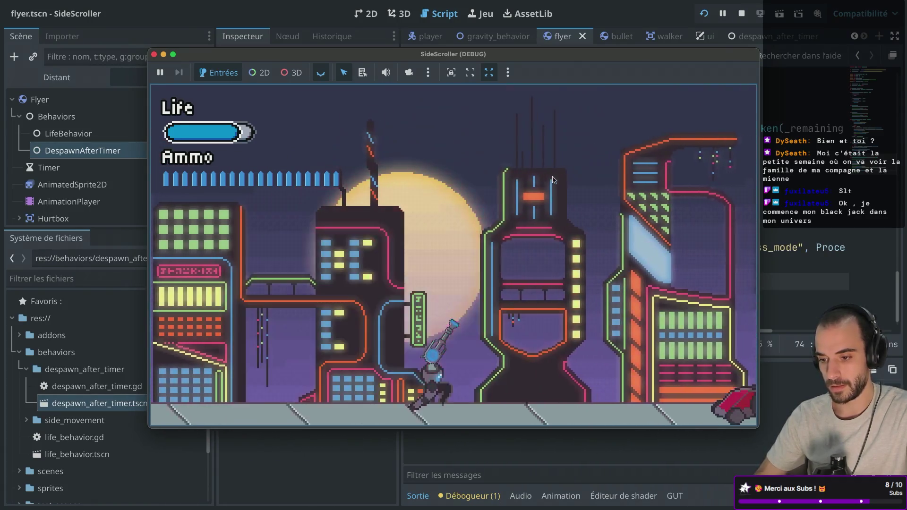
click(239, 394)
key(d)
key(space)
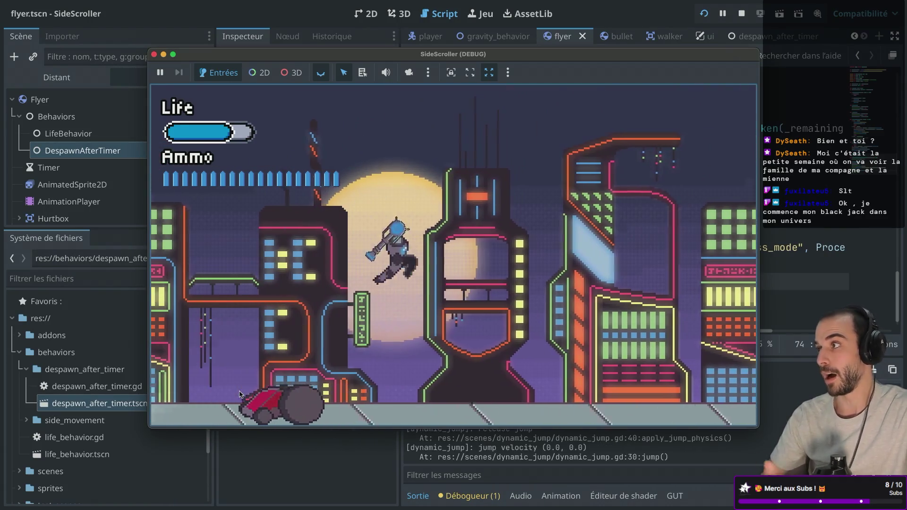
key(d)
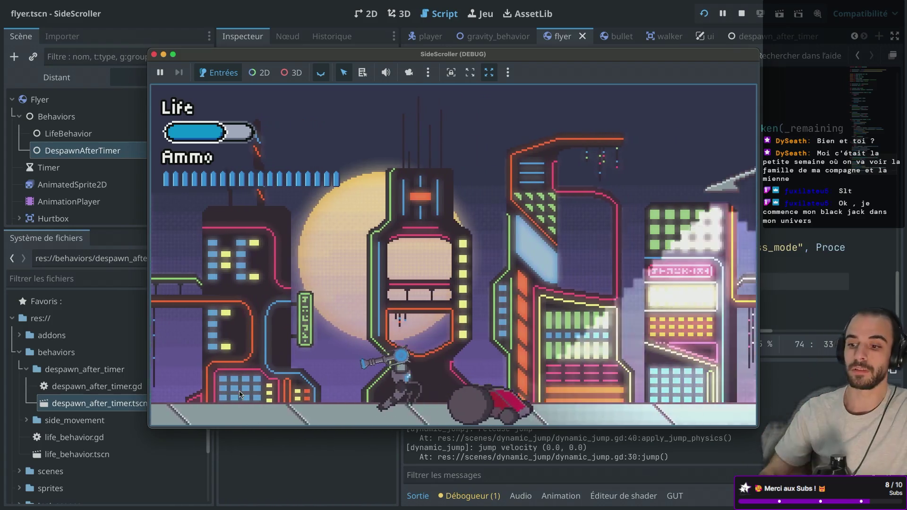
click(153, 55)
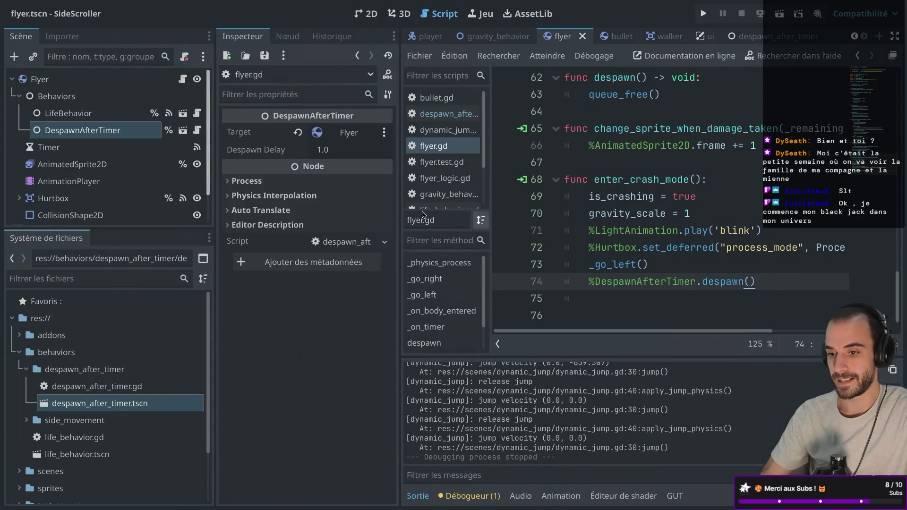
Set the flyer's Despawn Delay to 10.0, save, and relaunch the game.
click(334, 155)
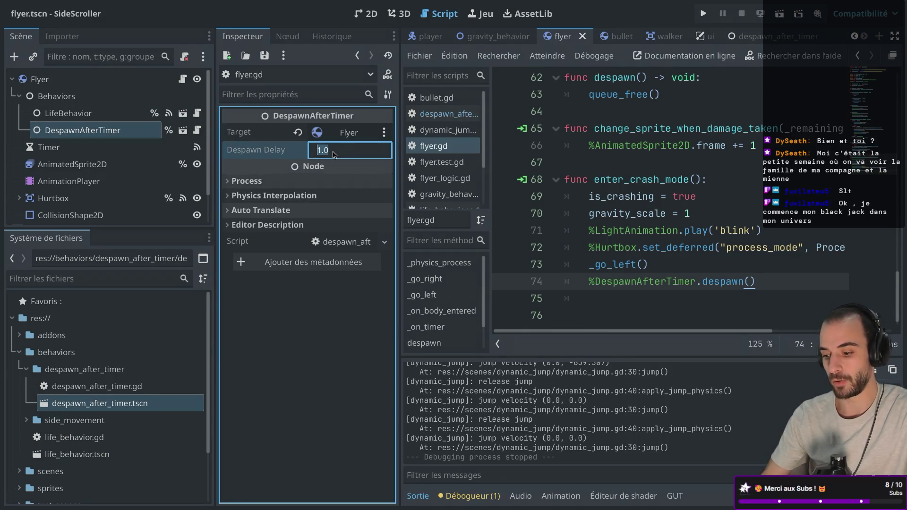
key(Return)
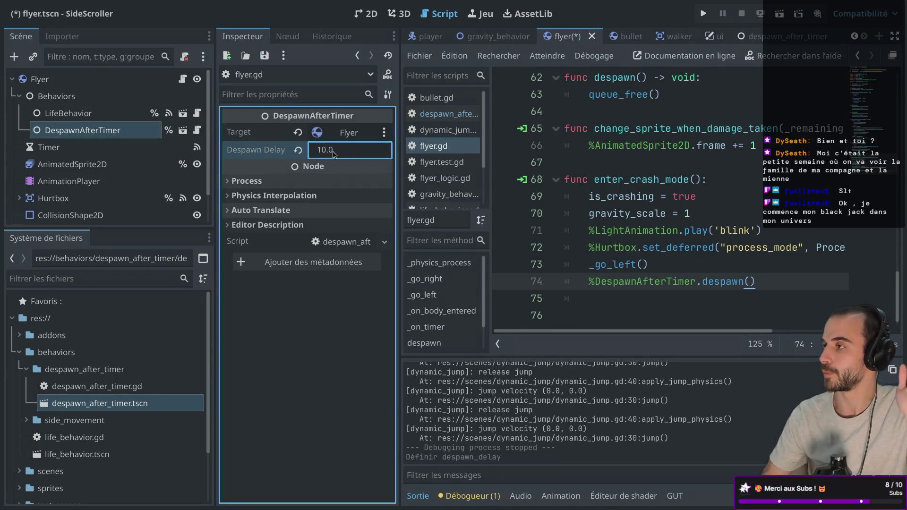
key(ctrl+s)
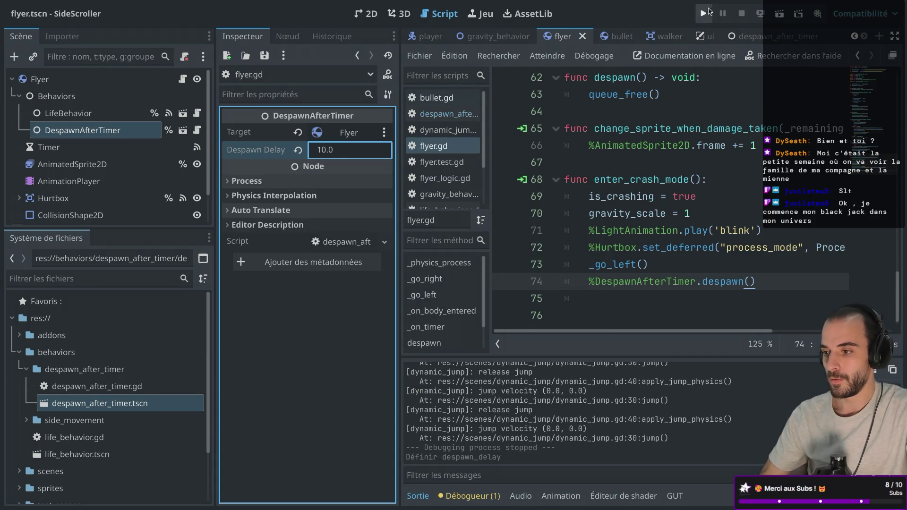
click(704, 14)
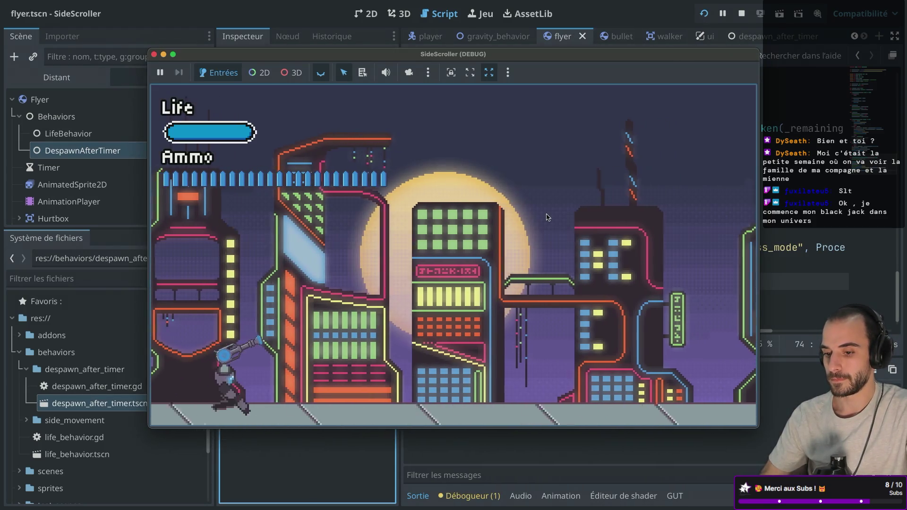
Run right through the level, jumping and shooting at the flyers.
key(Right)
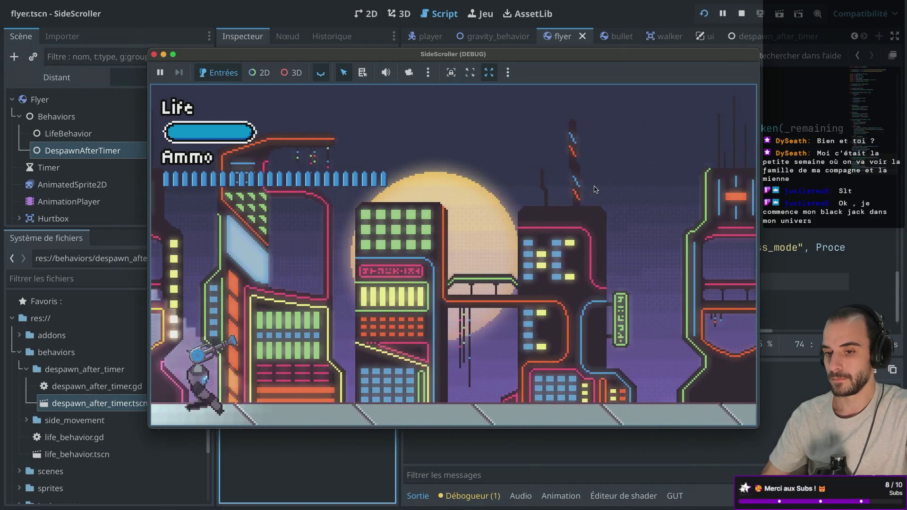
key(Right)
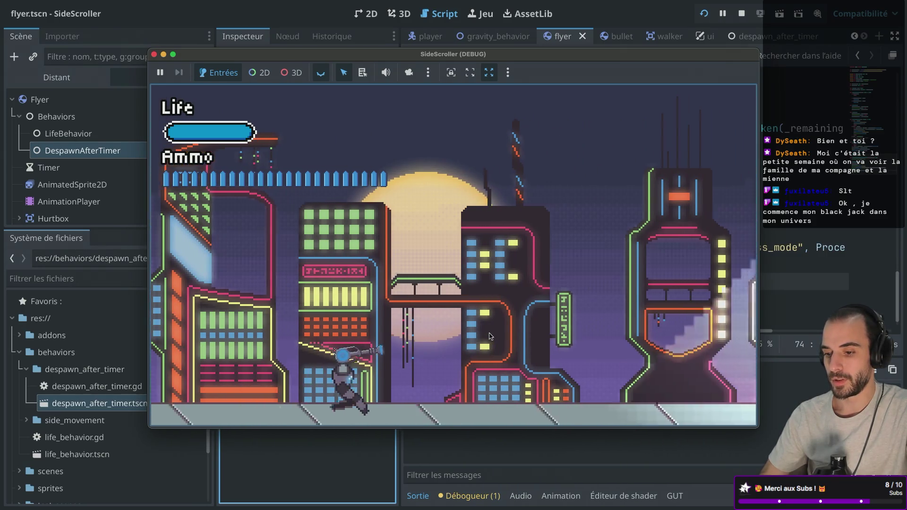
key(Right)
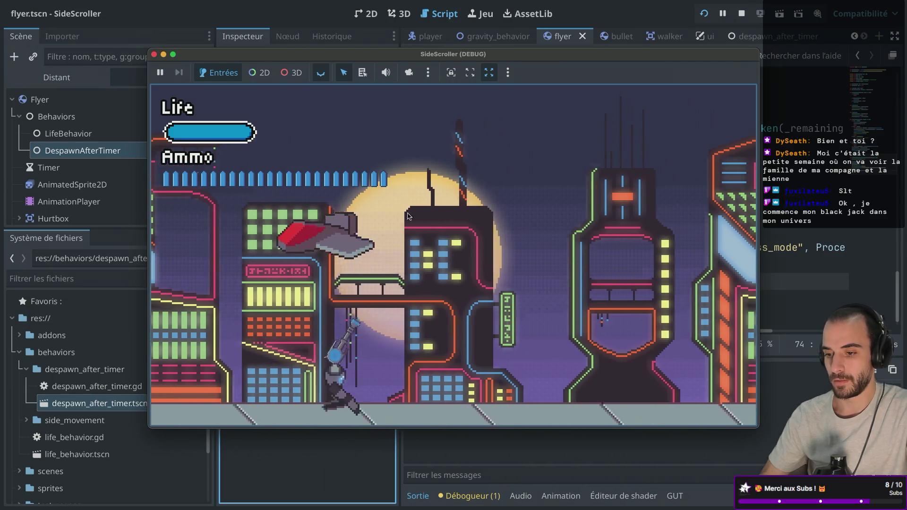
key(Right)
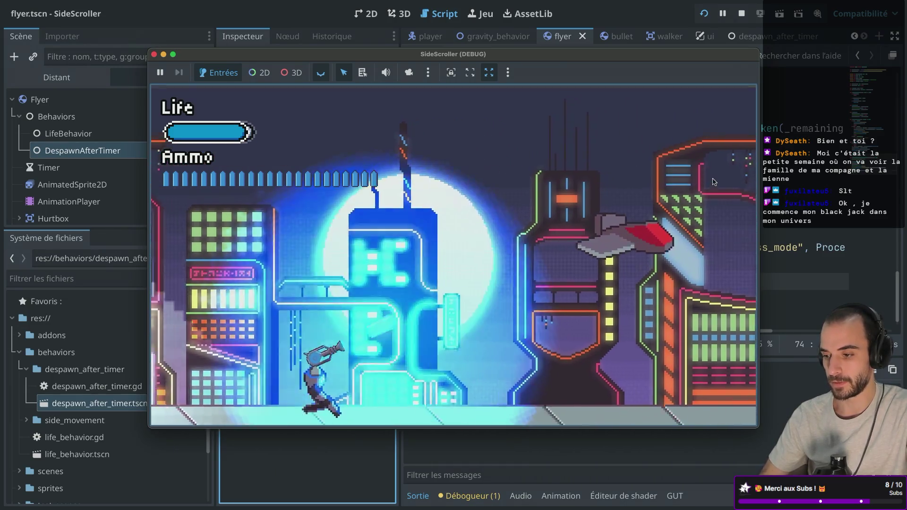
key(Right)
click(713, 182)
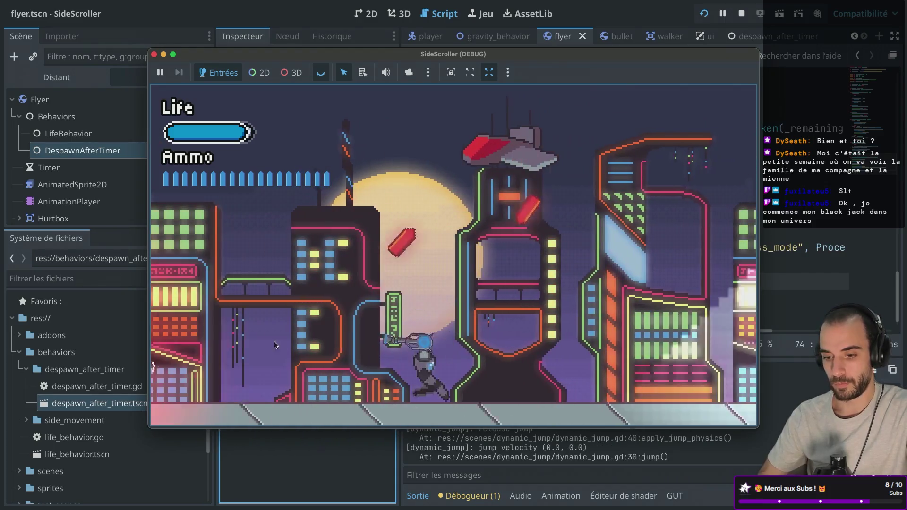
key(Right)
key(Up)
click(461, 172)
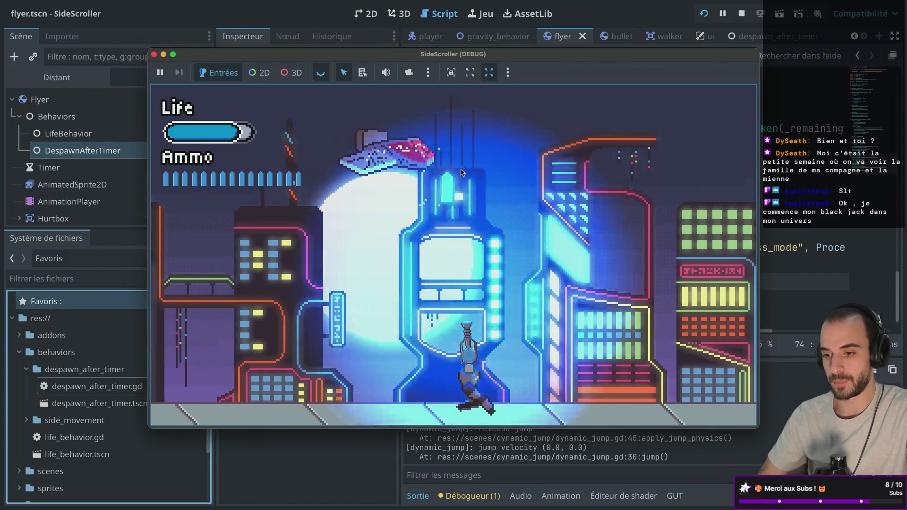
key(Right)
click(461, 172)
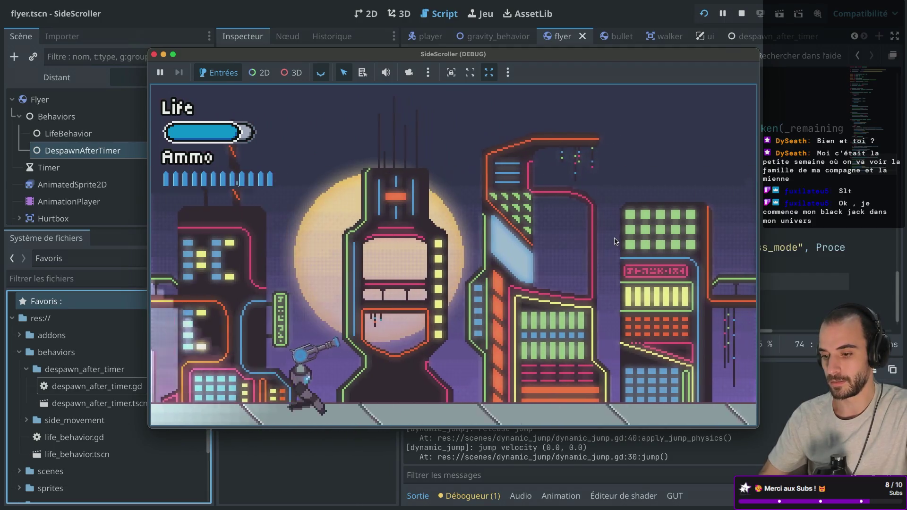
key(Right)
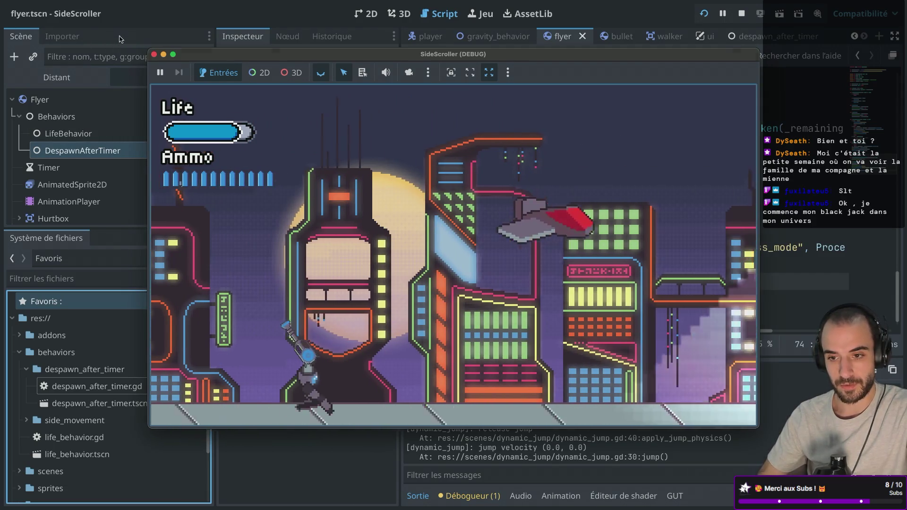
Show the game's live remote scene tree and keep fighting until the ammo runs out.
click(57, 77)
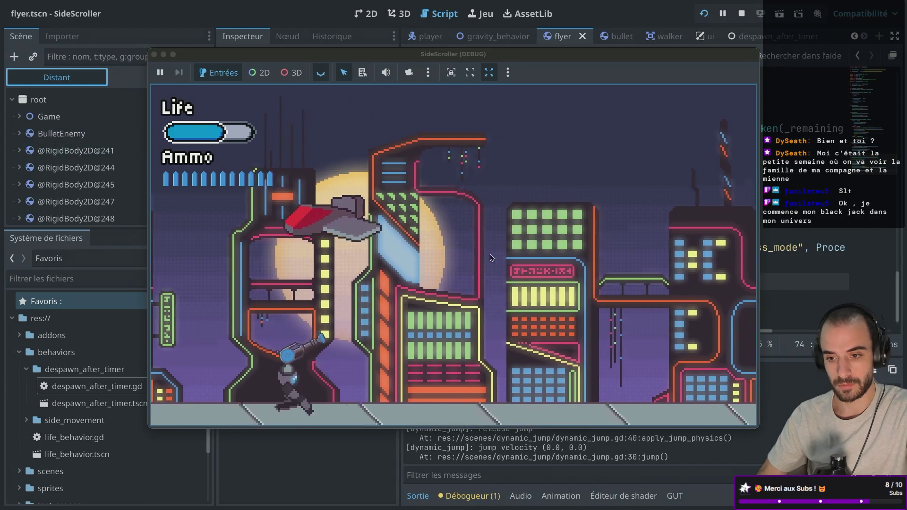
click(490, 257)
key(Right)
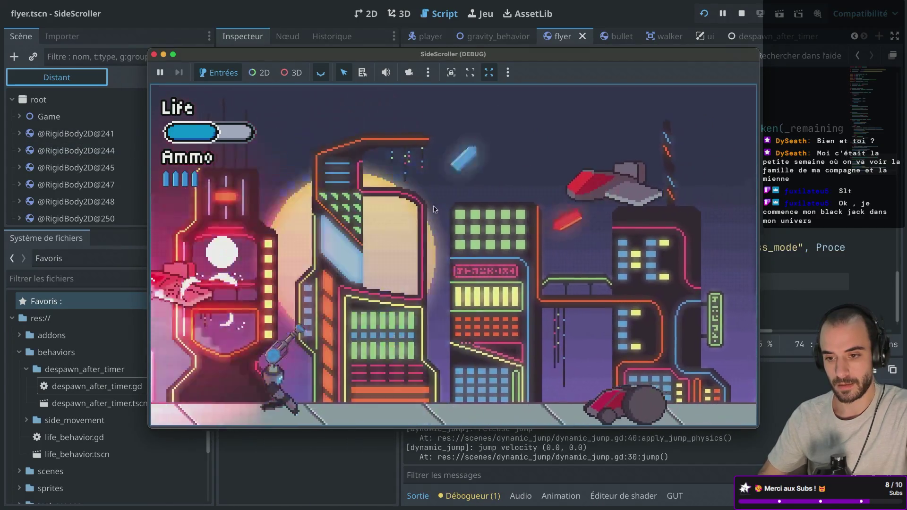
key(Right)
click(465, 192)
key(space)
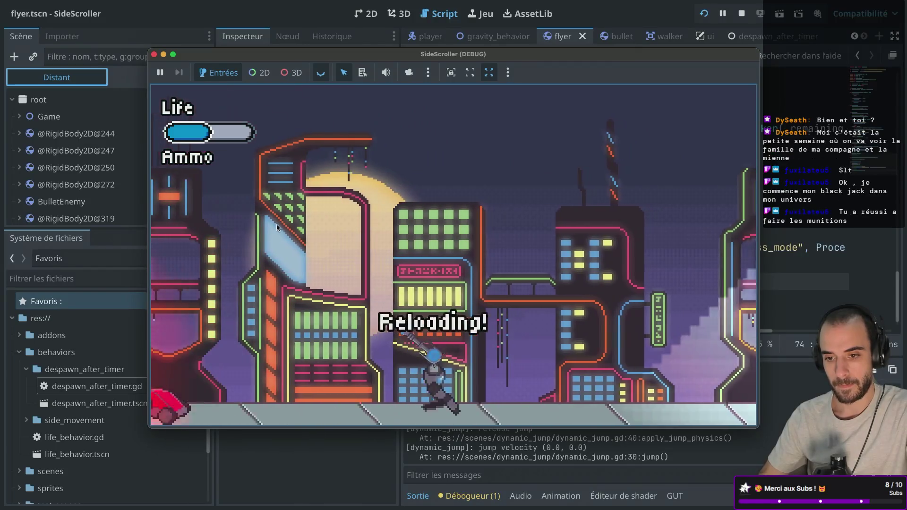
key(space)
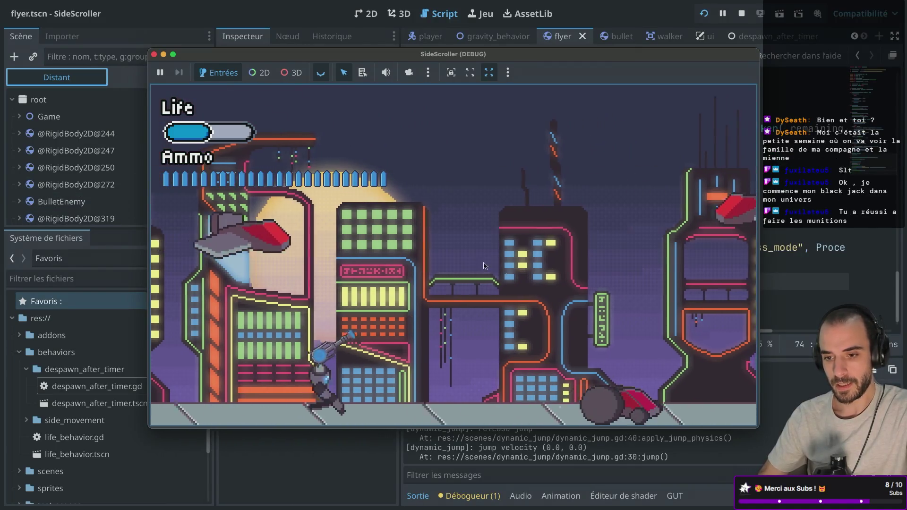
key(Right)
click(485, 266)
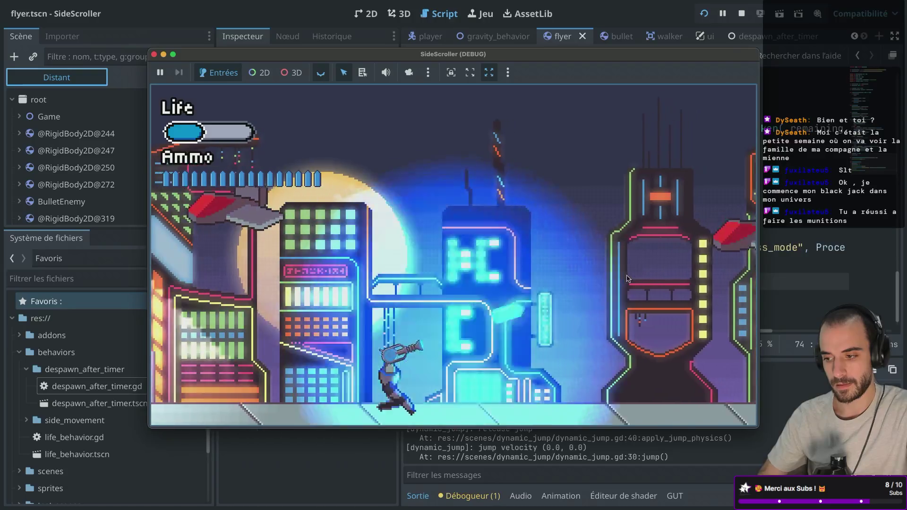
key(Right)
click(482, 225)
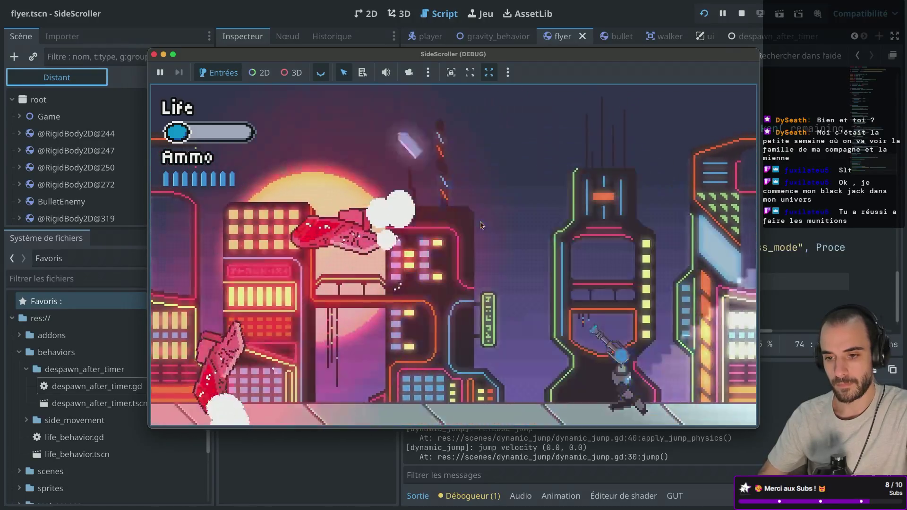
key(Left)
scroll(84, 177, down, 3)
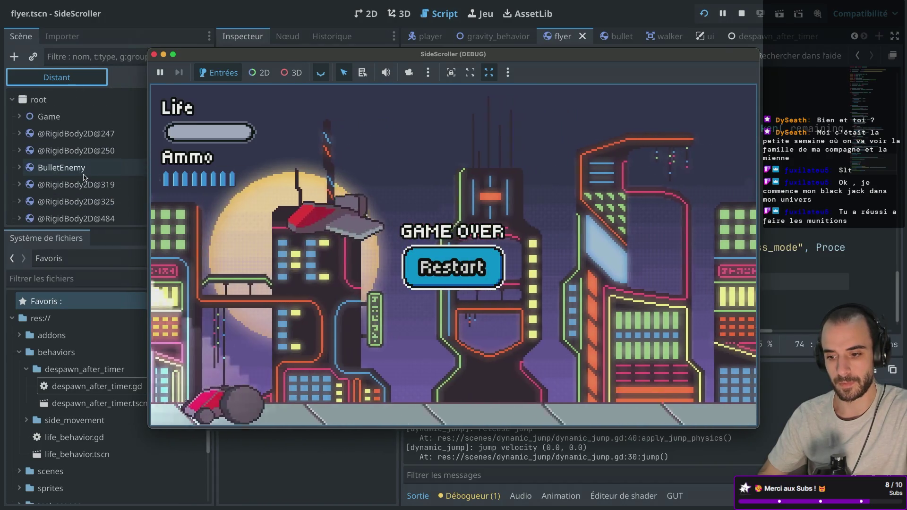
scroll(84, 178, down, 3)
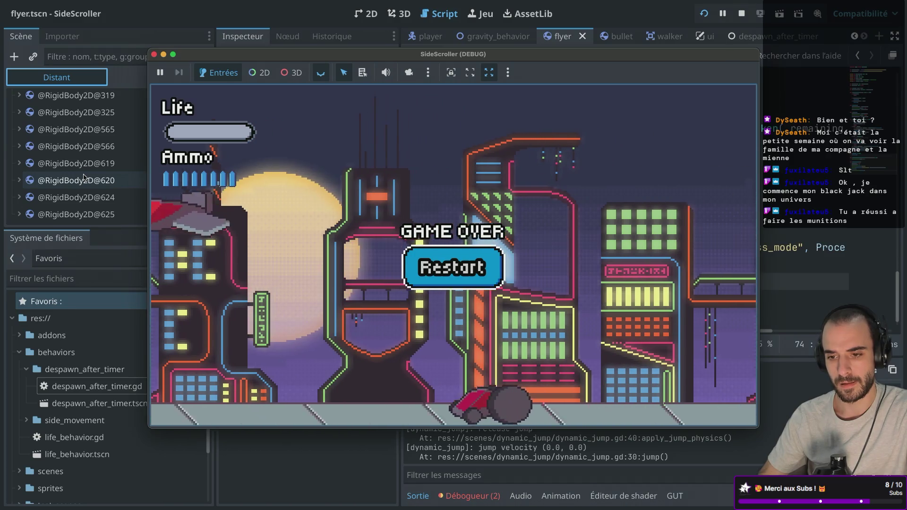
double_click(84, 180)
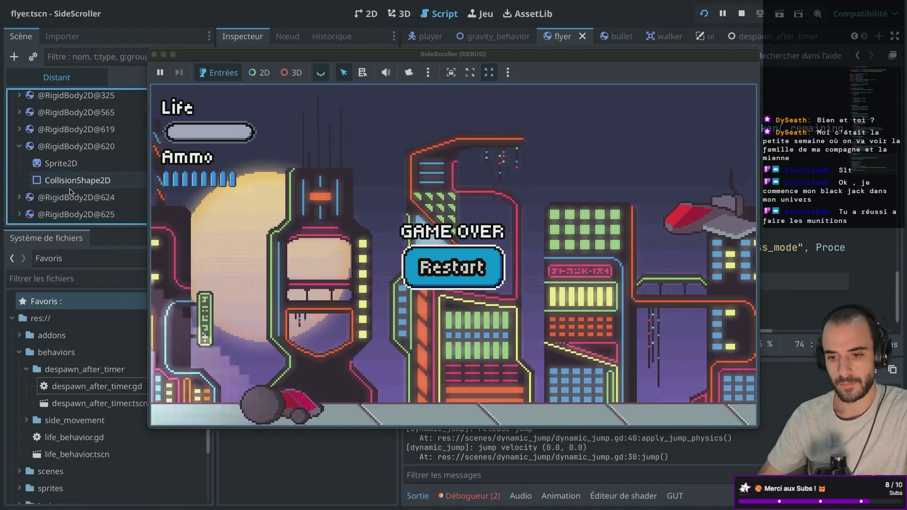
mouse_move(257, 58)
mouse_down()
mouse_move(426, 93)
mouse_move(427, 167)
mouse_move(404, 189)
mouse_move(630, 138)
mouse_up()
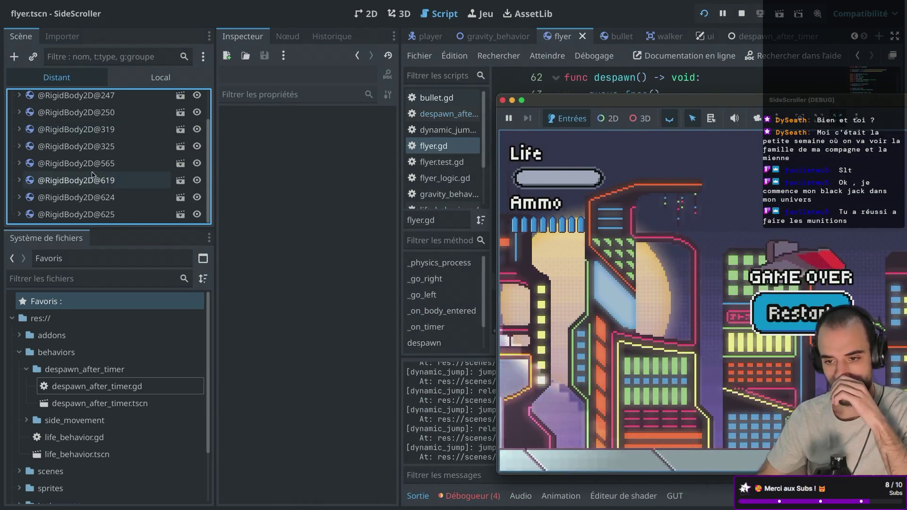
click(85, 180)
click(90, 206)
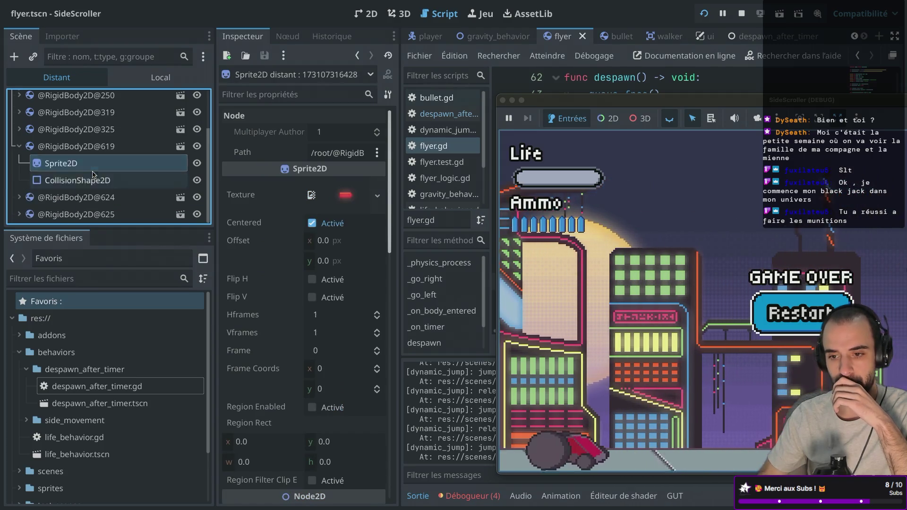
click(116, 150)
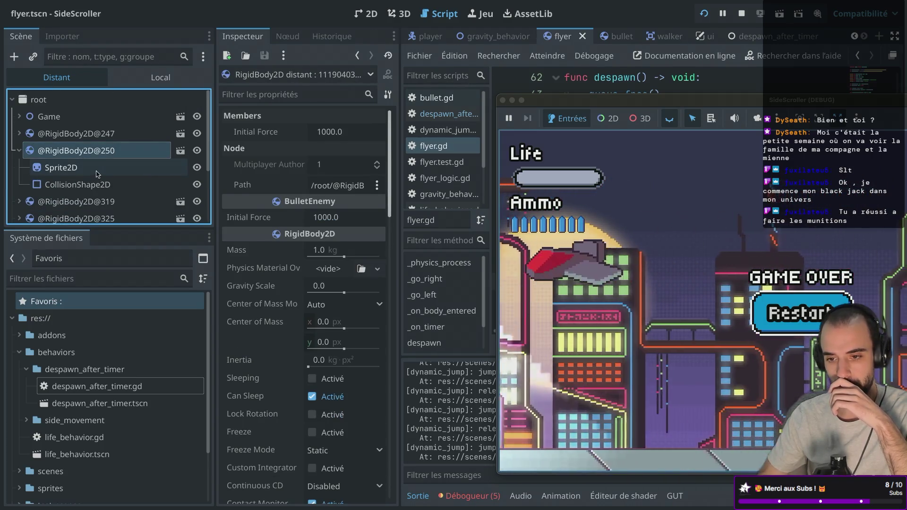
click(97, 171)
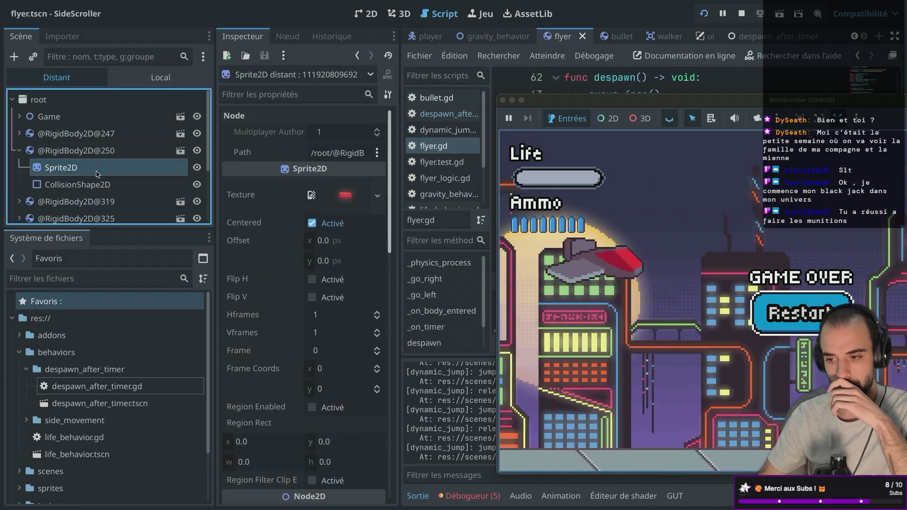
click(19, 151)
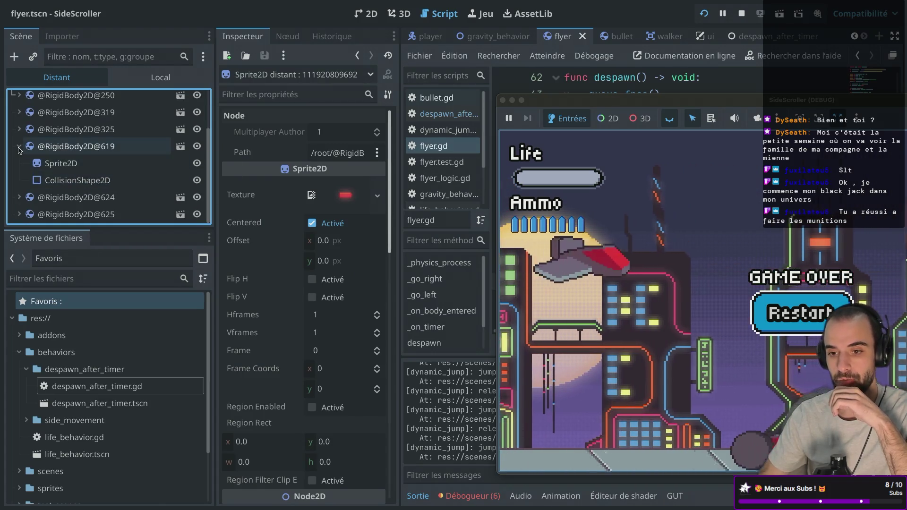
click(114, 214)
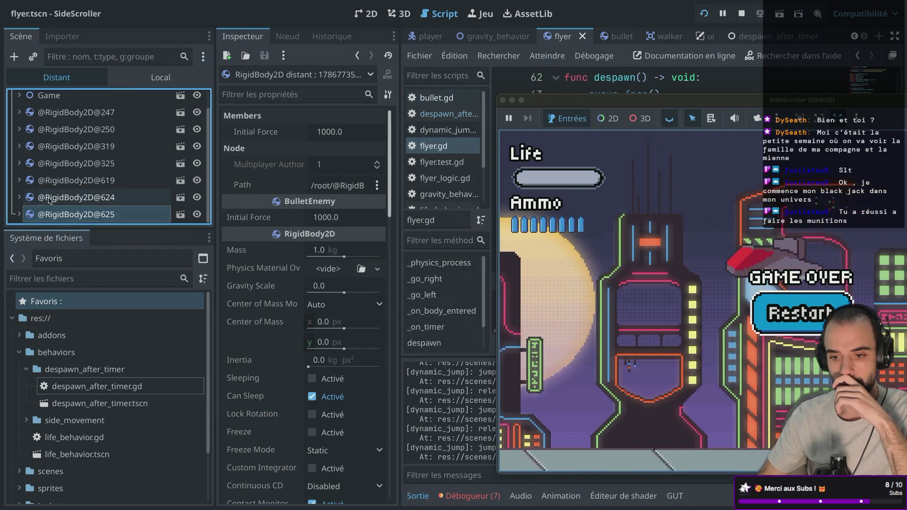
click(19, 198)
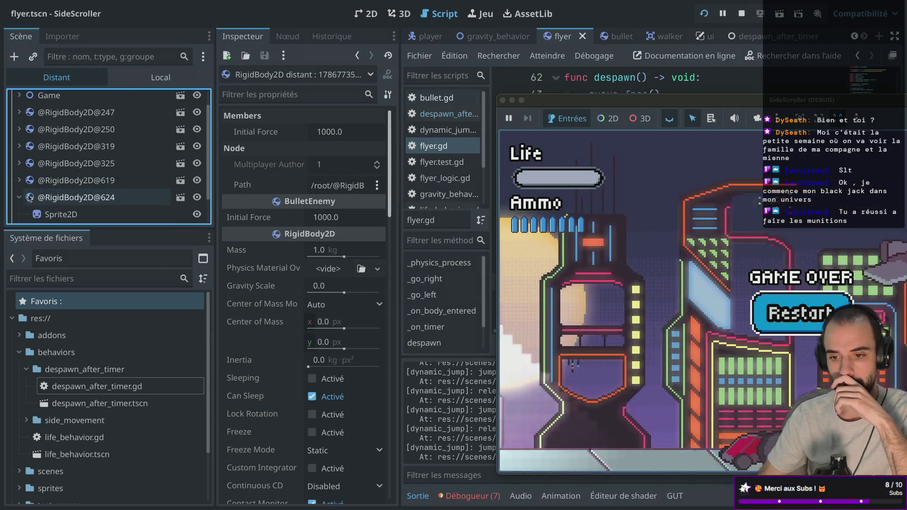
click(90, 182)
click(78, 197)
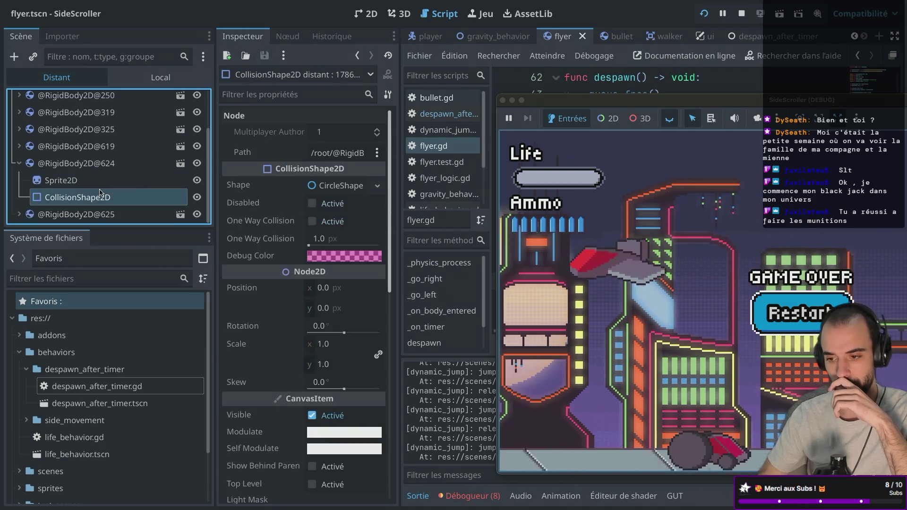
scroll(292, 278, down, 5)
scroll(291, 277, up, 6)
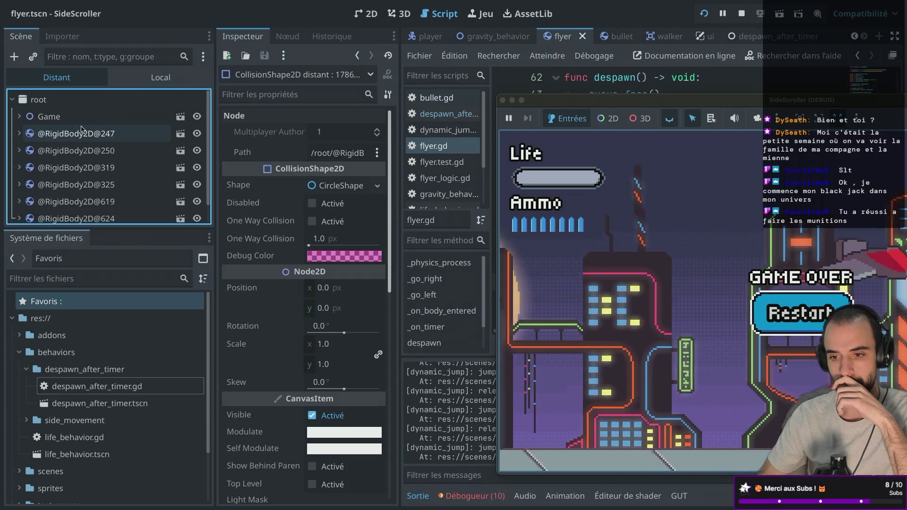
click(103, 135)
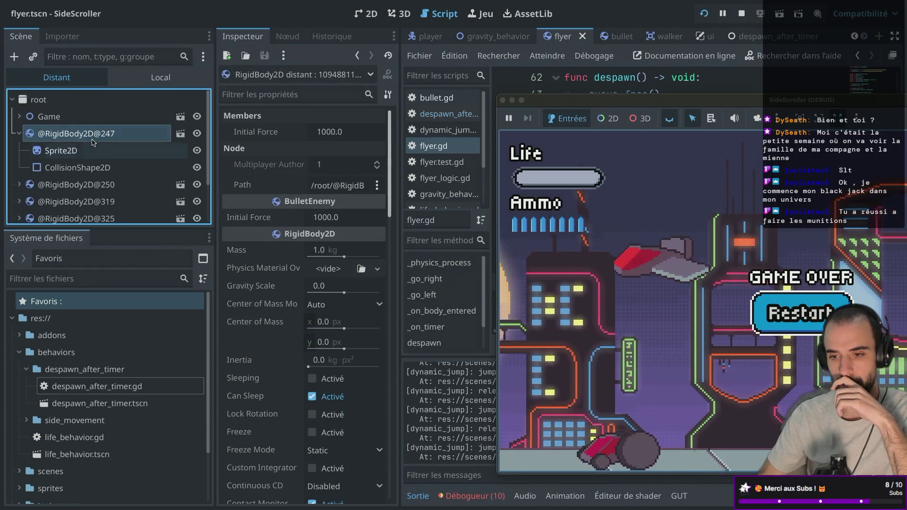
scroll(294, 299, down, 10)
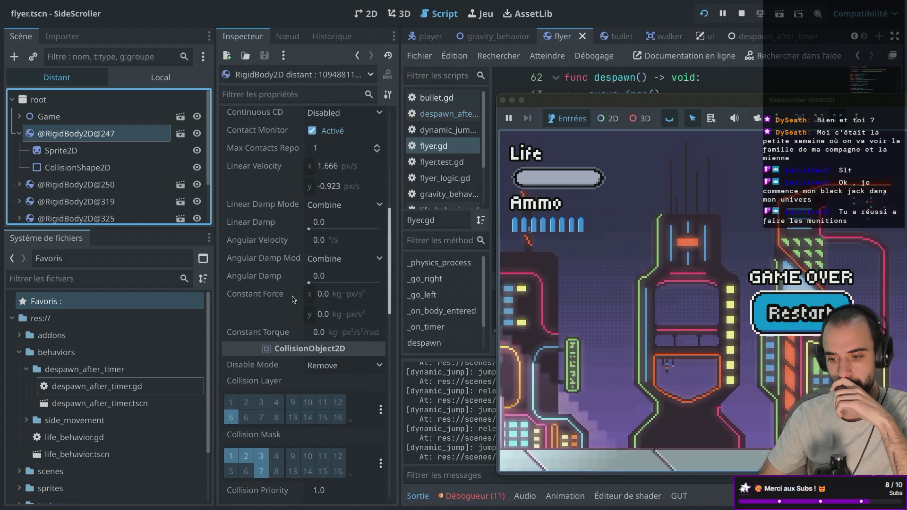
scroll(294, 299, down, 5)
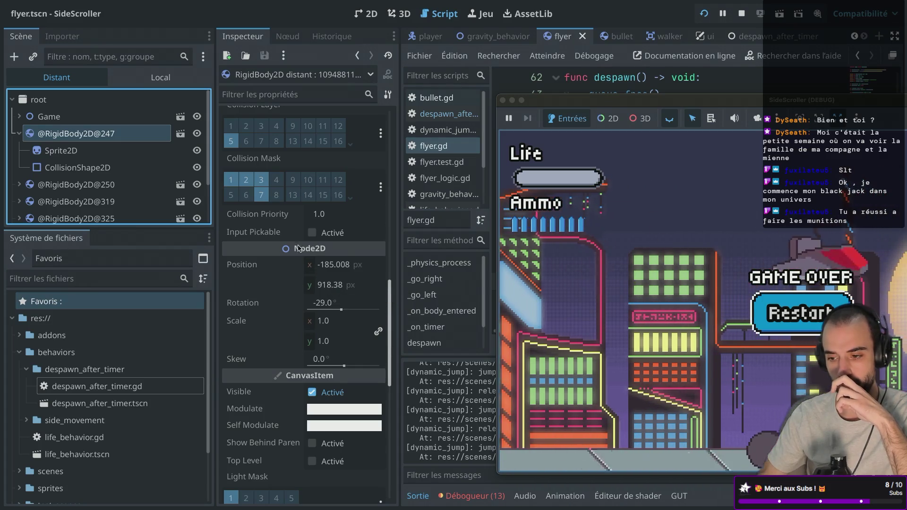
scroll(292, 279, down, 5)
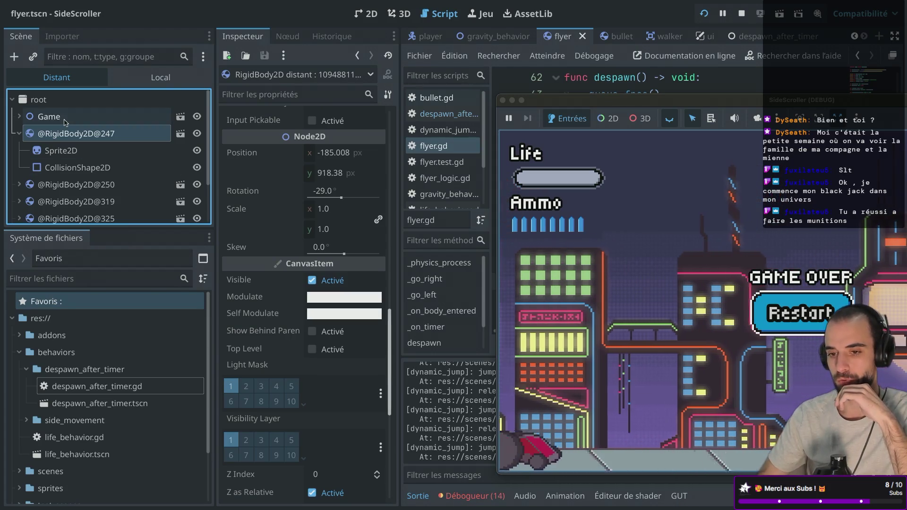
click(19, 134)
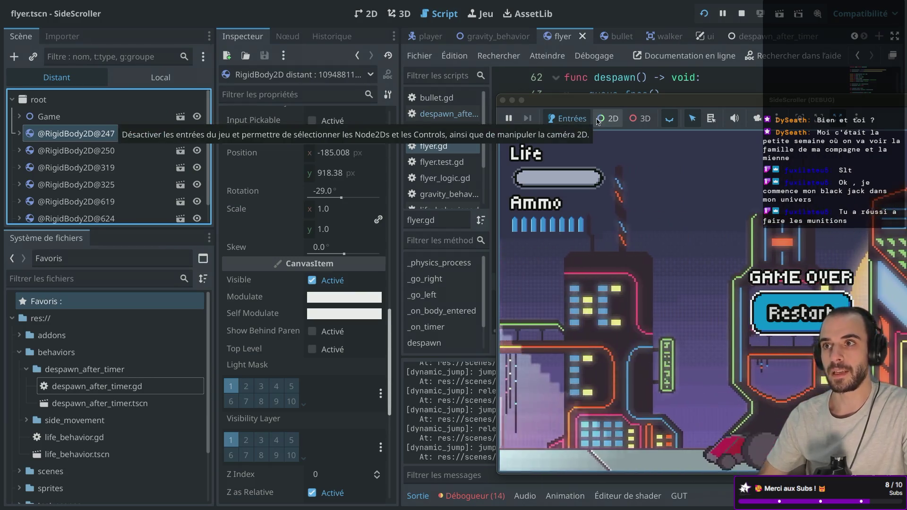
drag(643, 101, 314, 79)
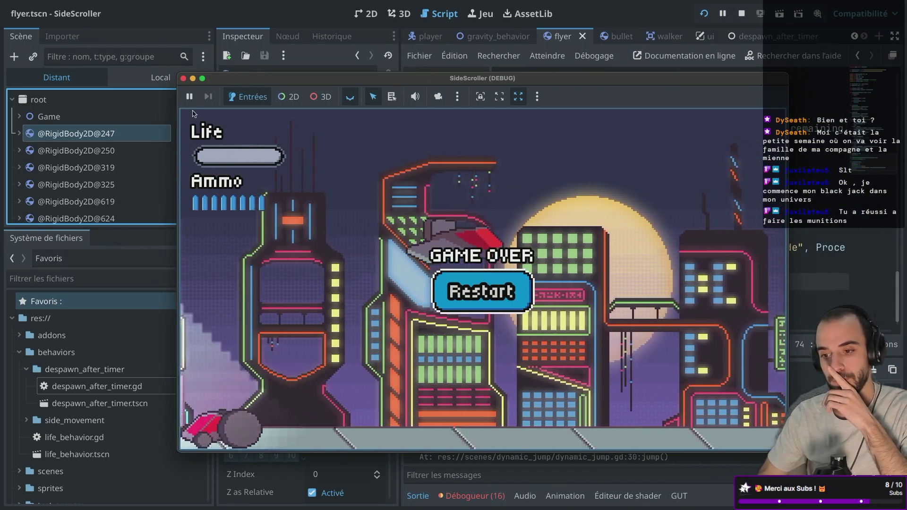
Stop the previous game, relaunch the project with F5, and walk right.
click(183, 79)
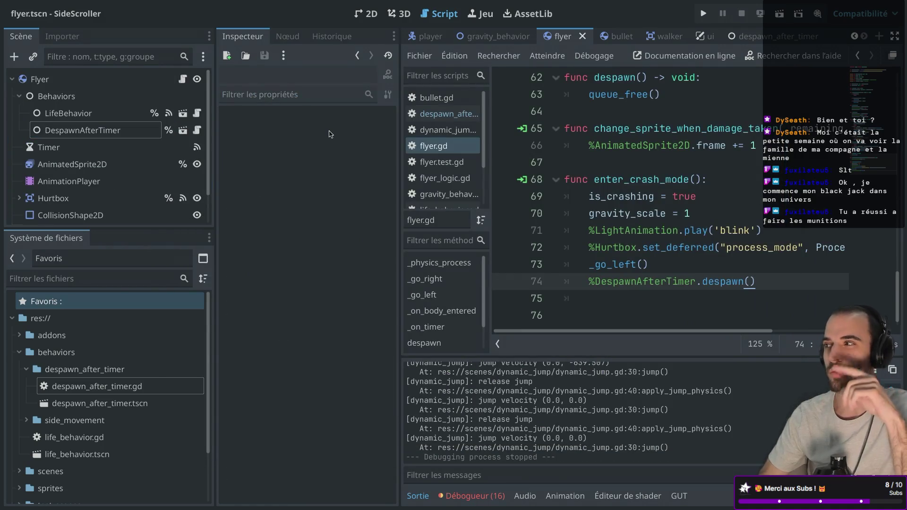
key(ctrl+shift+F11)
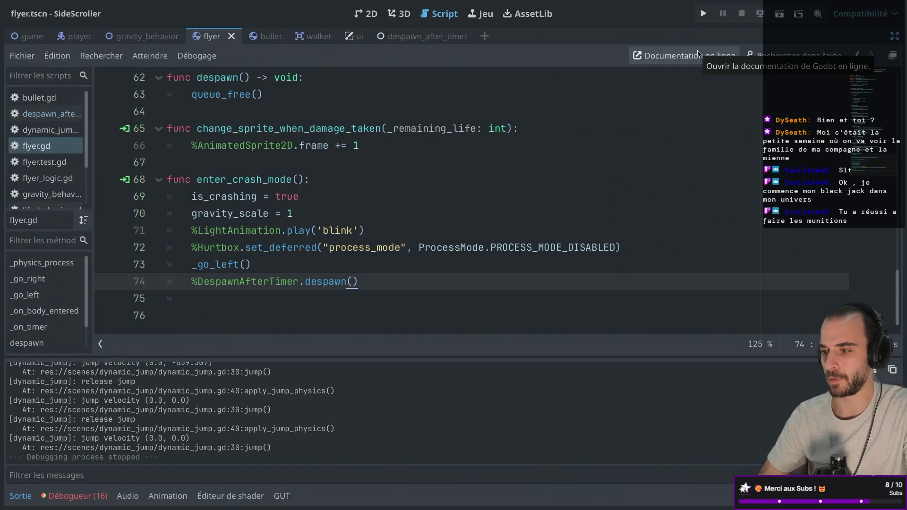
key(F5)
key(Right)
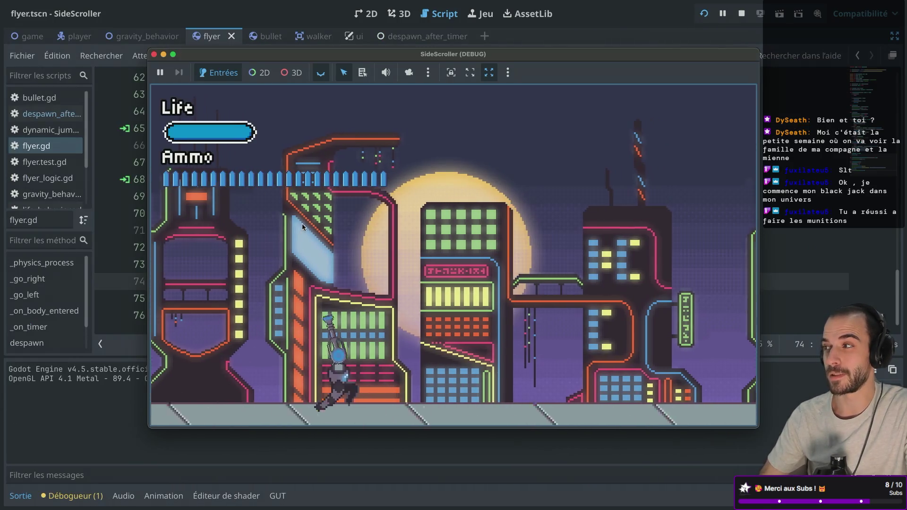
key(Right)
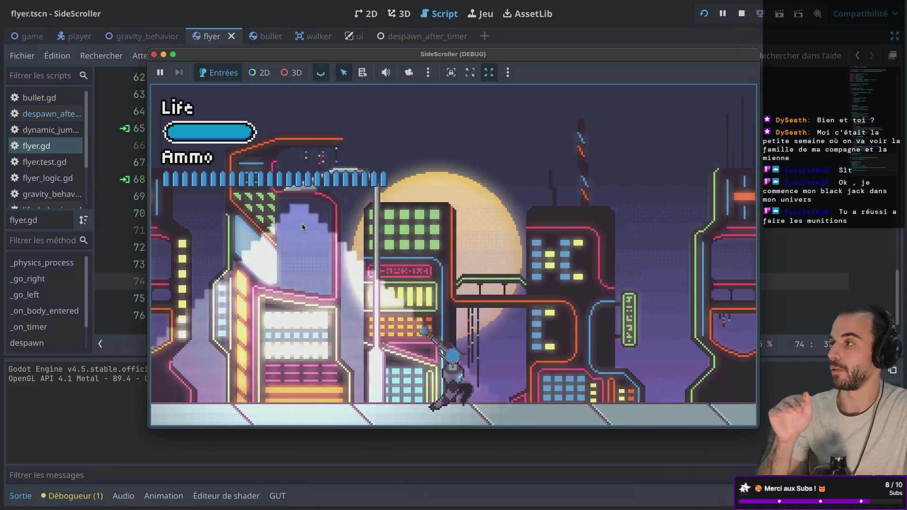
Move, jump and fire repeatedly until the ammo empties, reloads and refills.
key(Left)
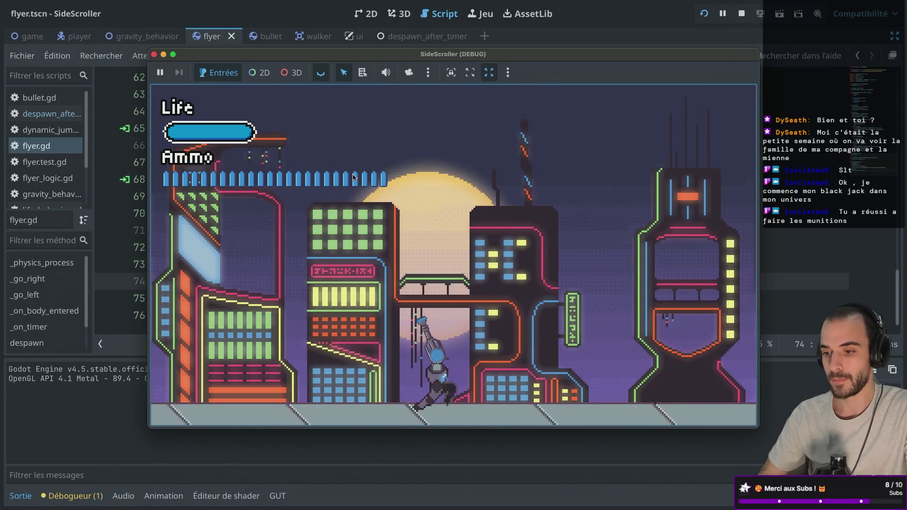
click(425, 208)
click(444, 206)
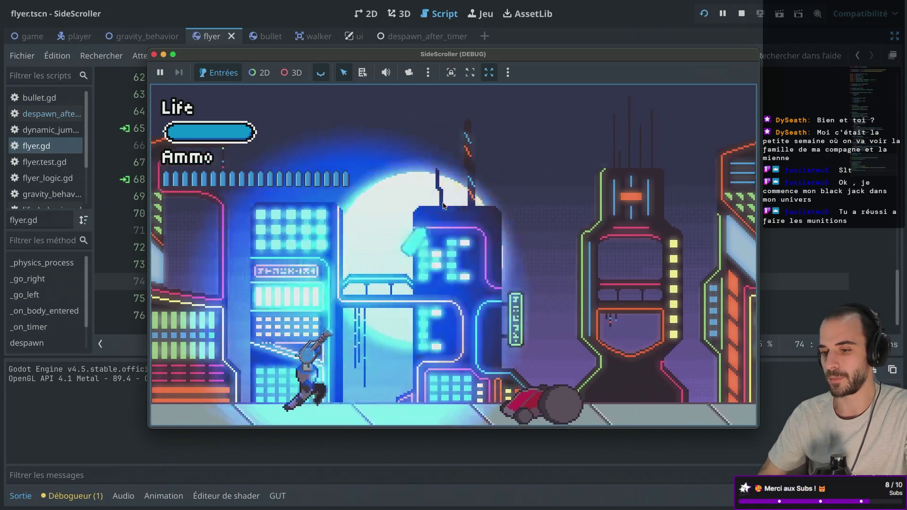
key(space)
click(354, 210)
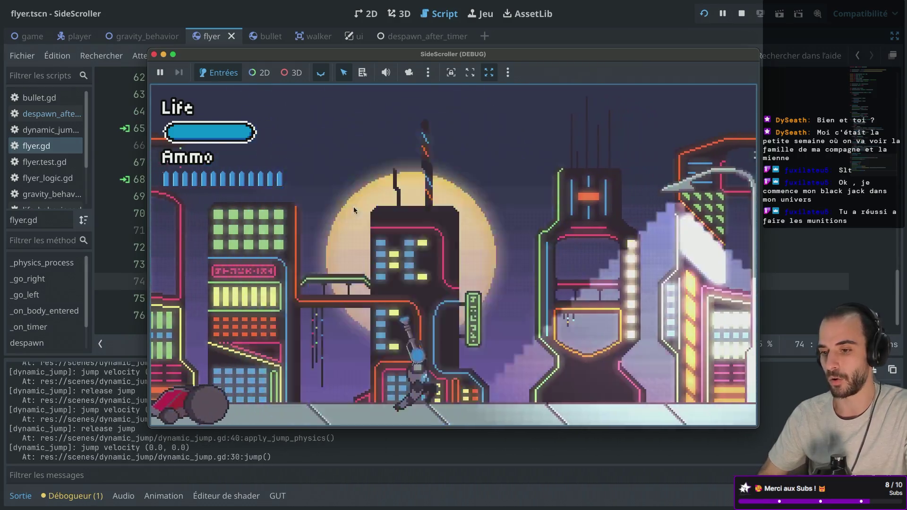
key(Right)
click(353, 210)
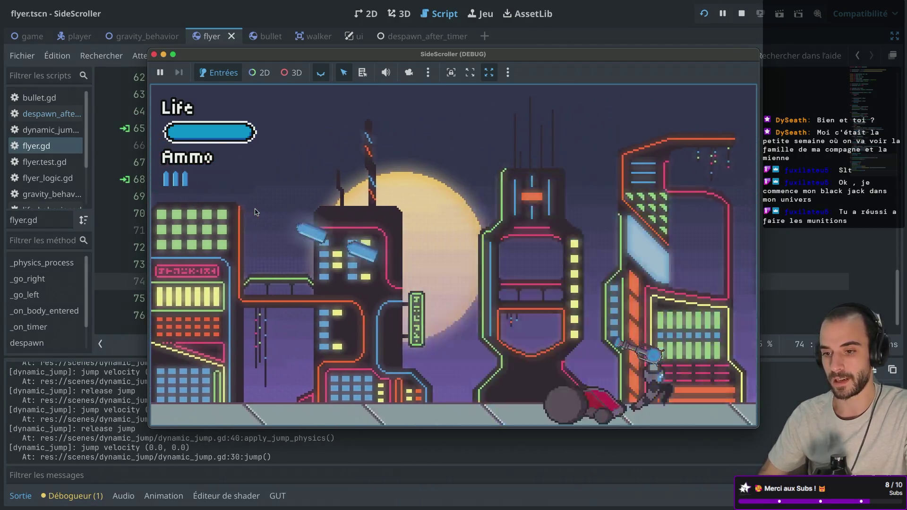
click(256, 212)
key(Left)
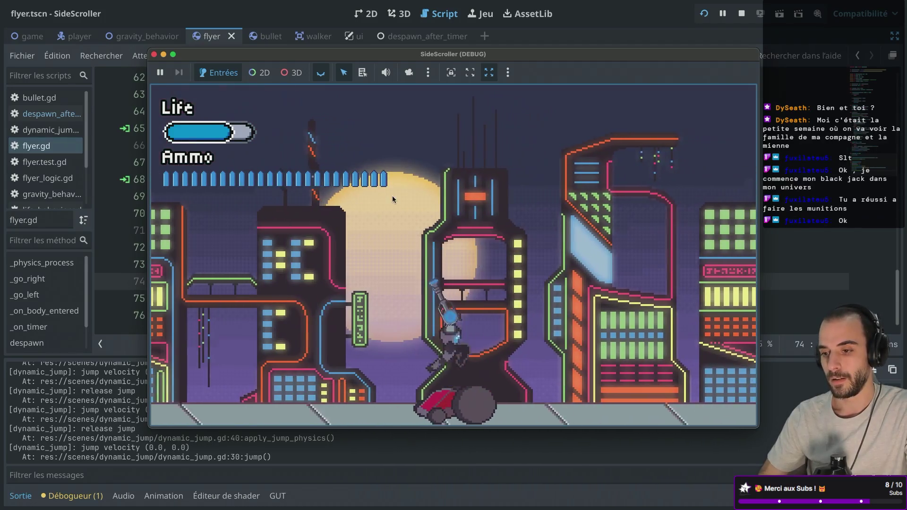
key(Right)
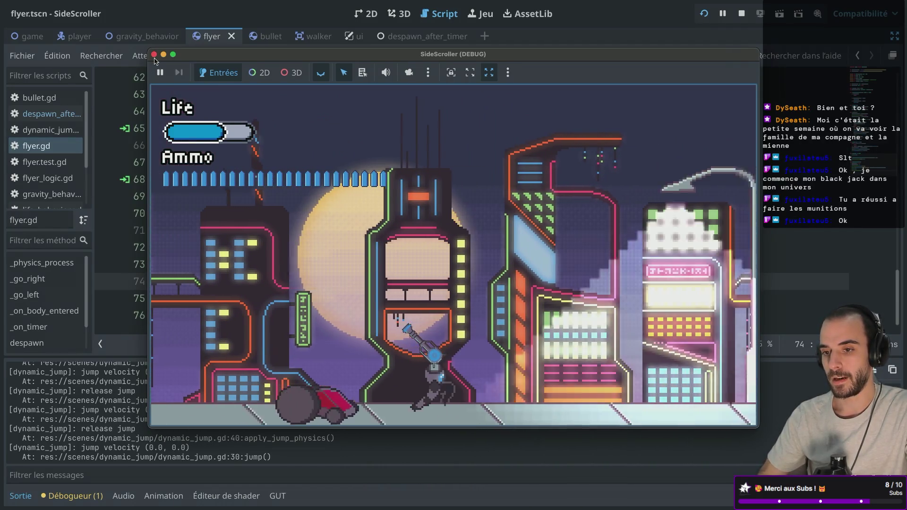
key(Right)
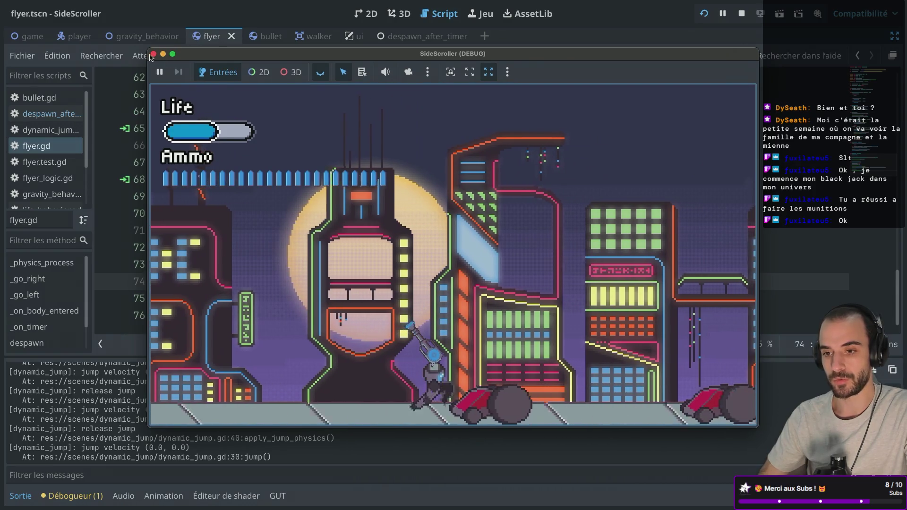
Stop the game and open bullet_enemy.tscn using the FileSystem filter 'bullet'.
click(153, 55)
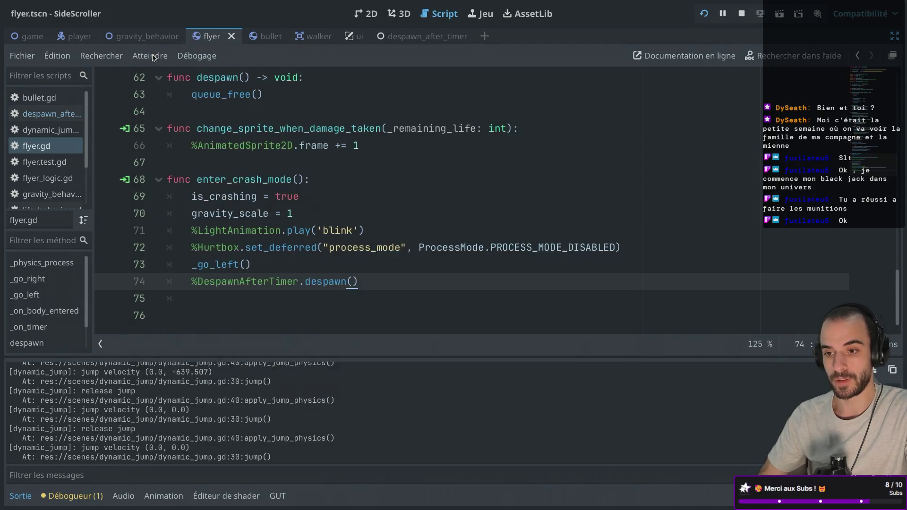
click(98, 279)
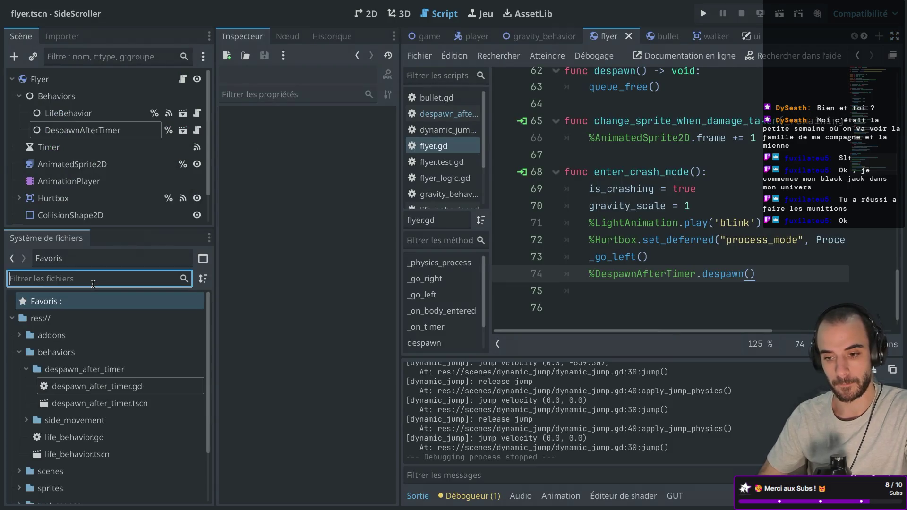
text(bullet)
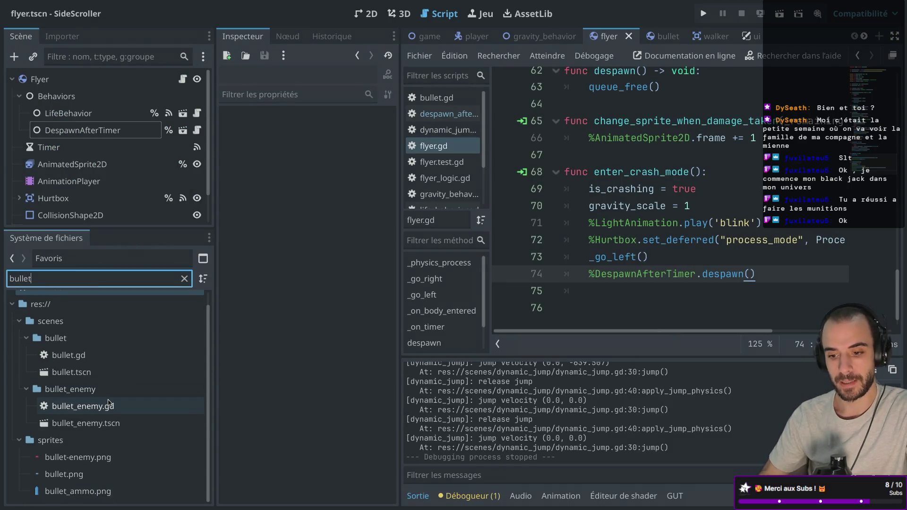
double_click(112, 419)
Add a plain Node child to BulletEnemy and name it Behaviors.
click(85, 79)
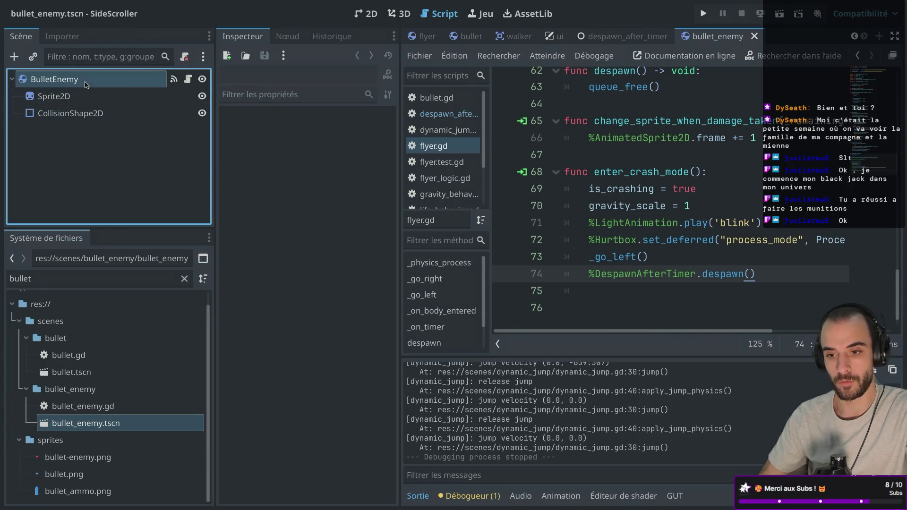
right_click(85, 82)
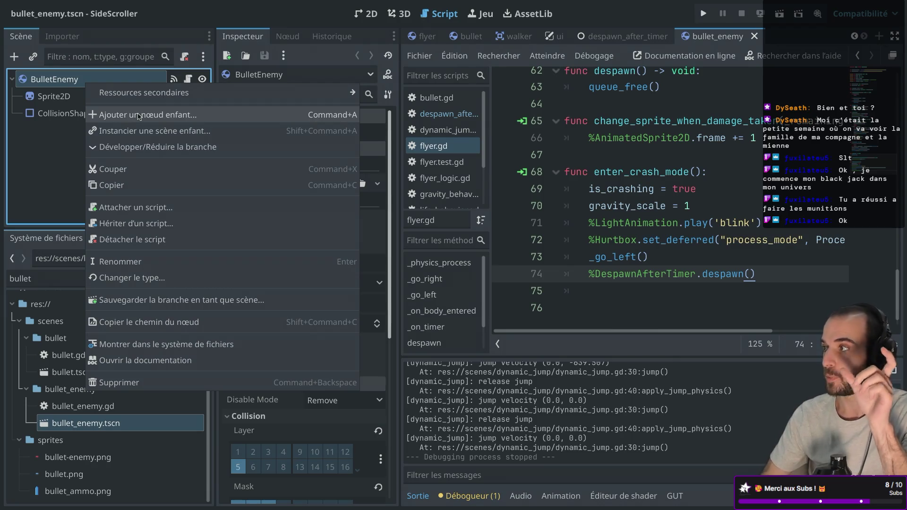
click(152, 113)
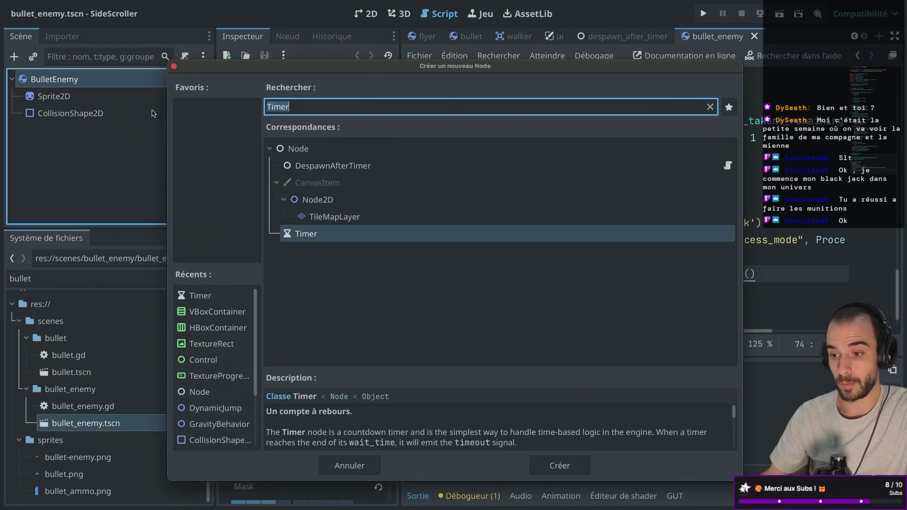
text(Node)
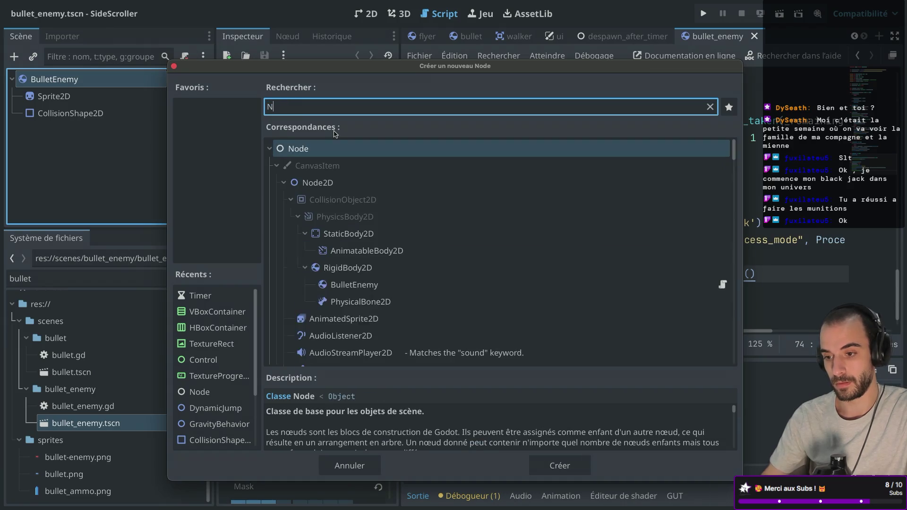
key(Return)
click(68, 136)
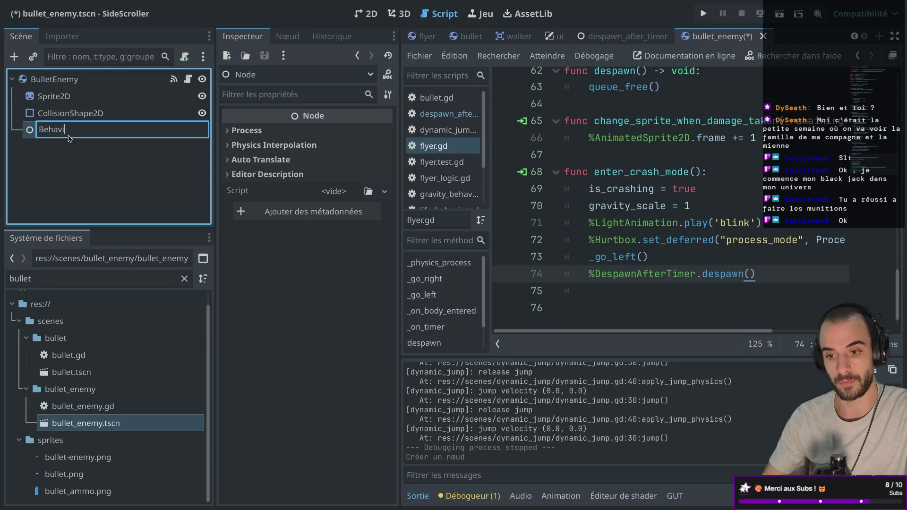
key(Return)
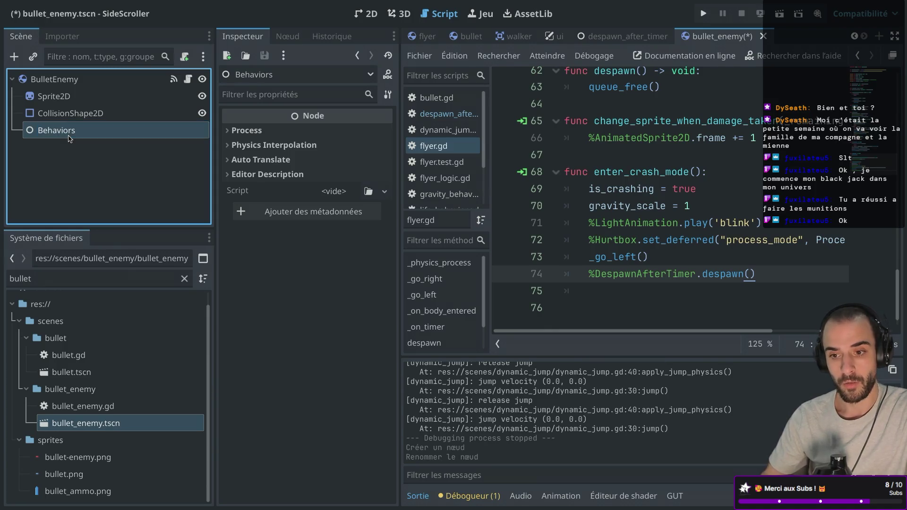
Move Behaviors to BulletEnemy's first child and instance despawn_after_timer.tscn under it.
mouse_move(68, 132)
mouse_down()
mouse_move(71, 89)
mouse_move(61, 89)
mouse_up()
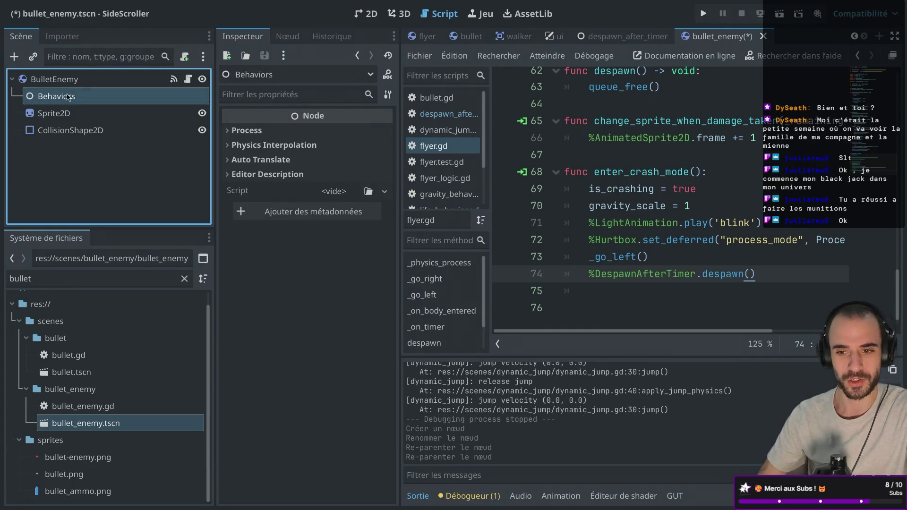
click(67, 96)
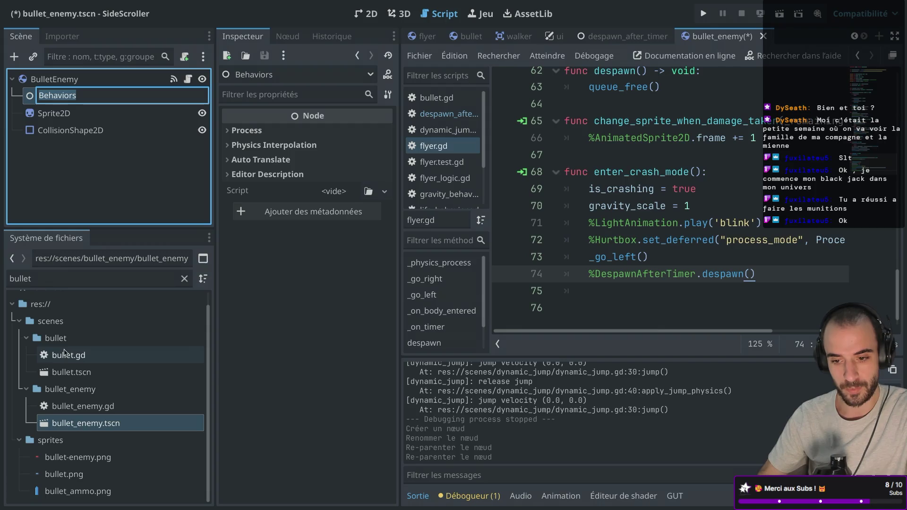
key(Escape)
double_click(26, 275)
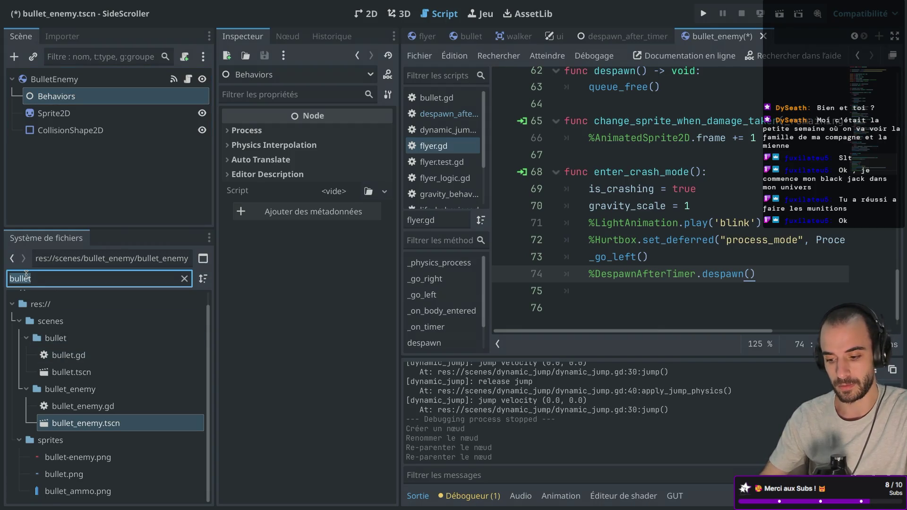
key(BackSpace)
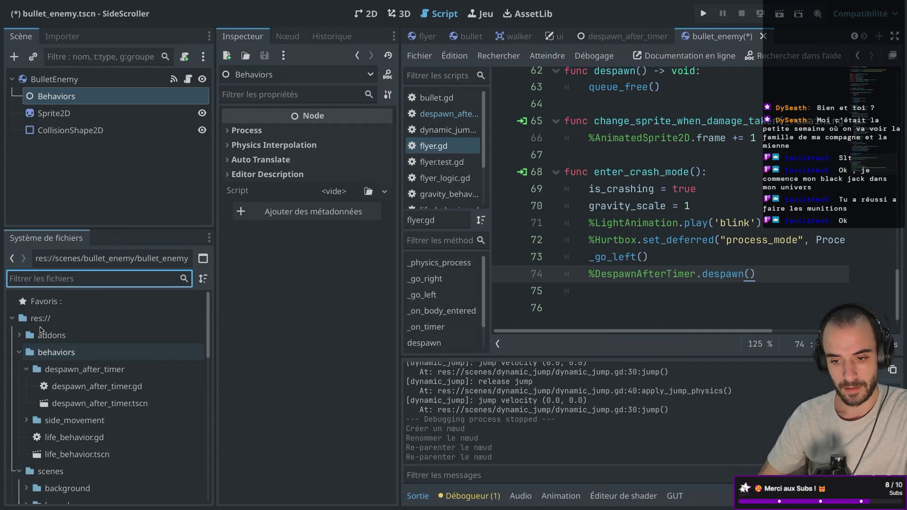
drag(95, 402, 81, 97)
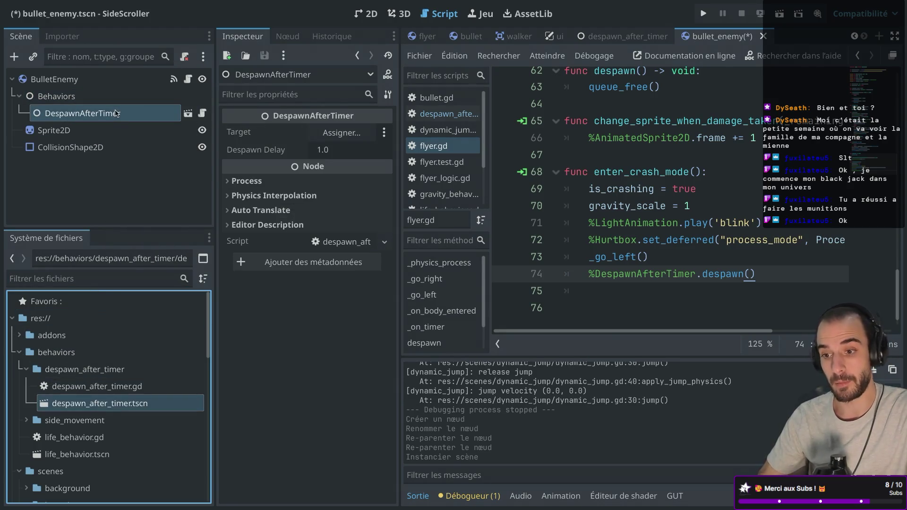
Give the bullet's DespawnAfterTimer a Despawn Delay of 5.0 and BulletEnemy as Target.
click(116, 113)
click(336, 149)
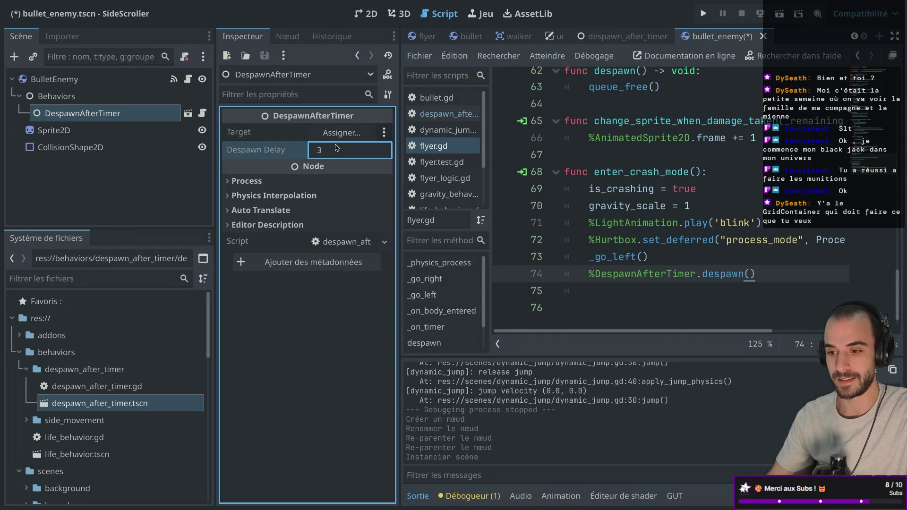
key(Return)
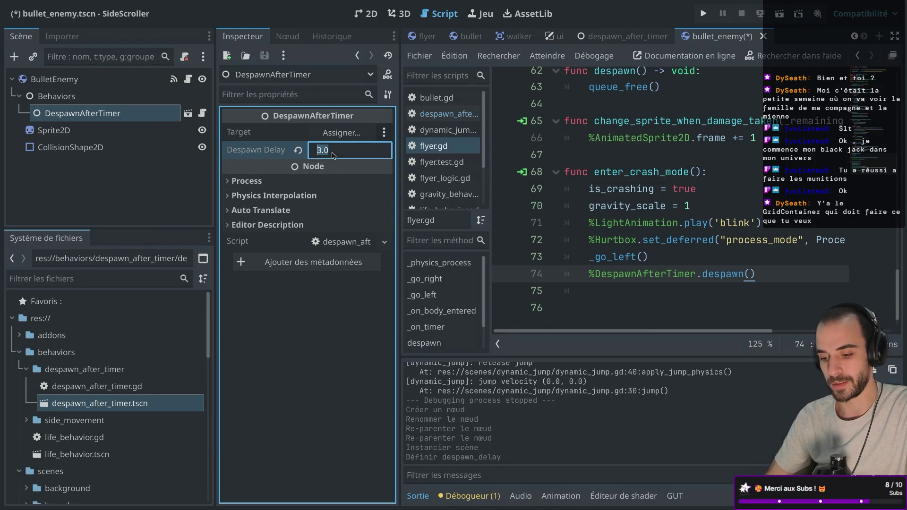
text(5)
key(Return)
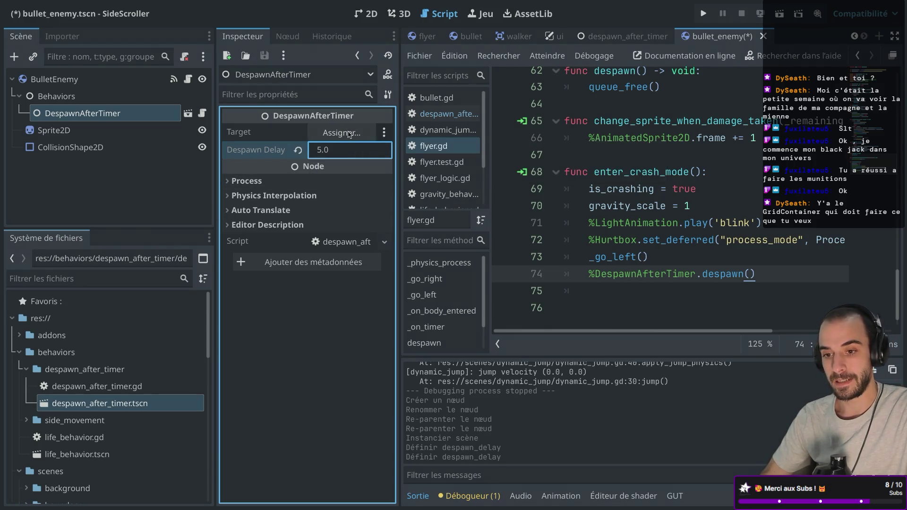
click(349, 134)
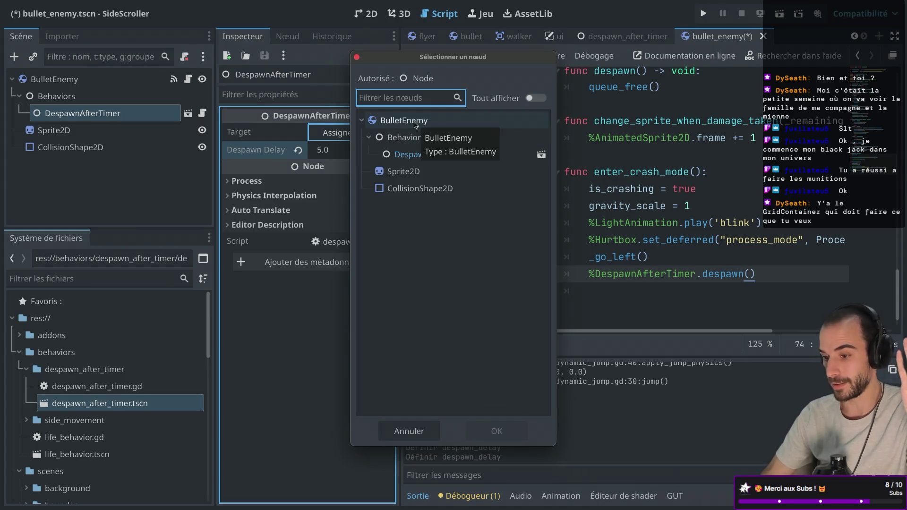
double_click(415, 124)
click(189, 79)
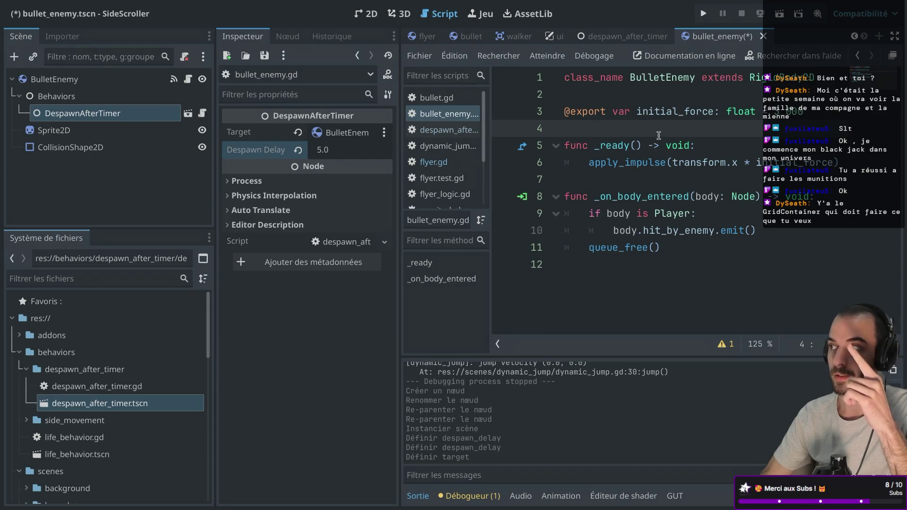
Start a new line in _ready and make DespawnAfterTimer a scene-unique name.
click(840, 161)
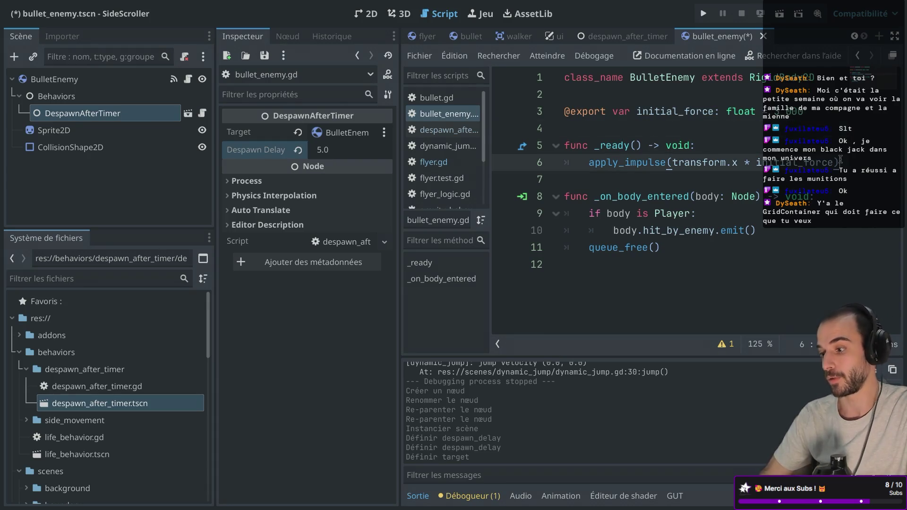
key(Return)
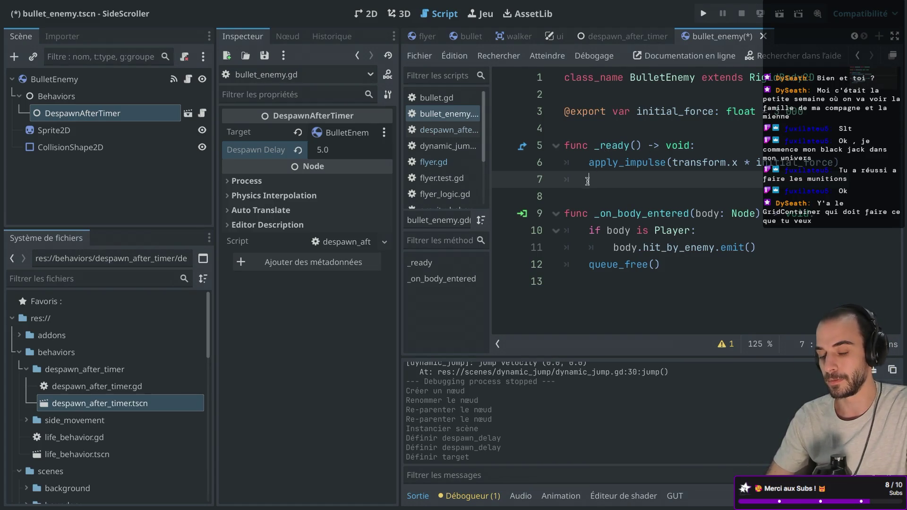
right_click(161, 117)
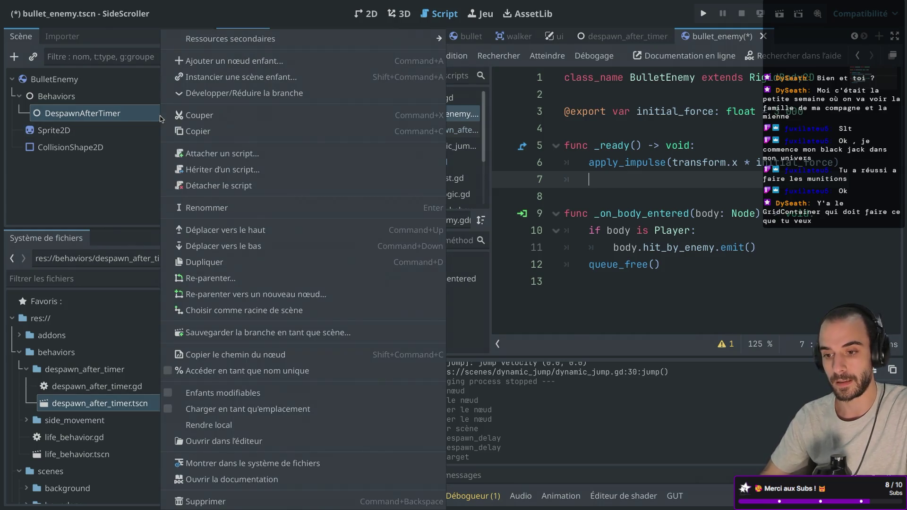
click(170, 372)
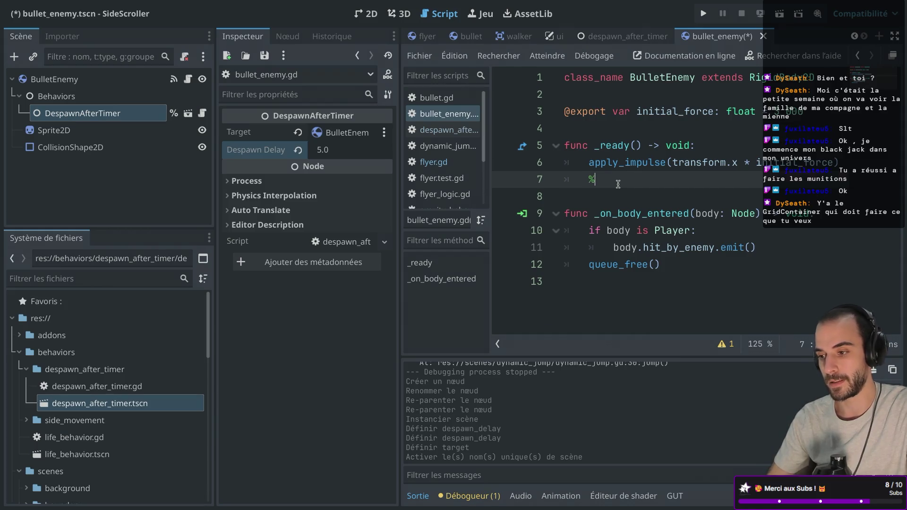
Write %DespawnAfterTimer.despawn(), save bullet_enemy.gd, and run the game.
text(Des)
key(Return)
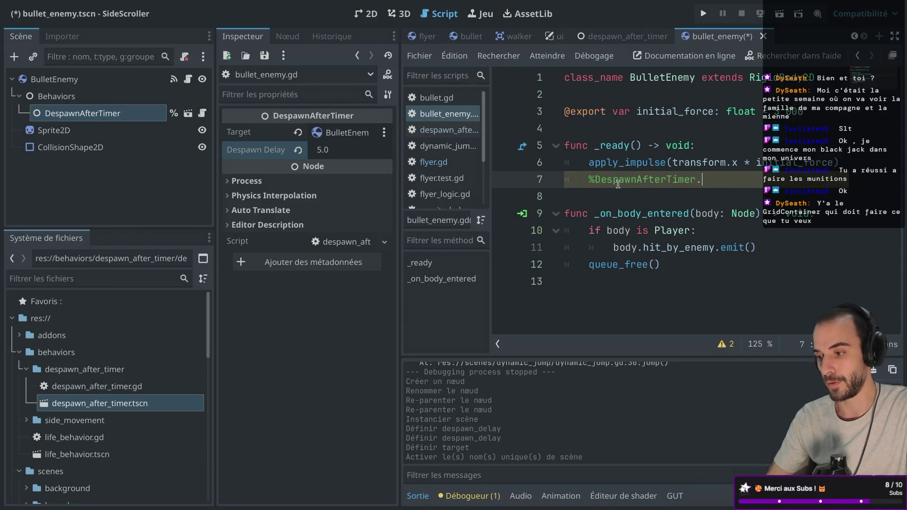
text(des)
key(Down)
key(Return)
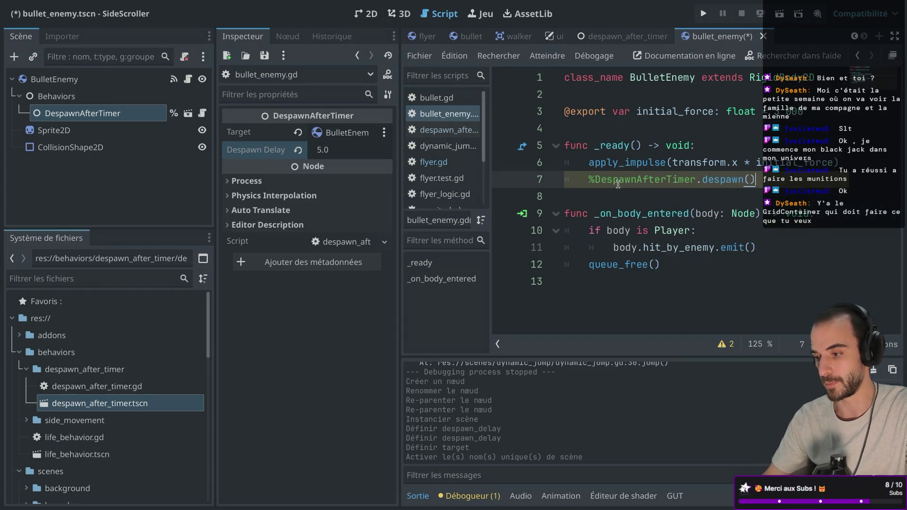
key(ctrl+s)
click(703, 162)
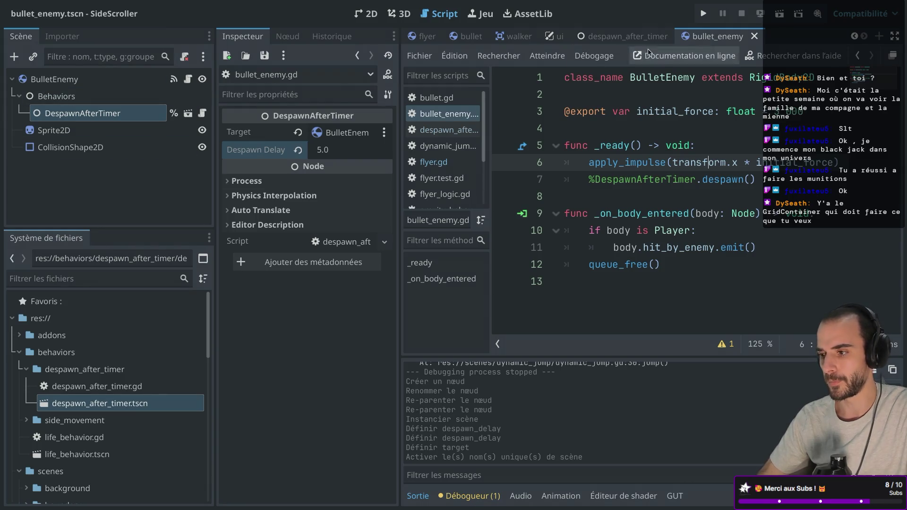
click(704, 16)
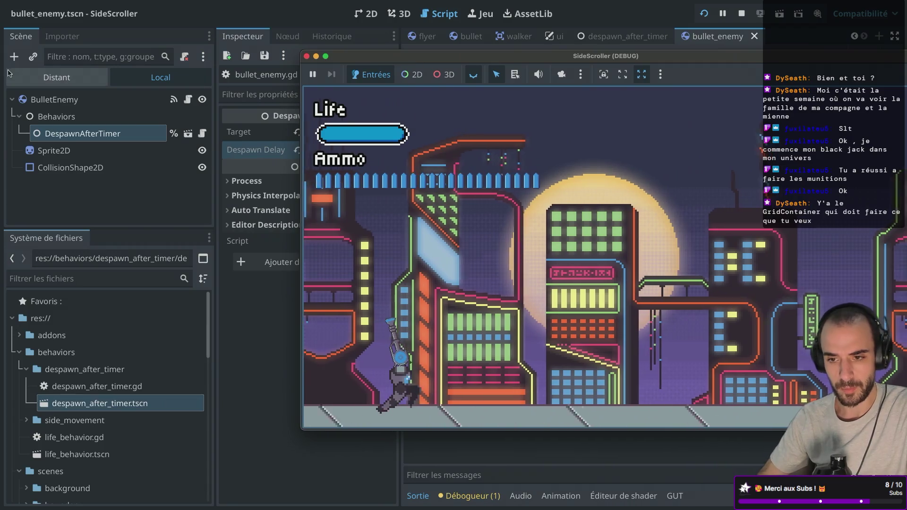
Switch the Scene dock to the remote tree, expand Game, and enlarge the tree panel.
click(57, 77)
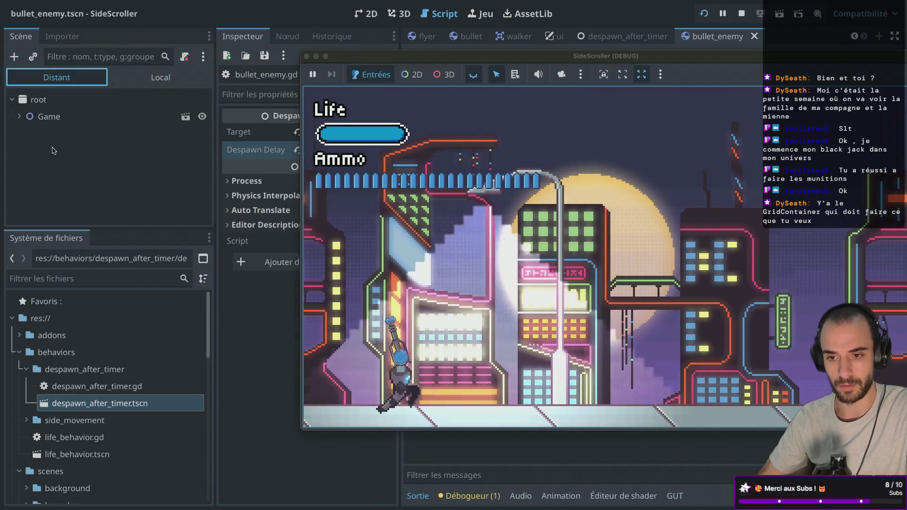
click(17, 116)
scroll(95, 165, down, 2)
scroll(94, 165, up, 2)
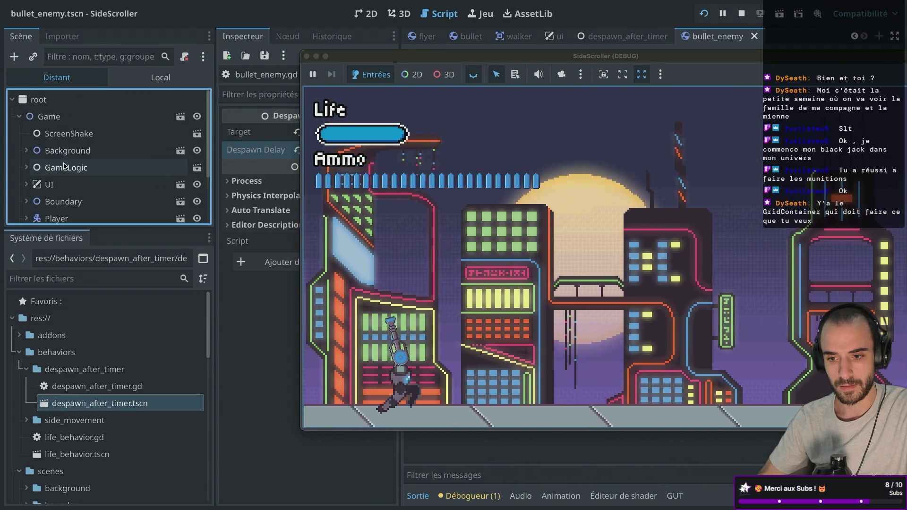
drag(99, 227, 87, 353)
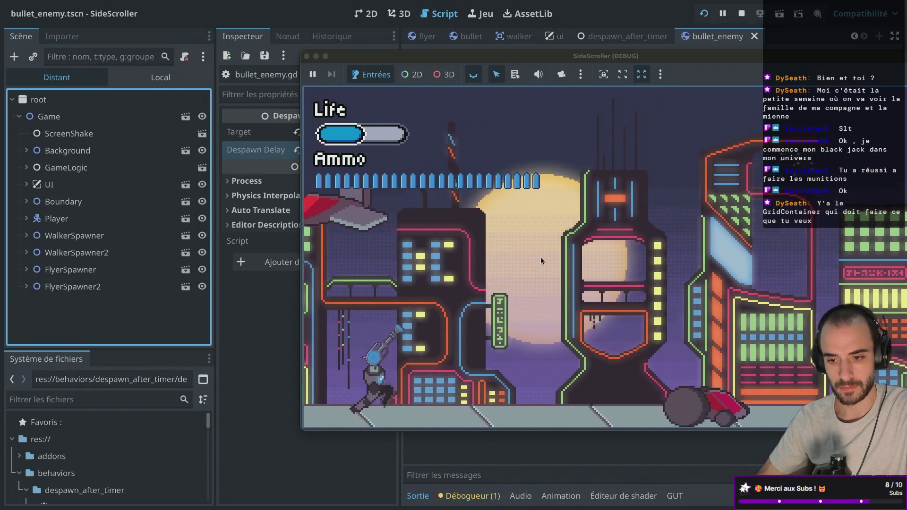
Jump and shoot at enemies while watching bullet nodes come and go in the remote tree.
click(594, 260)
click(594, 260)
key(space)
click(667, 231)
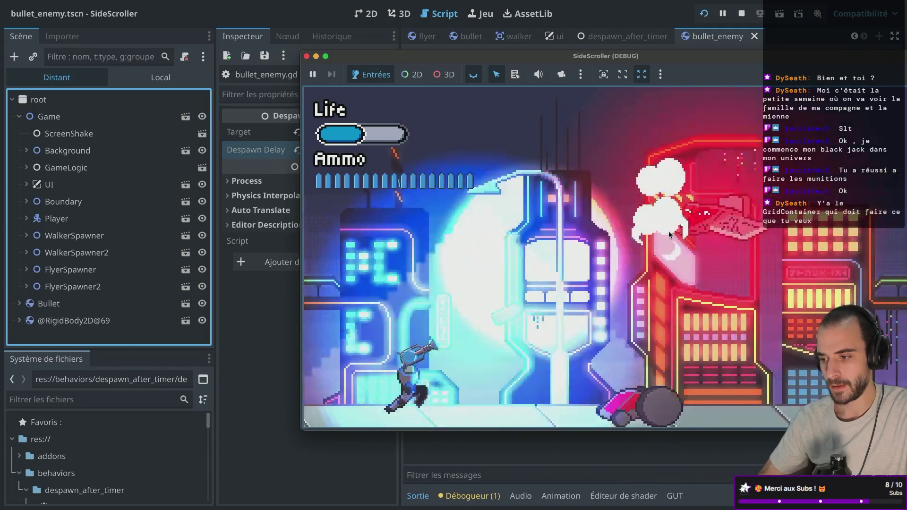
click(558, 276)
click(557, 277)
click(648, 396)
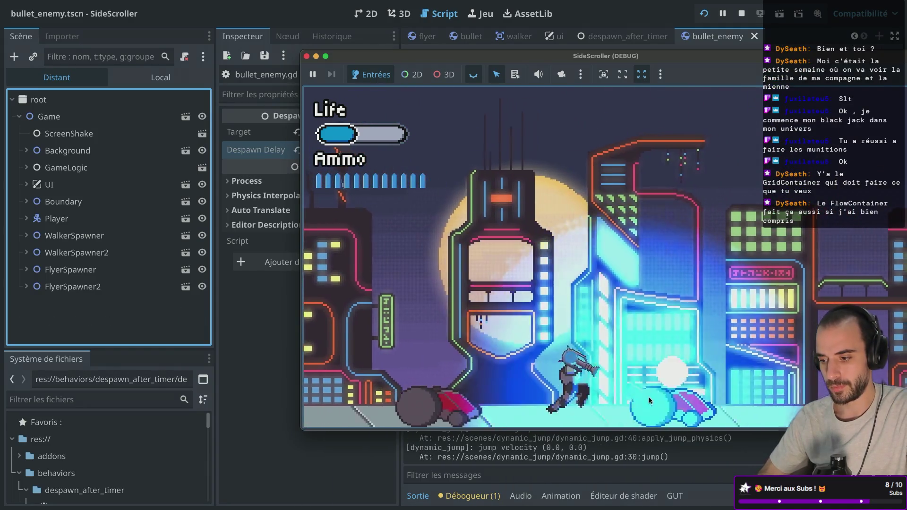
key(space)
click(675, 392)
click(751, 394)
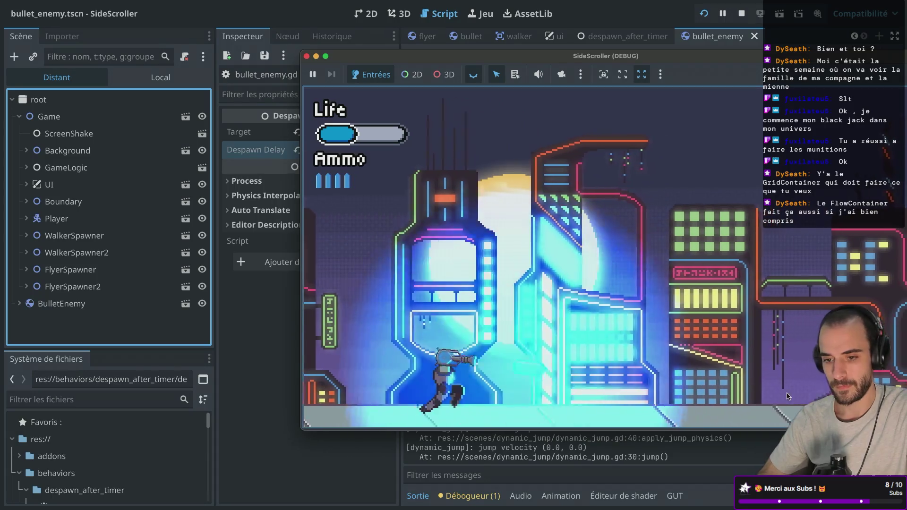
click(600, 325)
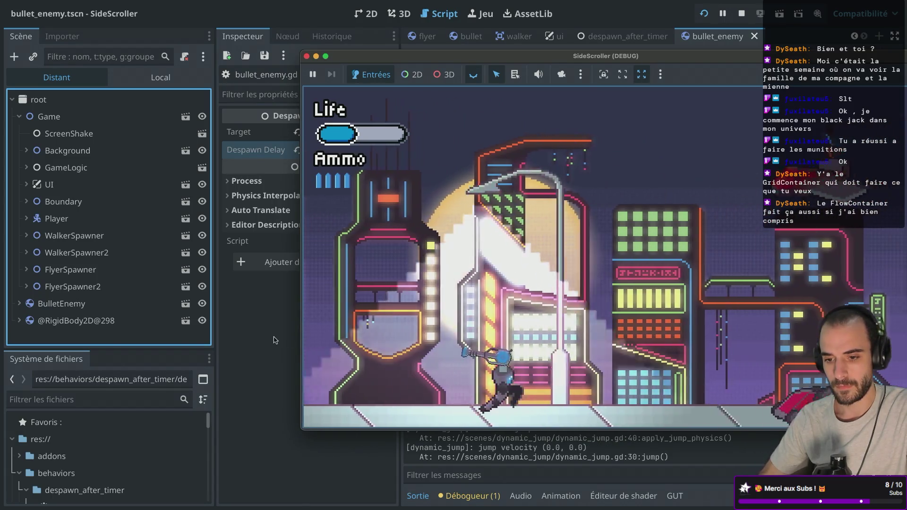
key(space)
click(429, 219)
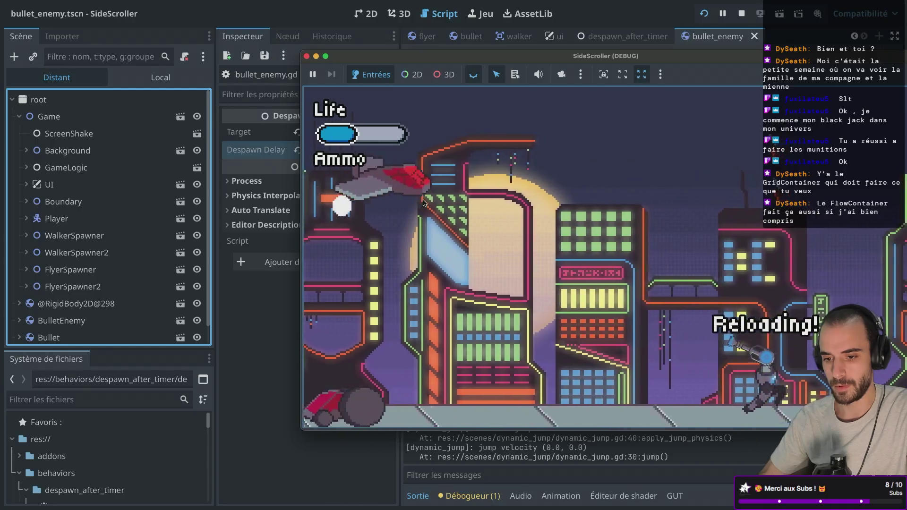
key(space)
click(611, 223)
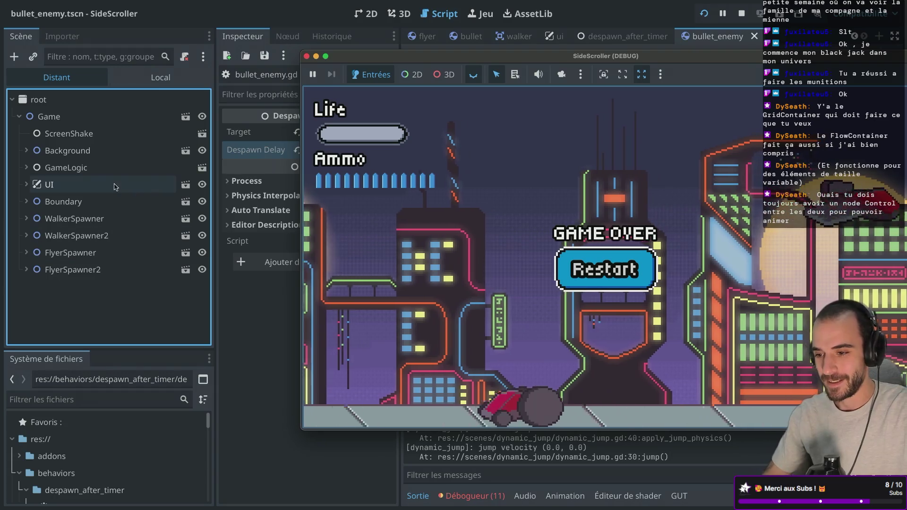
drag(345, 69, 189, 69)
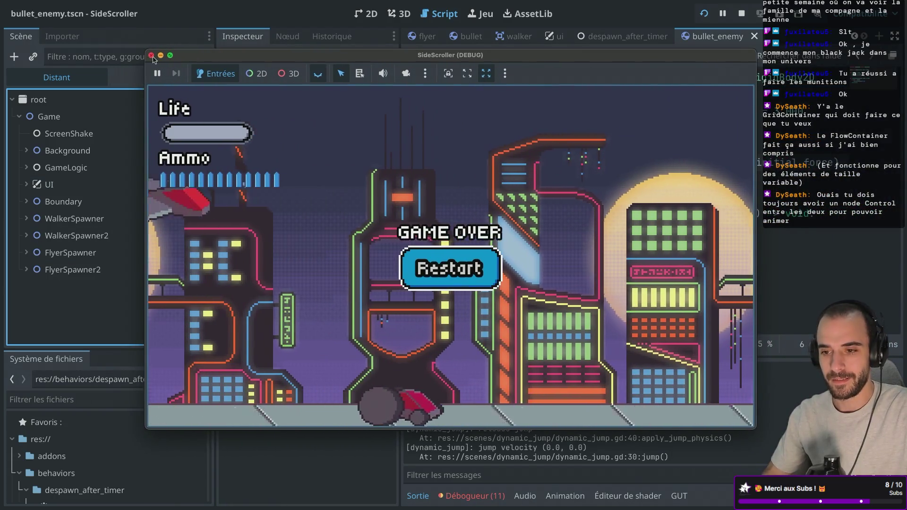
Stop the play test, open ui.tscn, and select the Ammos node in an enlarged Scene tree.
click(151, 55)
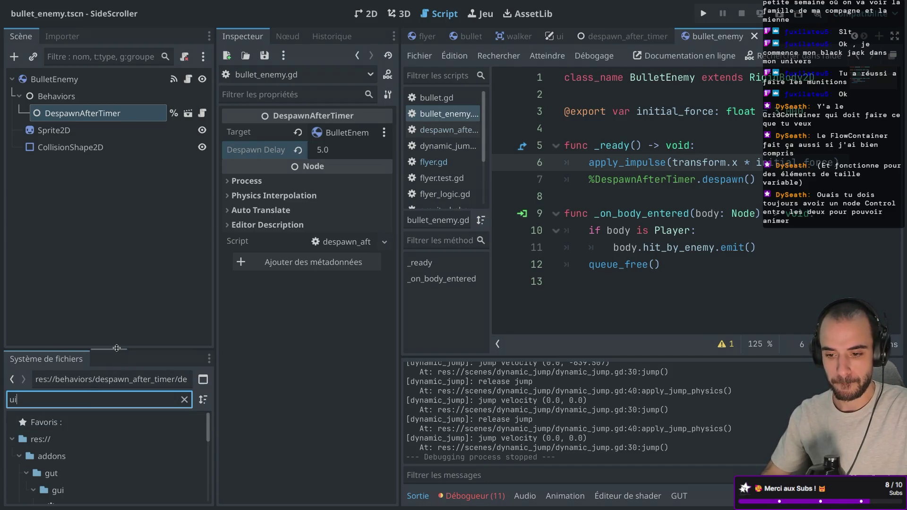
mouse_move(117, 348)
mouse_down()
mouse_move(118, 226)
mouse_move(133, 180)
mouse_up()
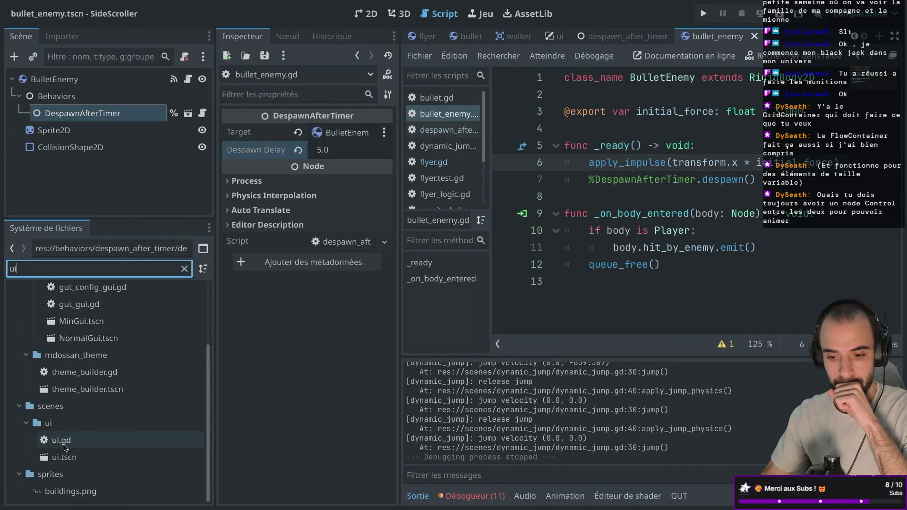
double_click(60, 459)
scroll(124, 176, down, 2)
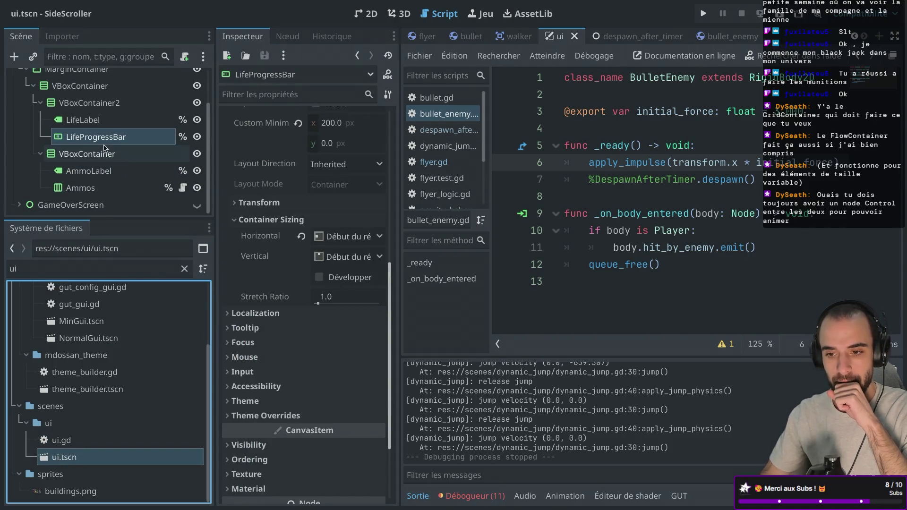
click(80, 189)
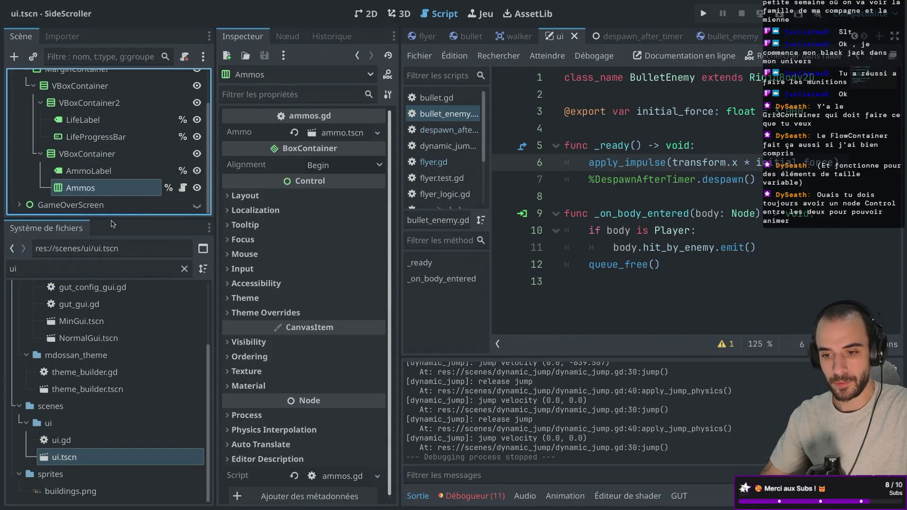
drag(112, 224, 106, 291)
Change the Ammos node's type to GridContainer, confirm Columns at 12, and save ui.tscn.
right_click(86, 238)
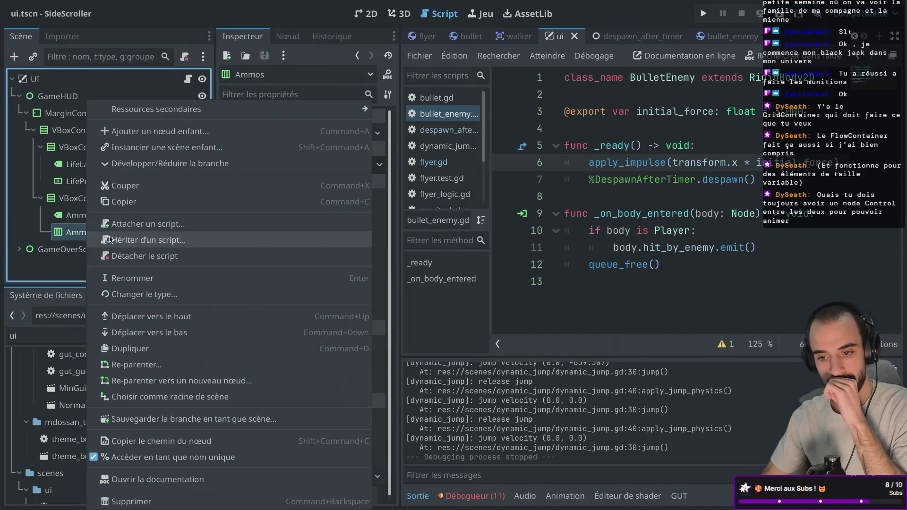
click(144, 294)
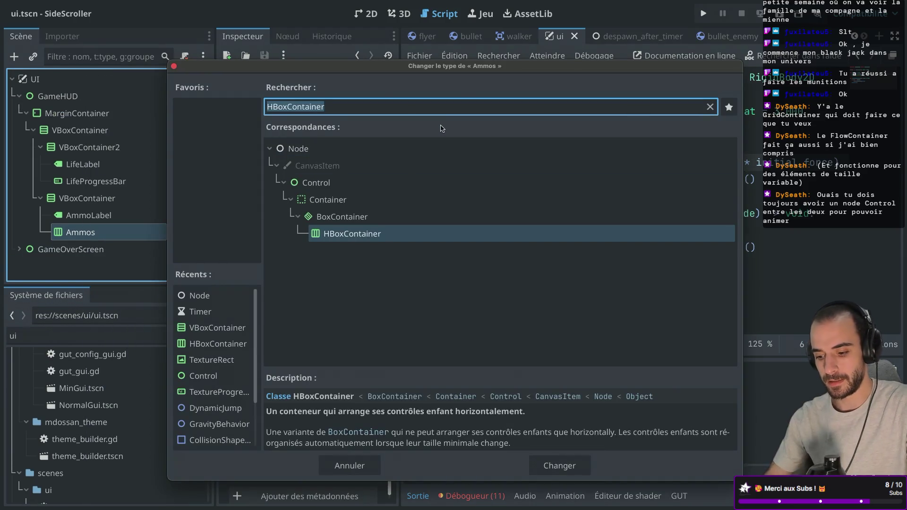
text(Grid)
scroll(353, 203, up, 5)
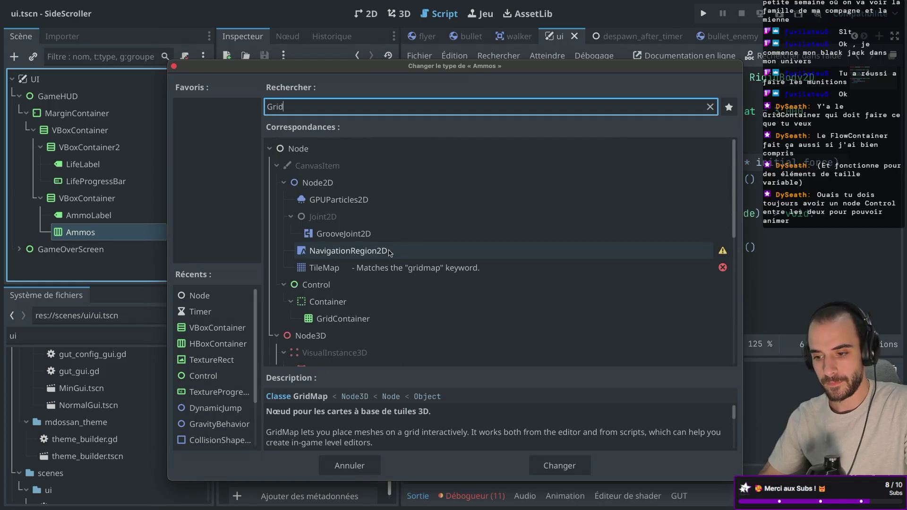
double_click(354, 195)
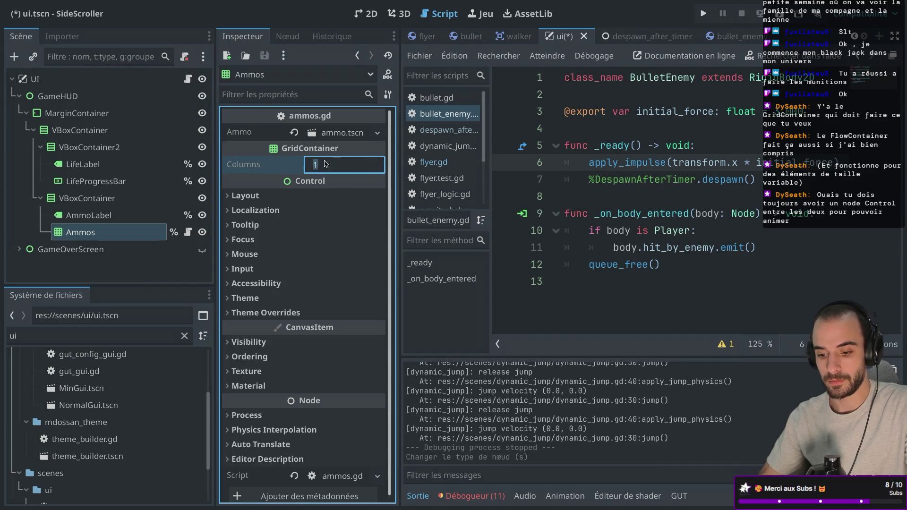
key(Return)
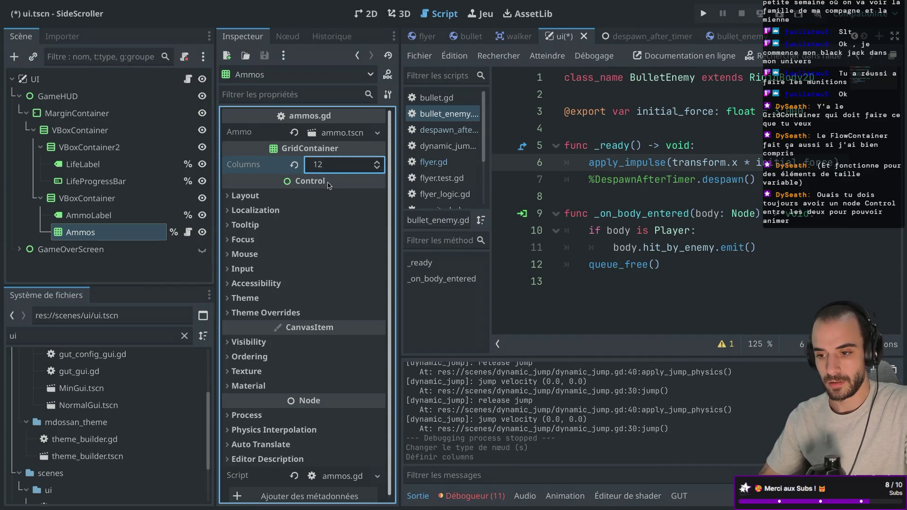
key(ctrl+s)
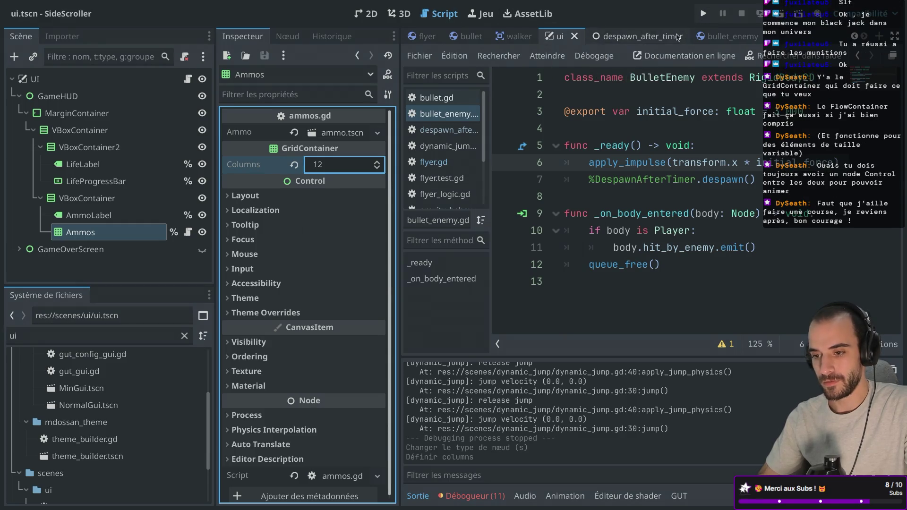
Launch the play test, run right, jump, and fire the first shots.
click(703, 14)
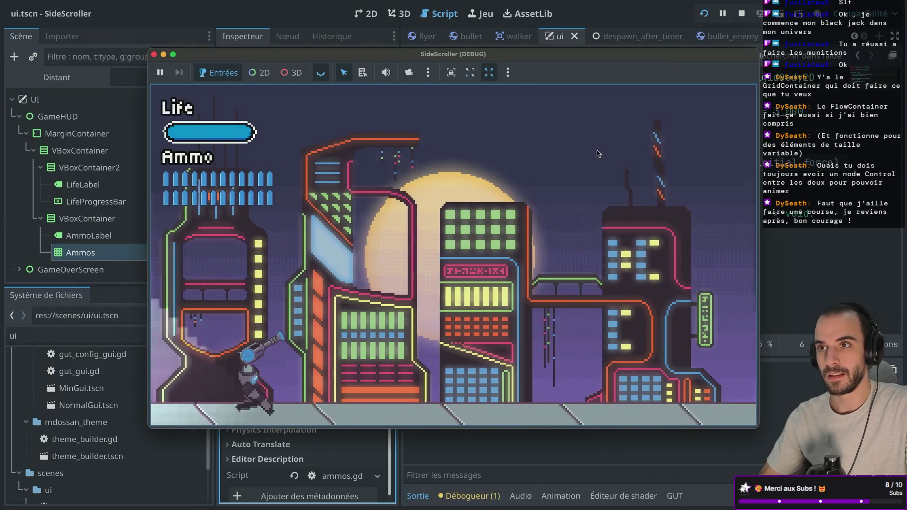
key(Right)
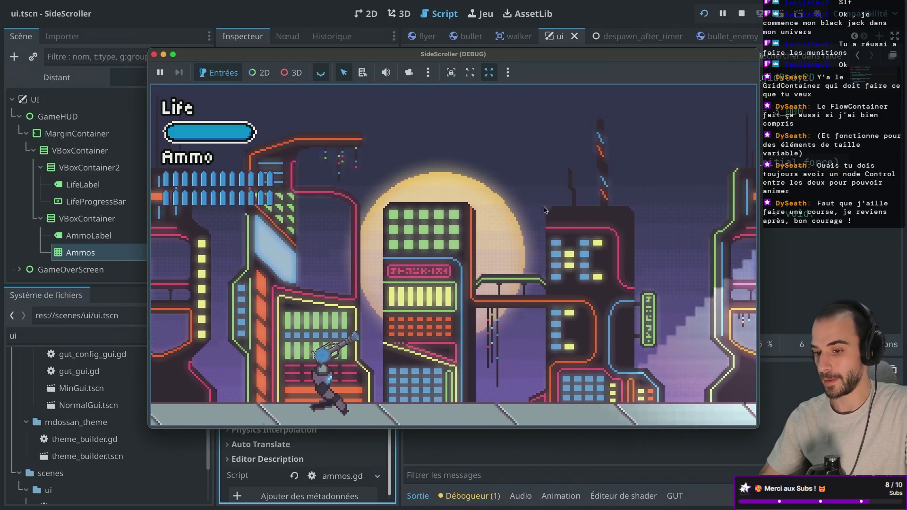
key(space)
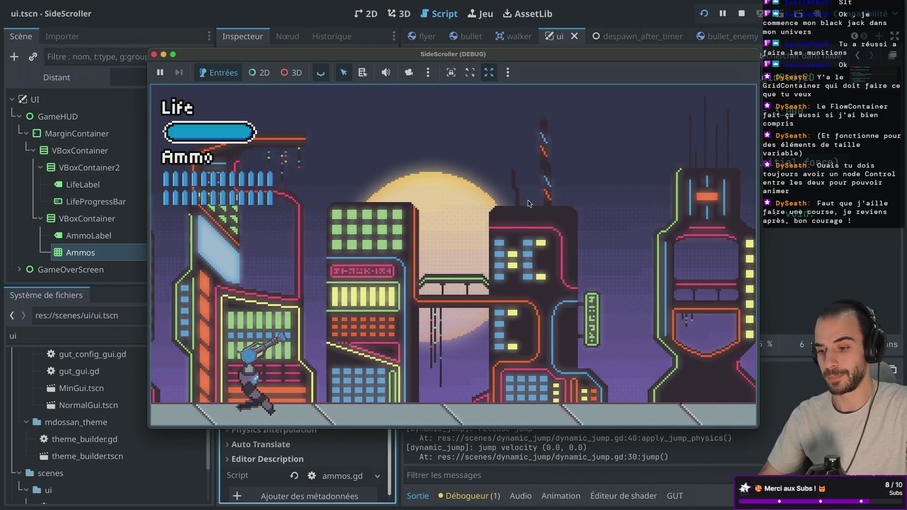
key(space)
click(331, 189)
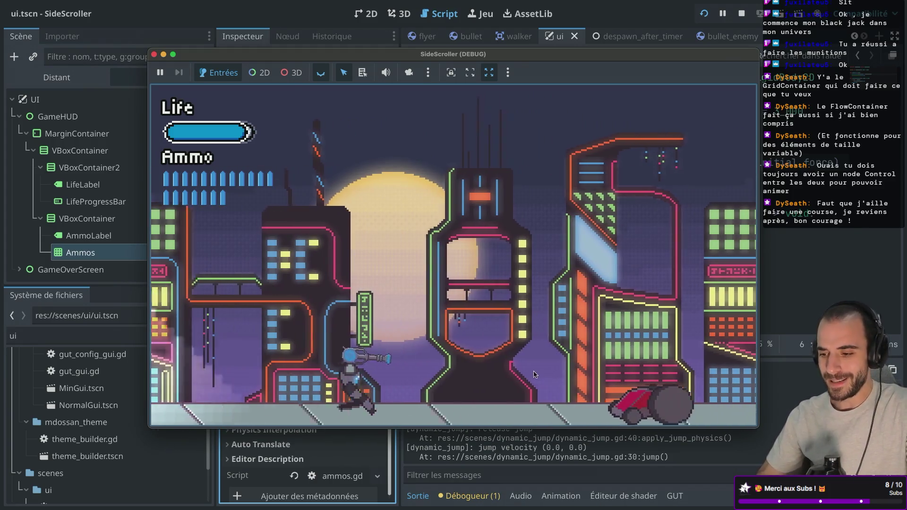
click(554, 401)
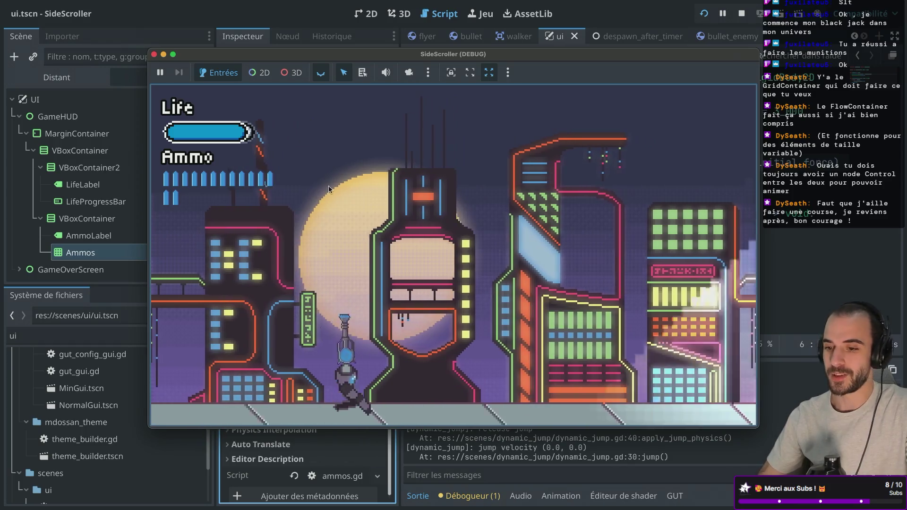
click(496, 249)
Run right and shoot the ground enemy until the ammo grid is nearly empty.
key(d)
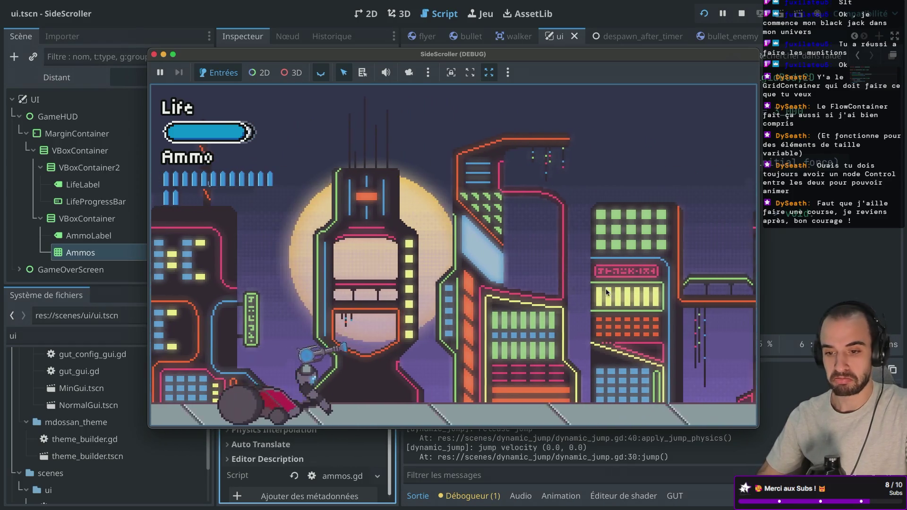
click(737, 401)
click(717, 400)
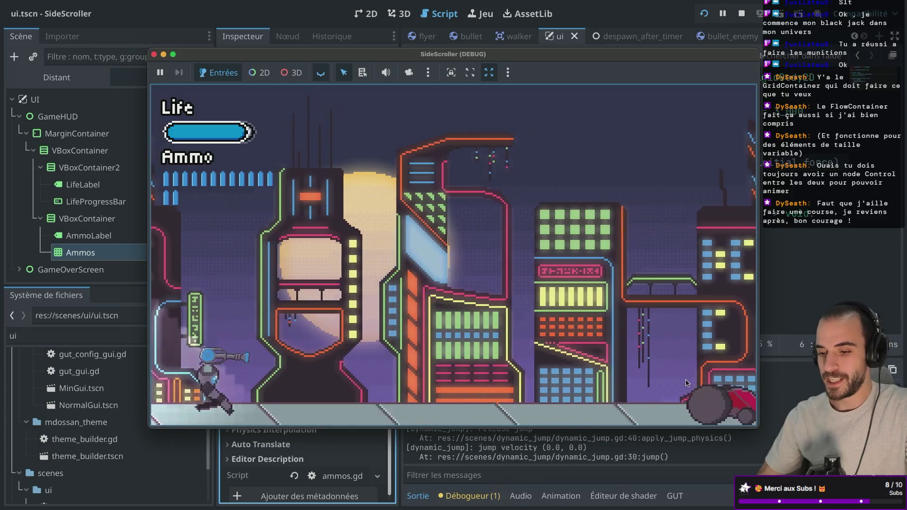
click(685, 397)
click(661, 395)
key(d)
click(590, 331)
click(496, 302)
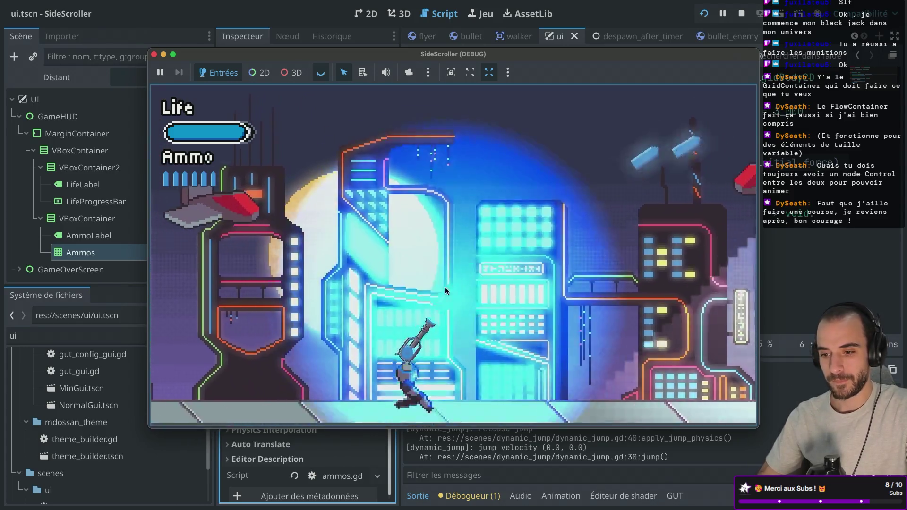
click(444, 288)
click(481, 250)
click(521, 218)
Reload to refill the ammo grid, then fire bursts at enemies while jumping.
key(a)
key(r)
key(d)
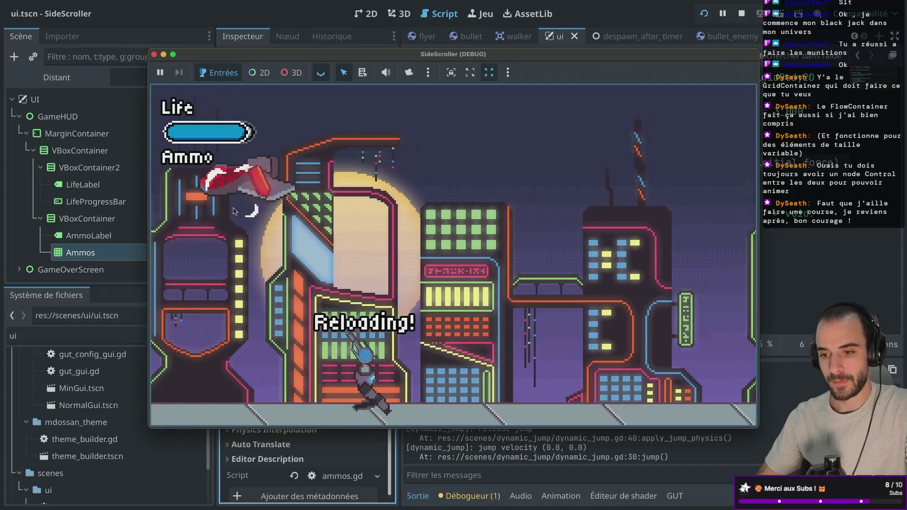
click(307, 165)
click(302, 170)
click(298, 175)
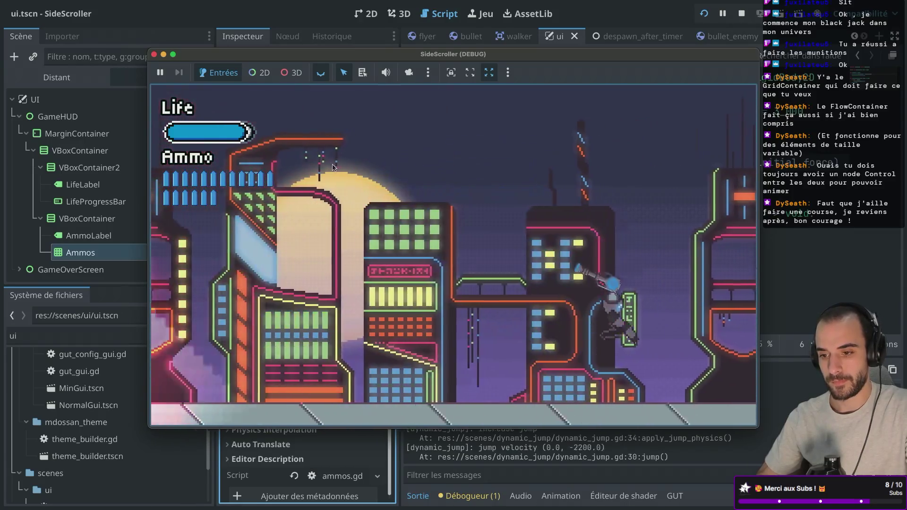
key(r)
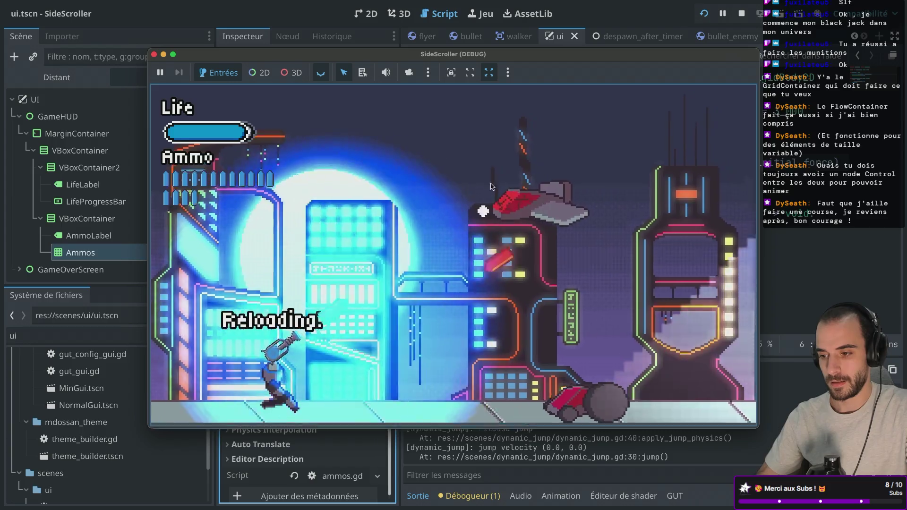
key(space)
click(359, 298)
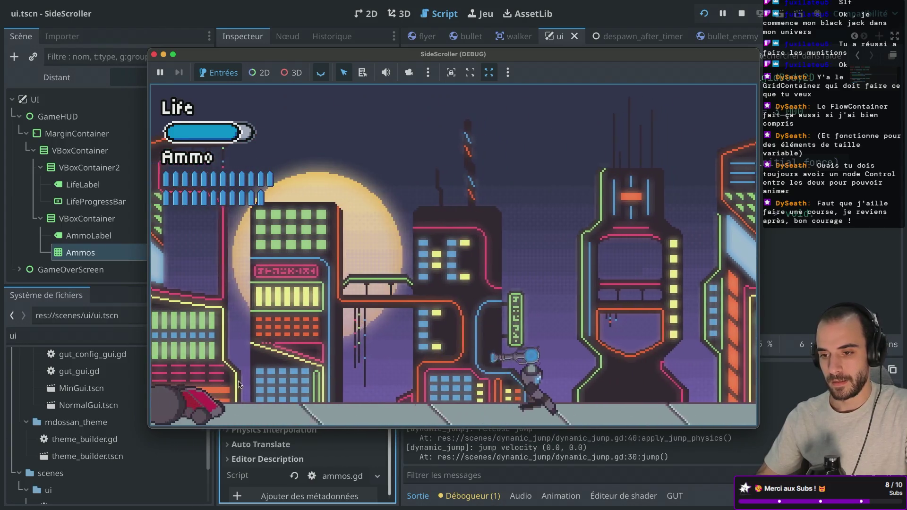
click(312, 330)
click(265, 363)
Fire repeatedly at the flying enemy while moving left and right.
key(Left)
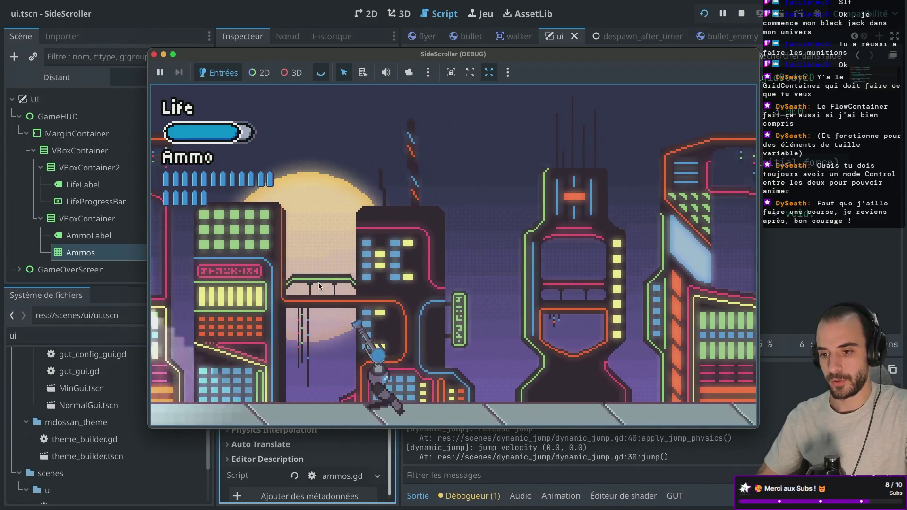
key(Right)
click(292, 173)
click(340, 173)
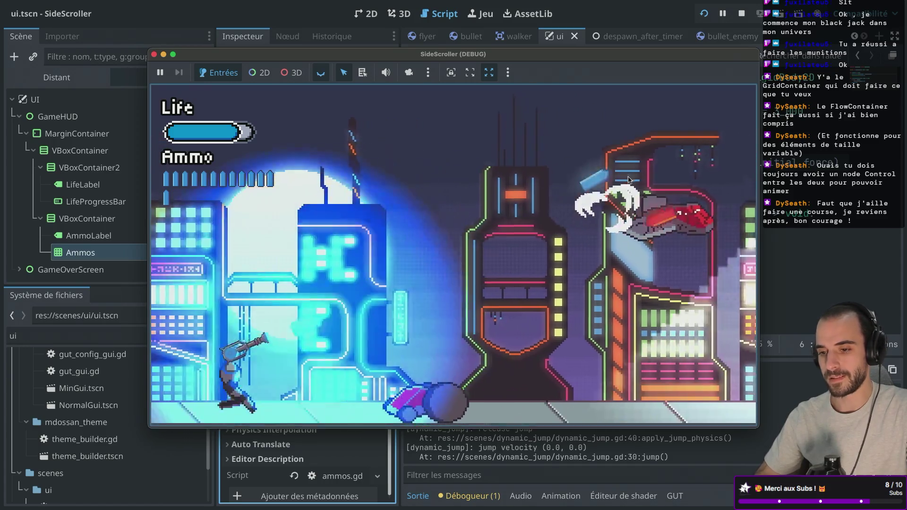
click(401, 172)
click(470, 172)
Run and jump right while firing until the ammo empties and refills.
key(Right)
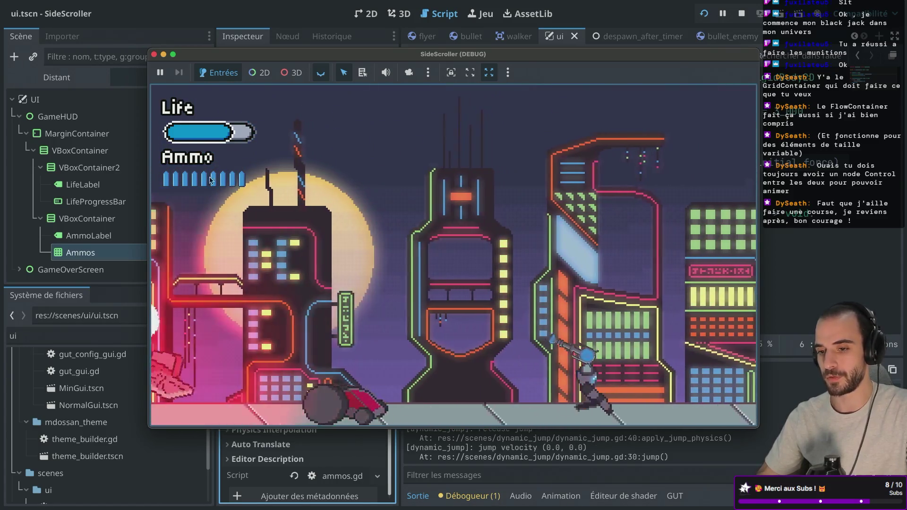
key(Left)
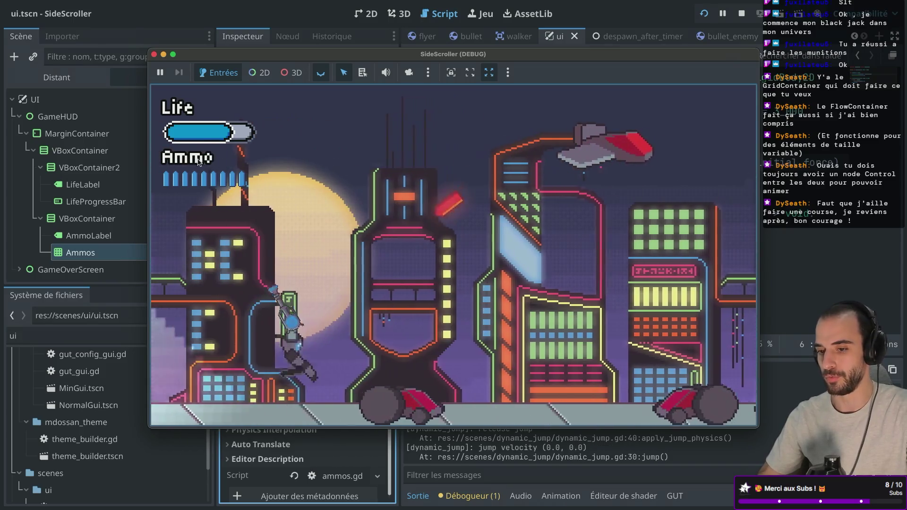
key(Right)
key(space)
click(482, 140)
click(468, 141)
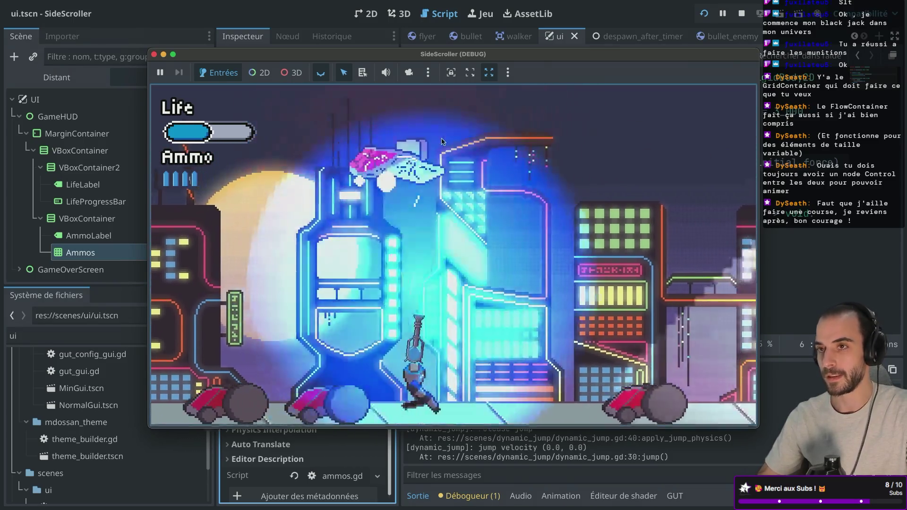
click(453, 141)
click(442, 141)
key(Right)
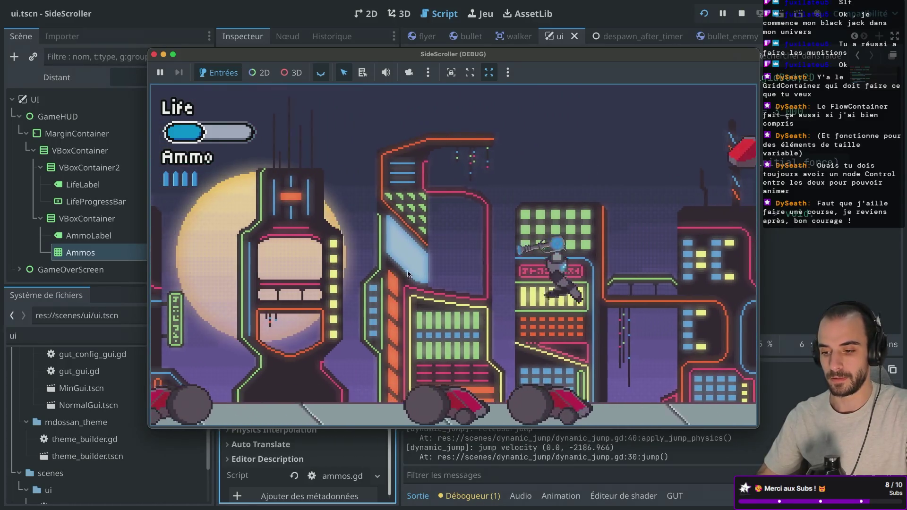
key(space)
key(Right)
click(575, 341)
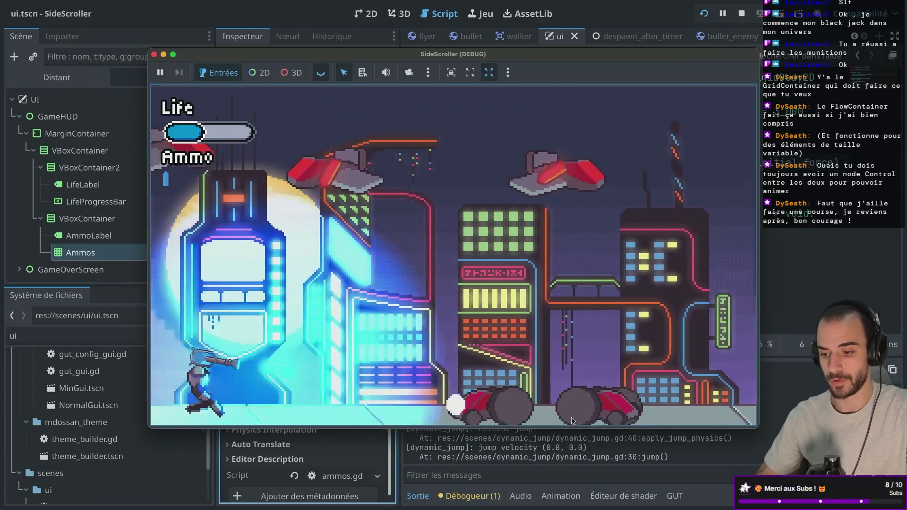
key(space)
key(Right)
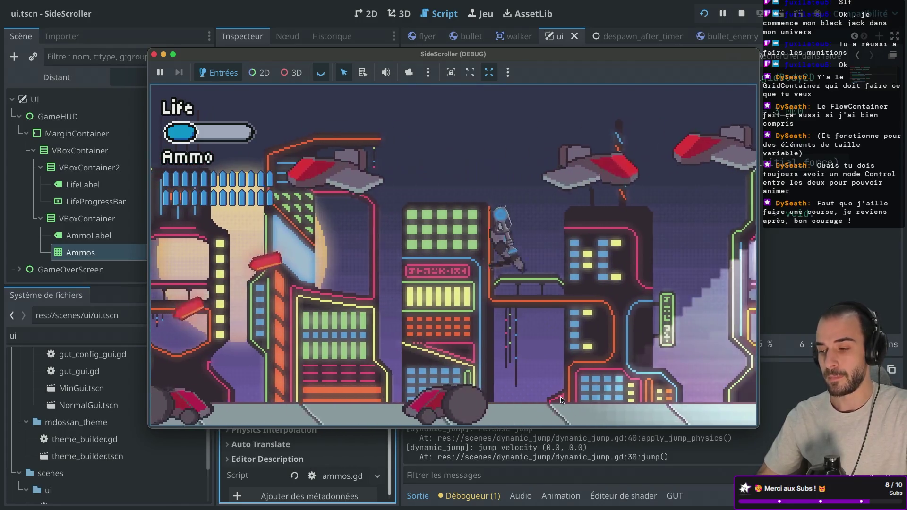
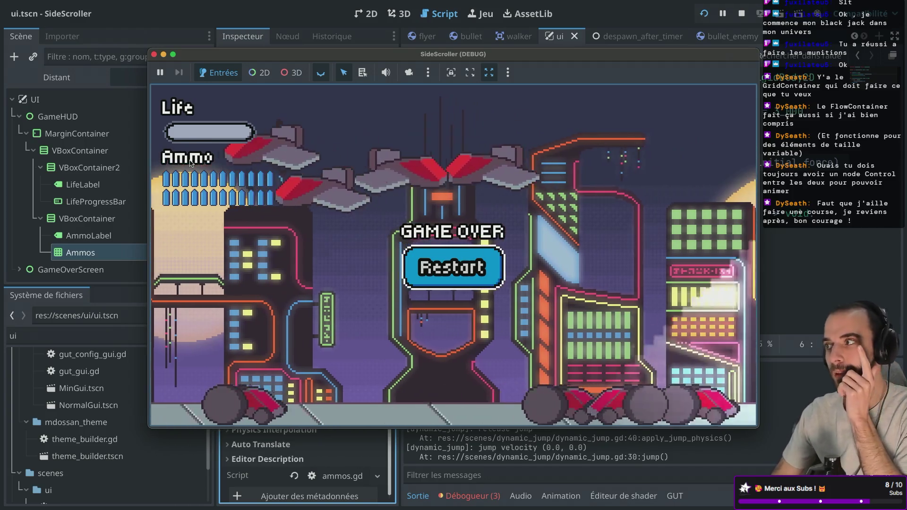
Stop the game, delete the AmmoLabel node from the UI scene, and relaunch the game.
click(153, 55)
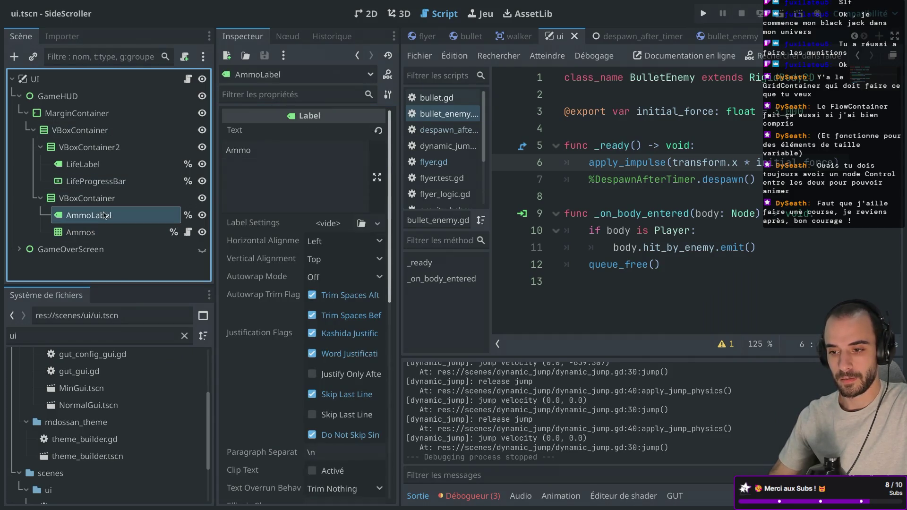
right_click(104, 215)
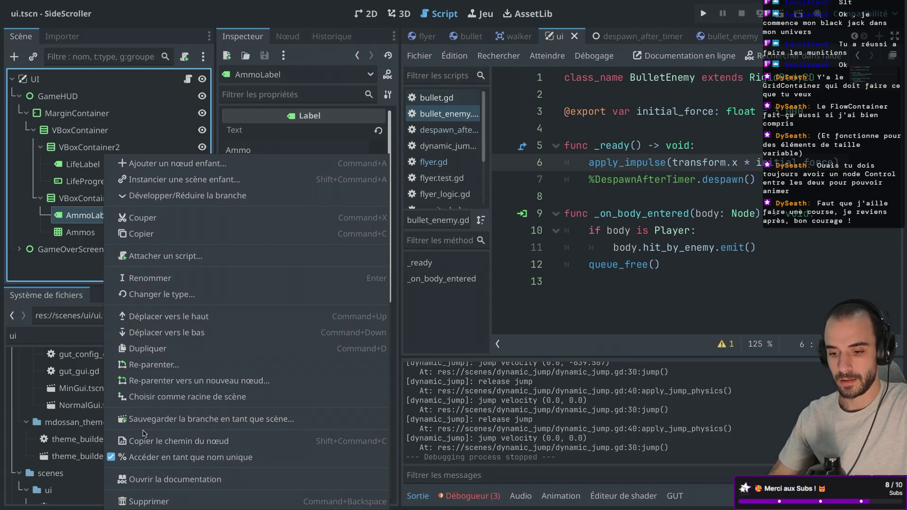
click(147, 502)
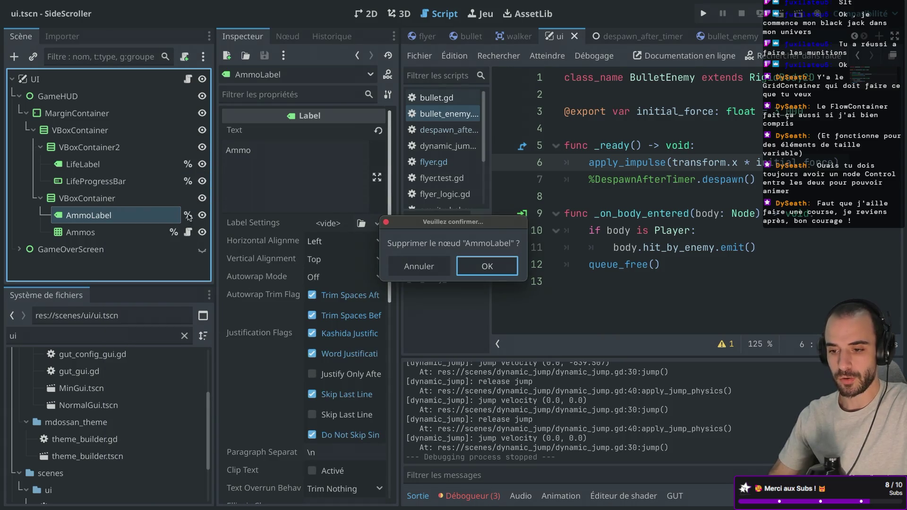
click(480, 261)
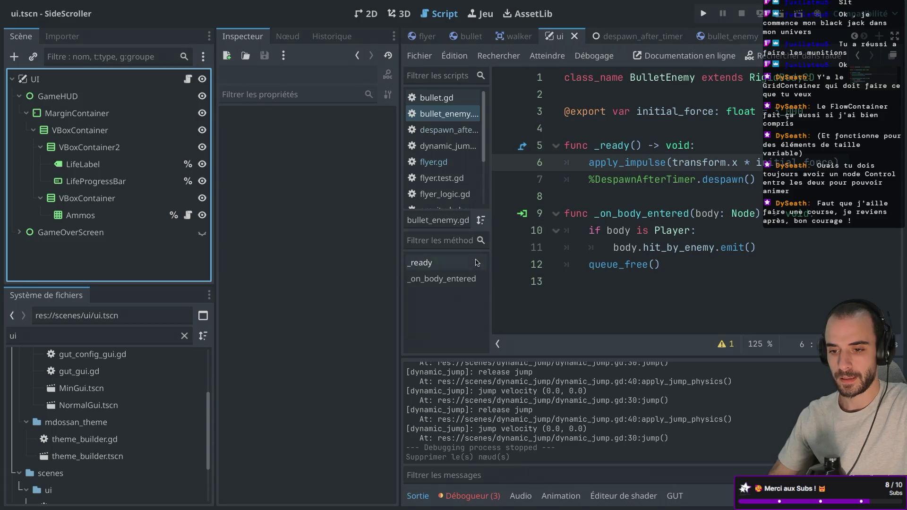
click(702, 15)
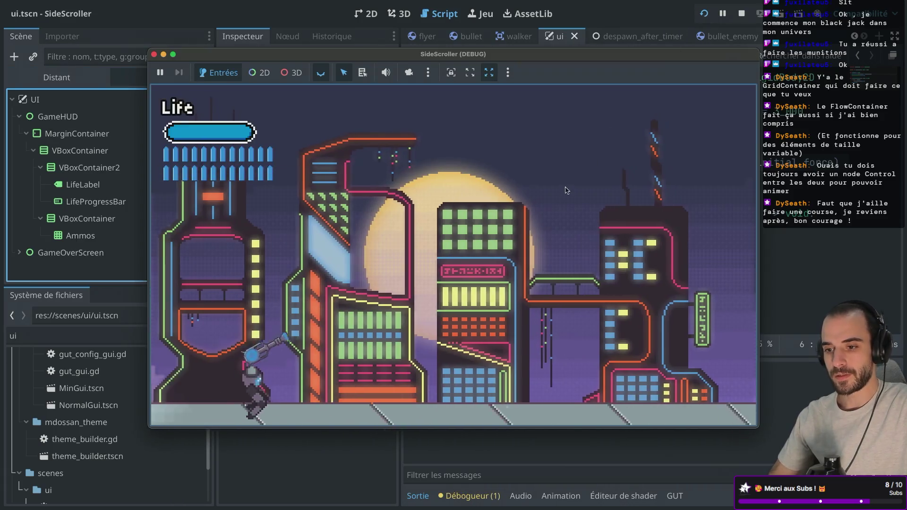
Run the character right while firing to drain the ammo and trigger a reload.
key(Right)
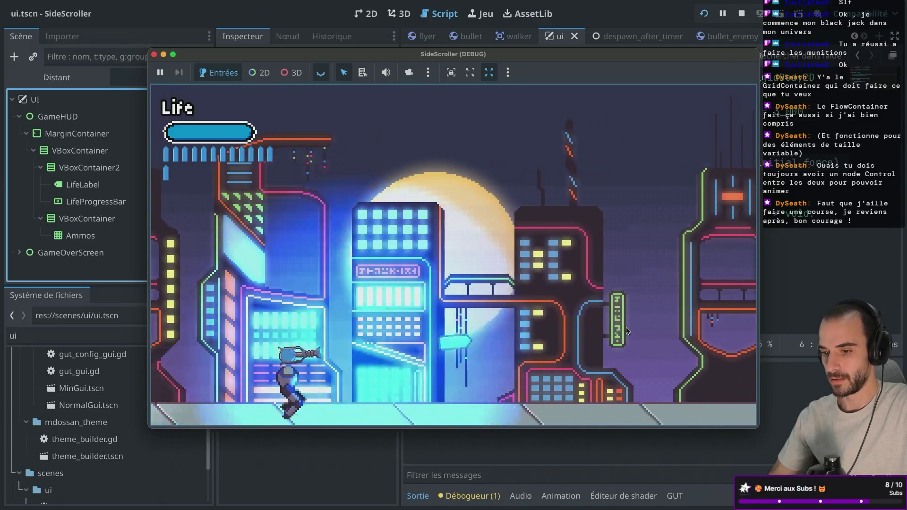
key(Right)
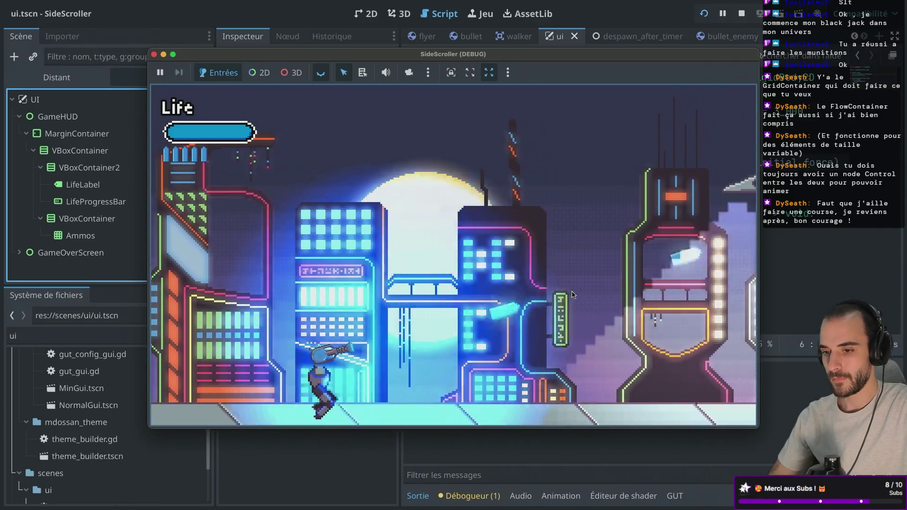
key(Right)
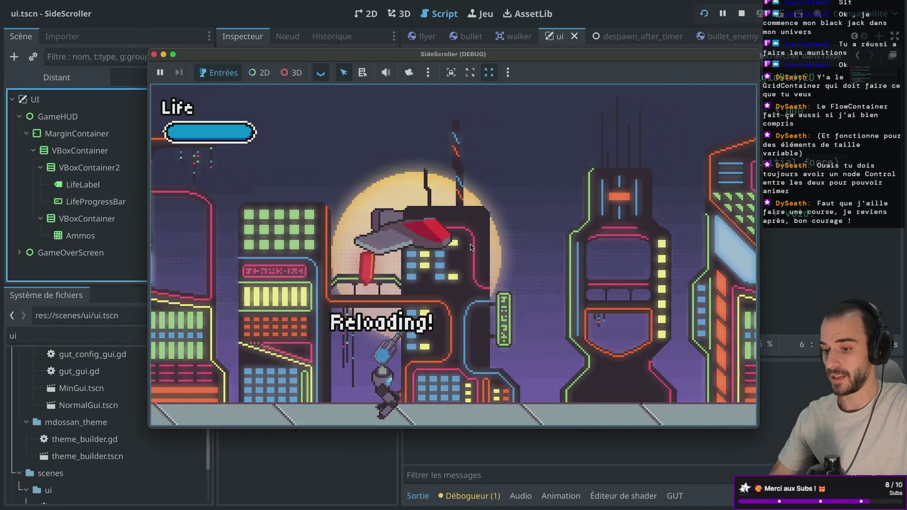
key(Right)
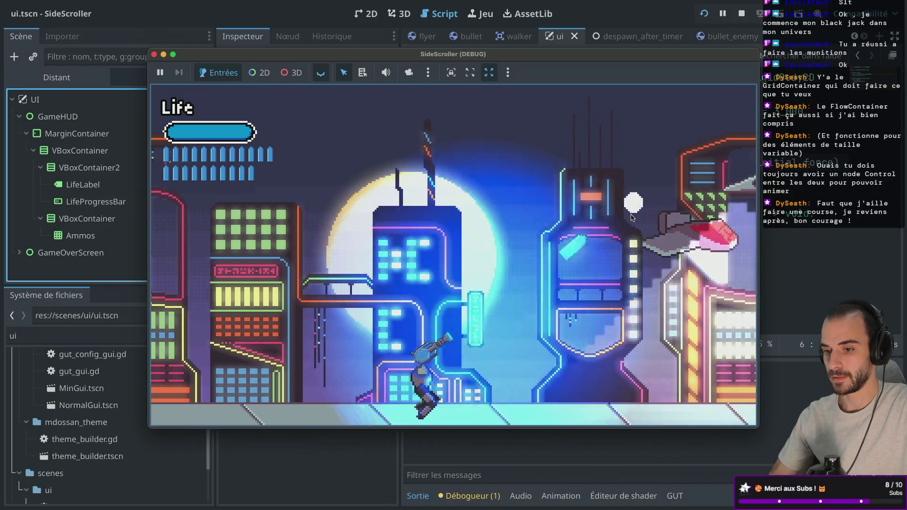
key(Right)
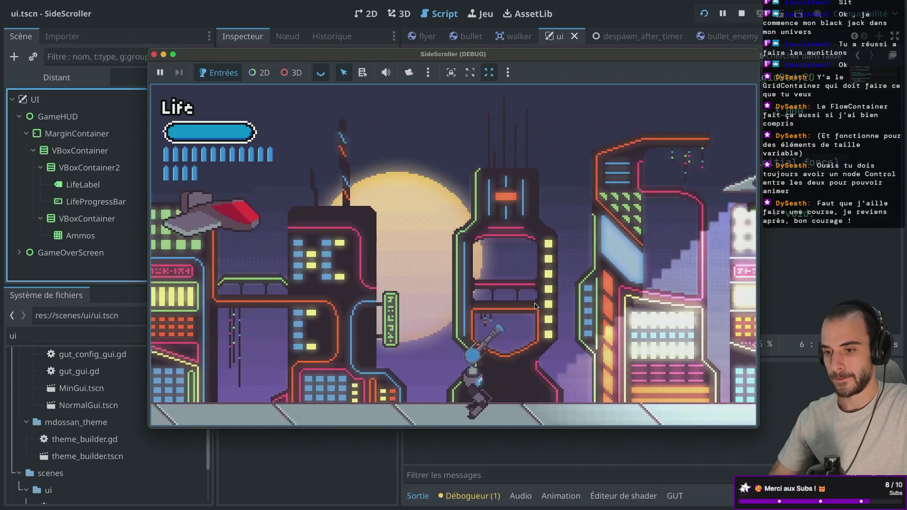
key(Right)
click(535, 306)
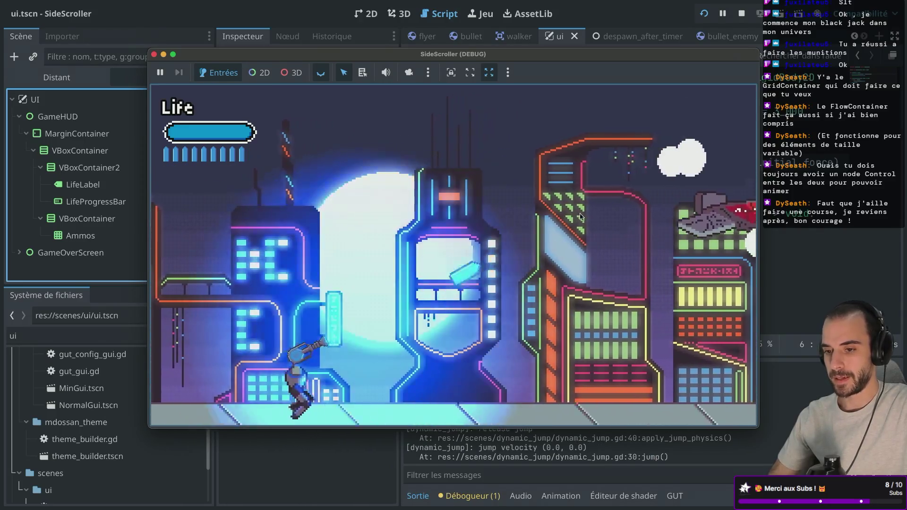
key(Right)
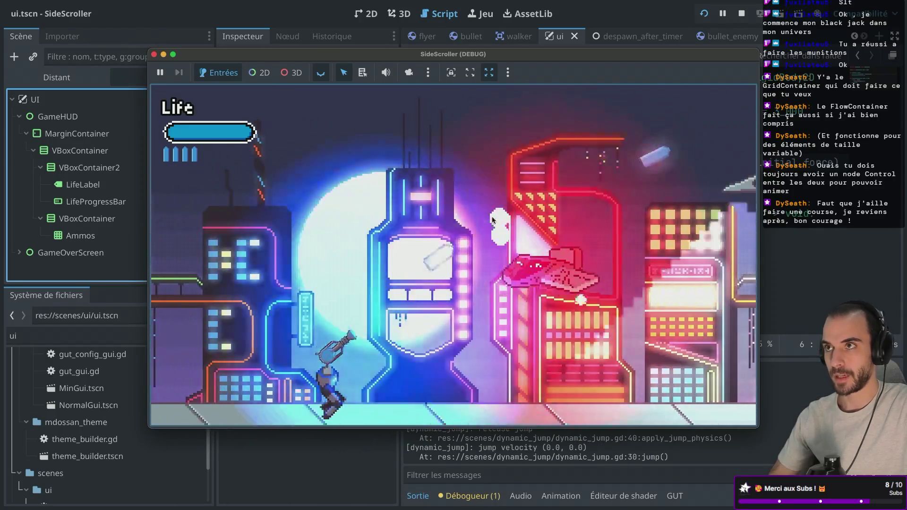
click(304, 261)
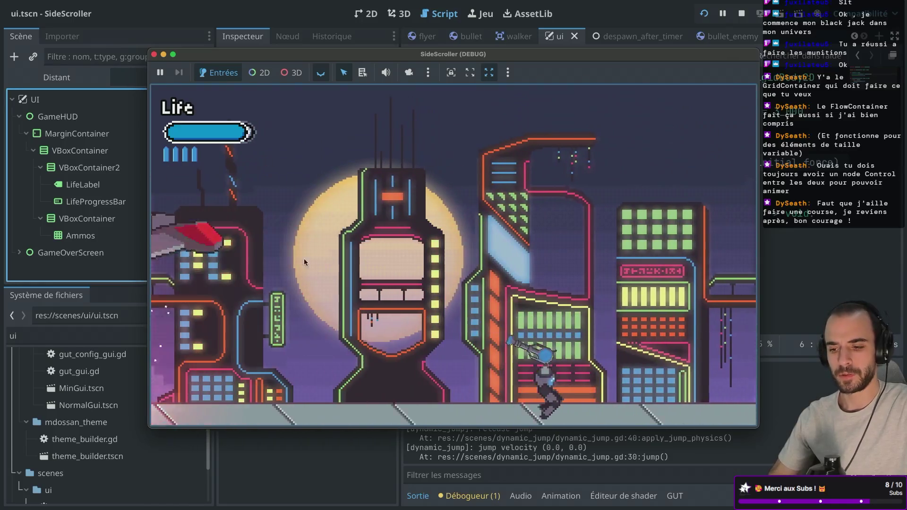
key(Right)
click(304, 262)
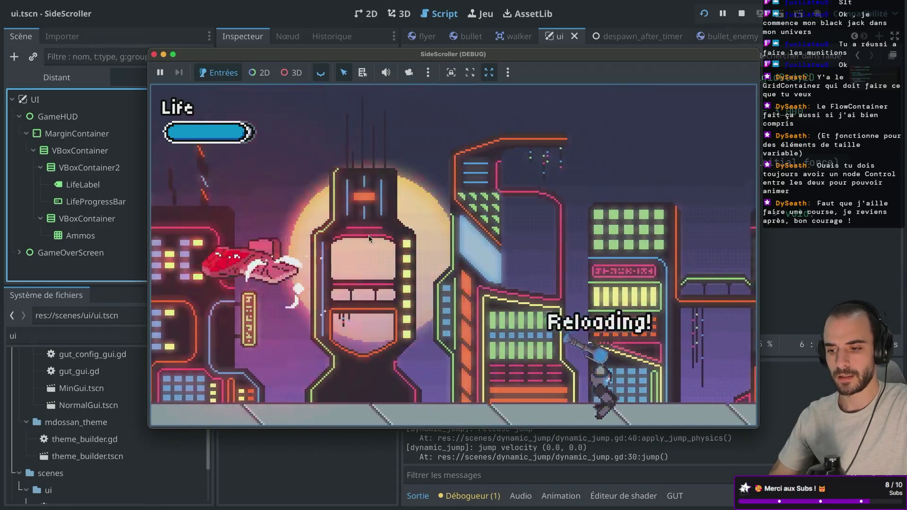
key(Left)
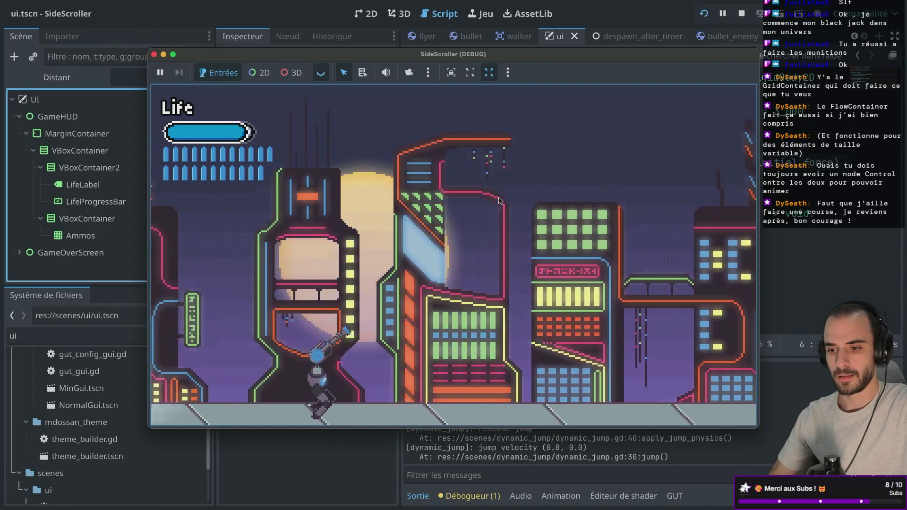
key(Right)
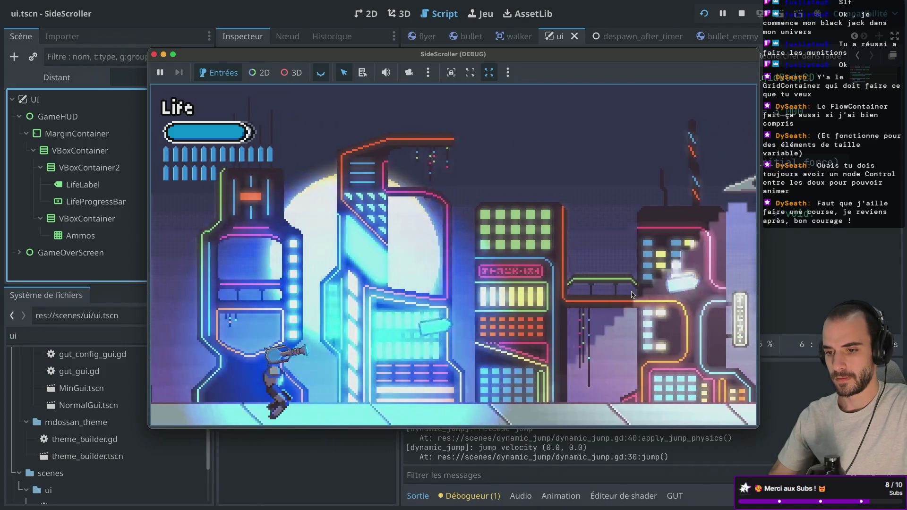
click(632, 293)
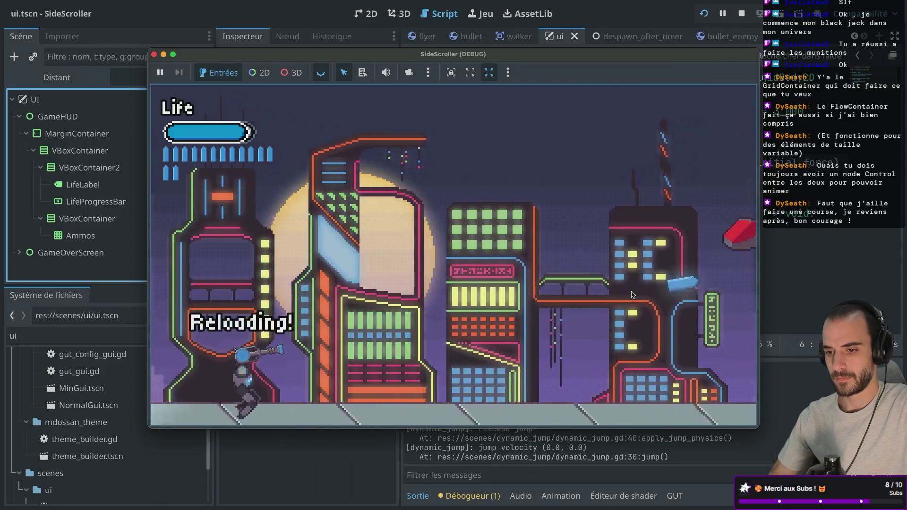
Jump and shoot at approaching enemies to recheck the ammo bar, then quit the run with F8.
key(Right)
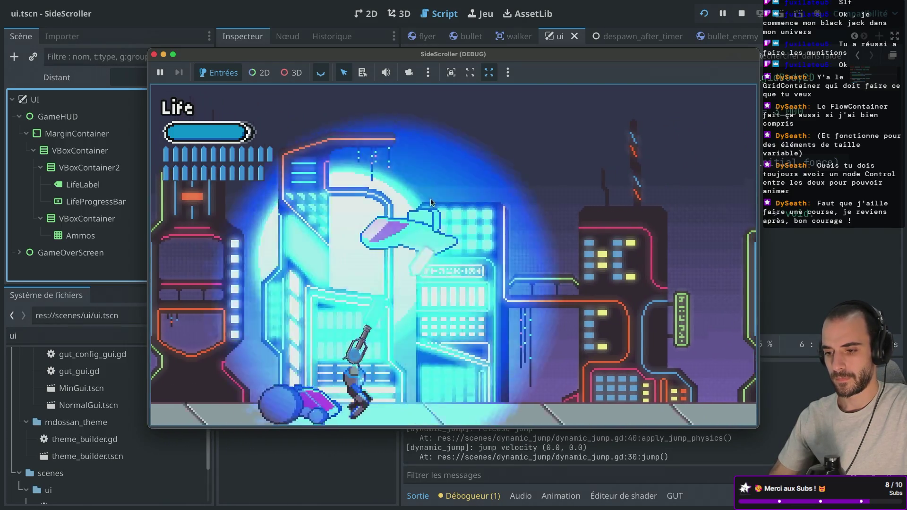
key(space)
key(Left)
click(626, 354)
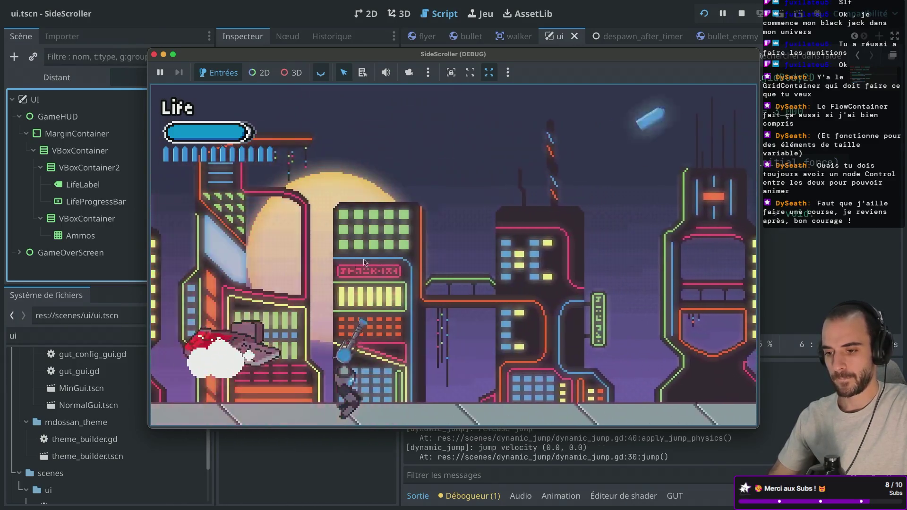
key(Right)
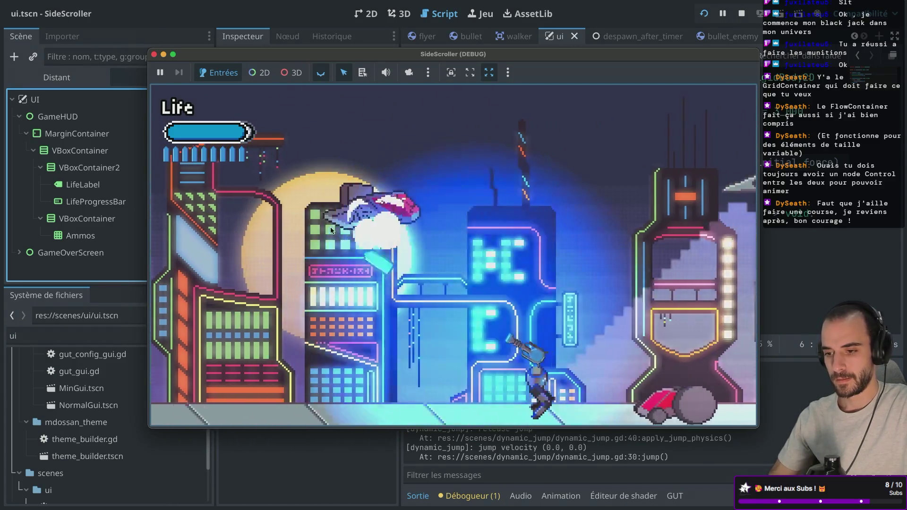
click(349, 363)
key(space)
click(349, 364)
key(Left)
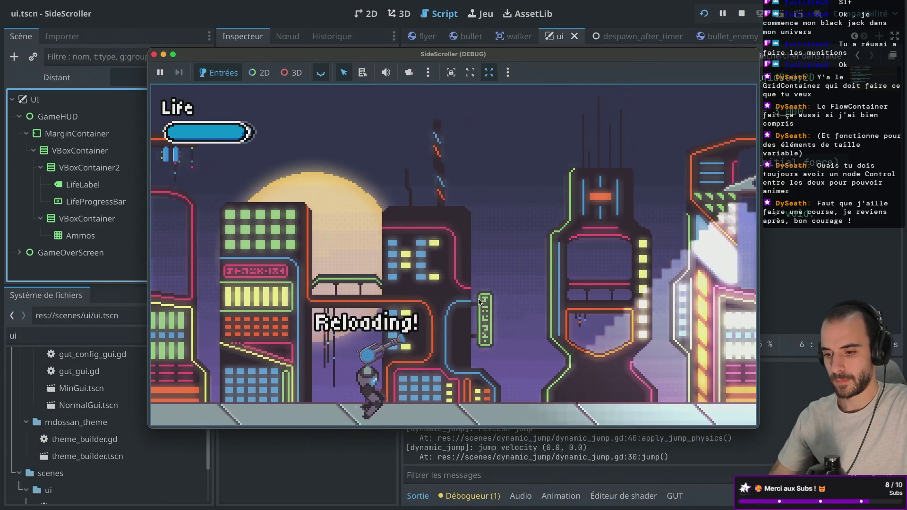
key(Right)
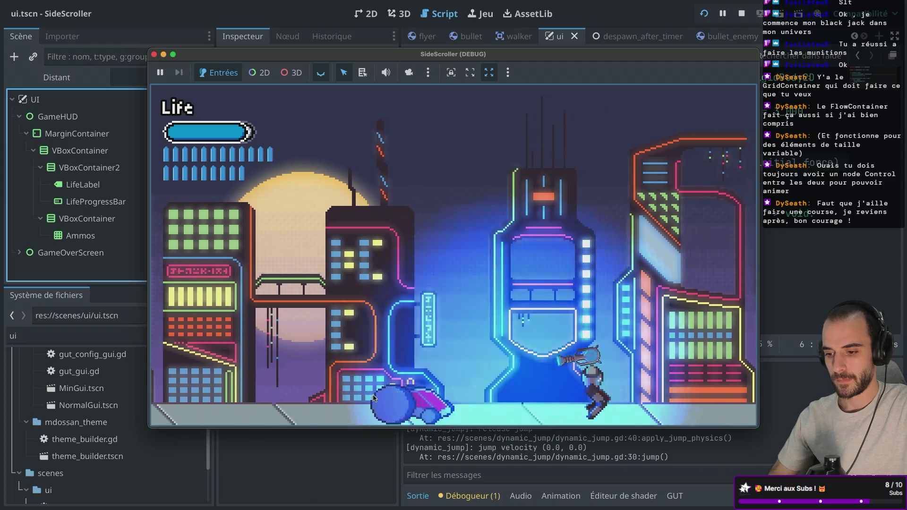
key(Left)
key(space)
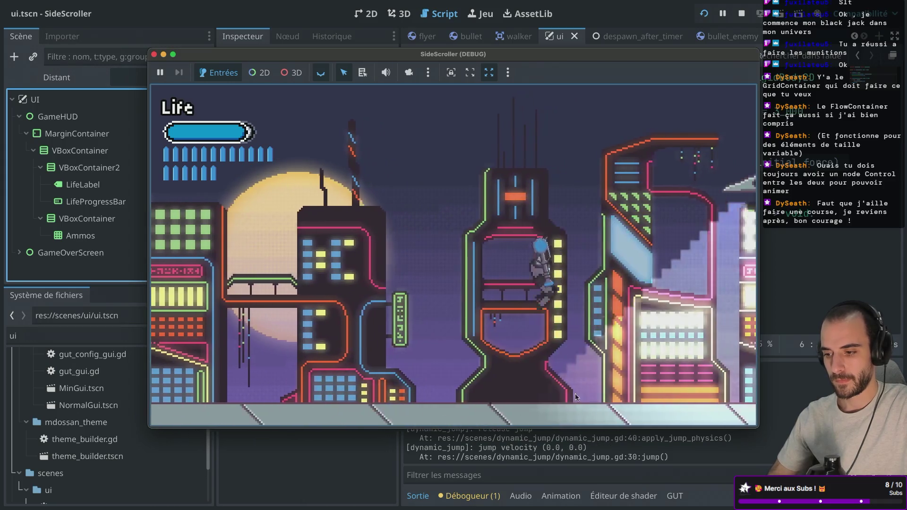
click(425, 293)
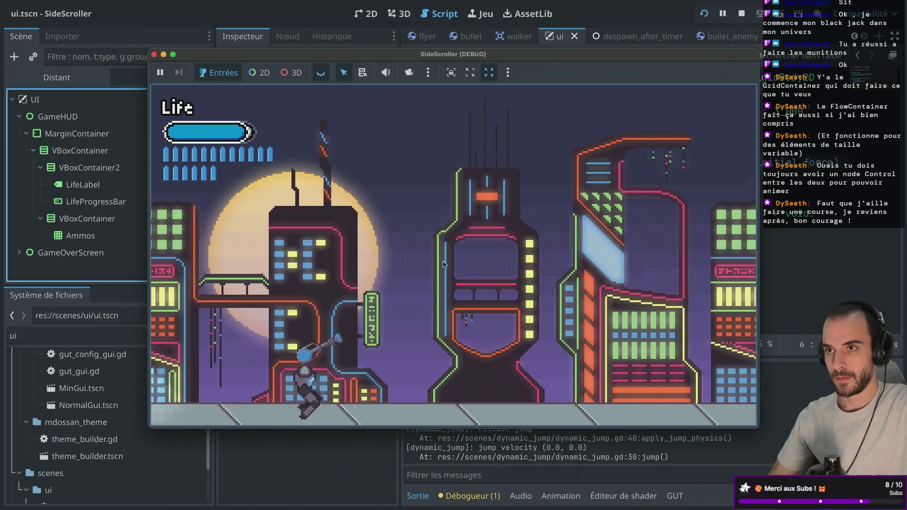
key(Right)
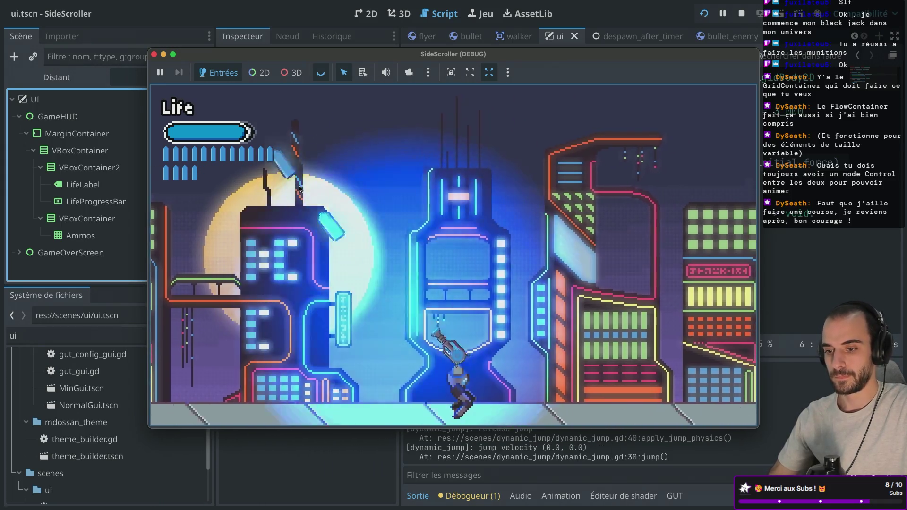
click(305, 186)
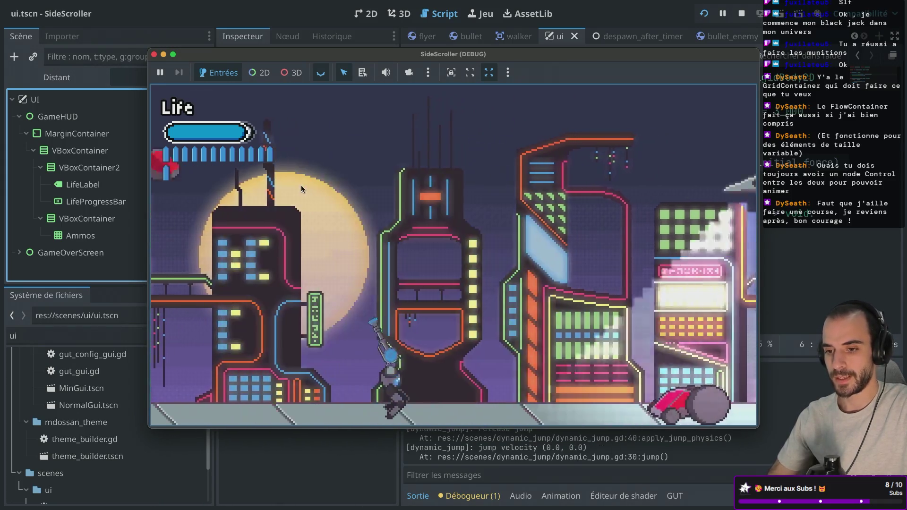
key(Right)
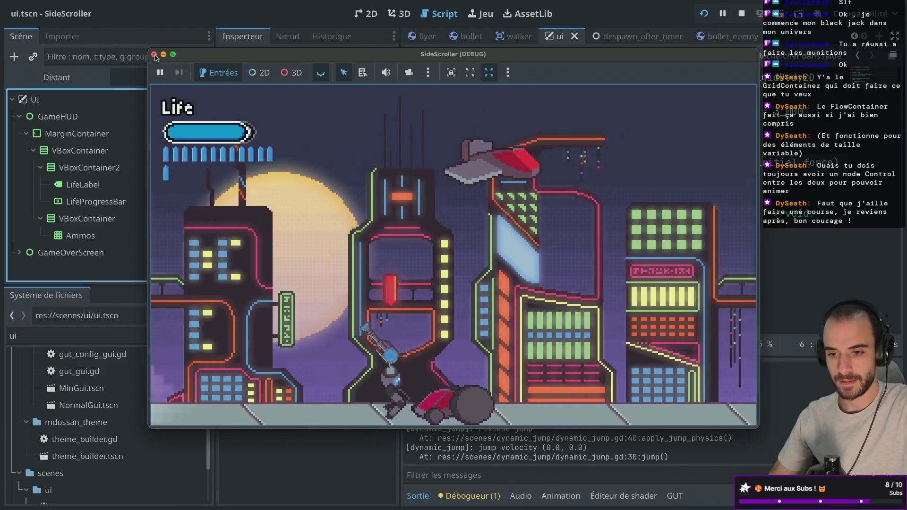
key(F8)
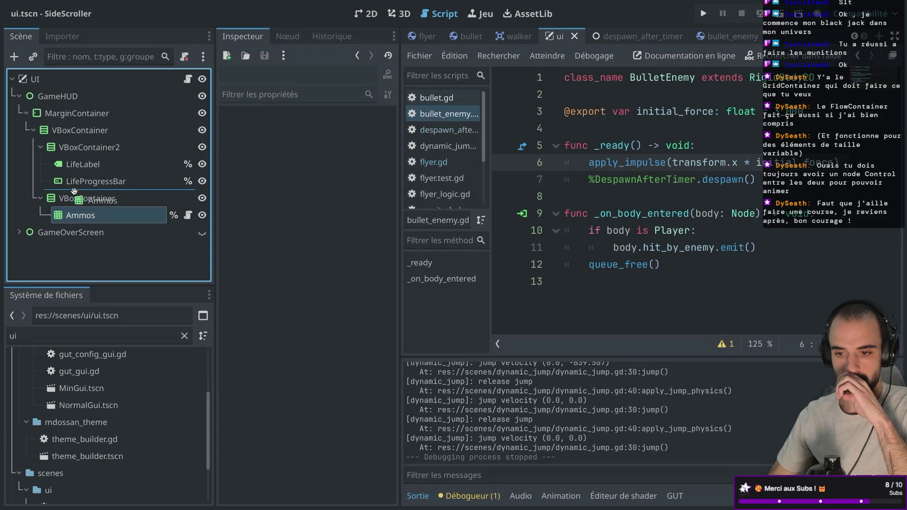
drag(74, 191, 83, 176)
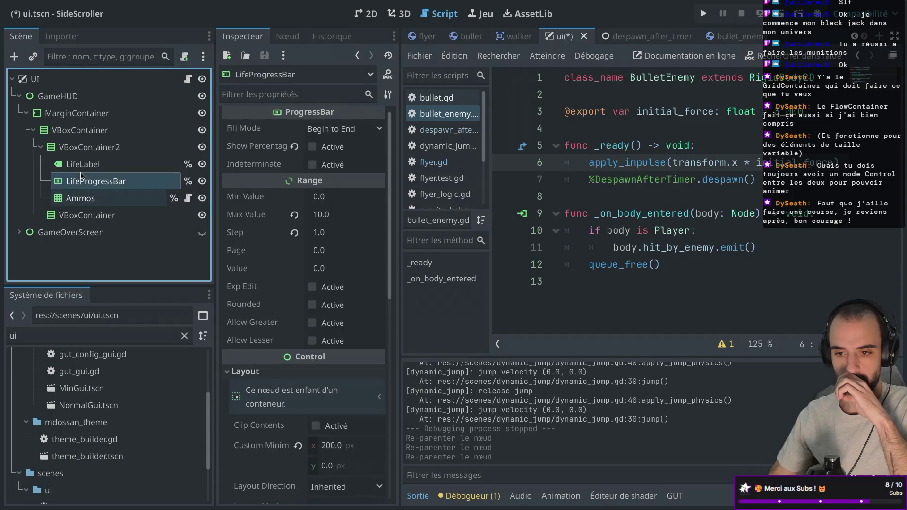
right_click(84, 216)
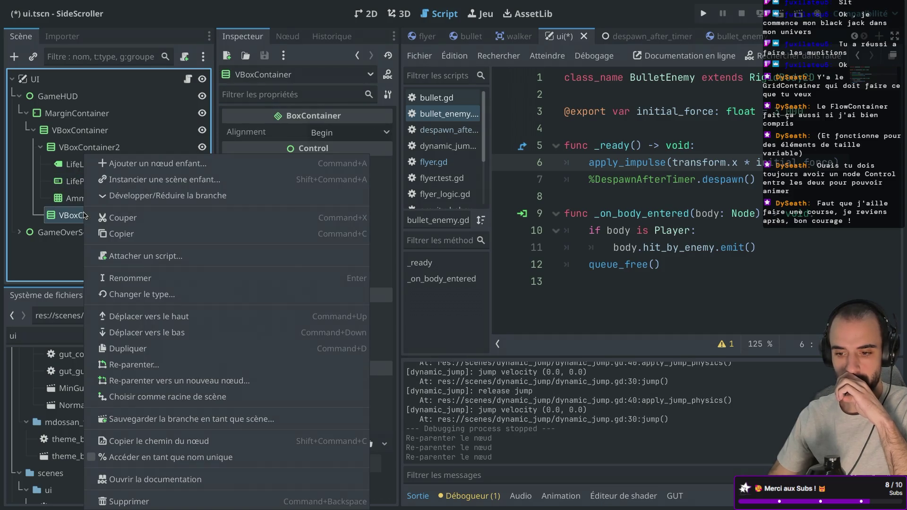
click(127, 502)
click(496, 264)
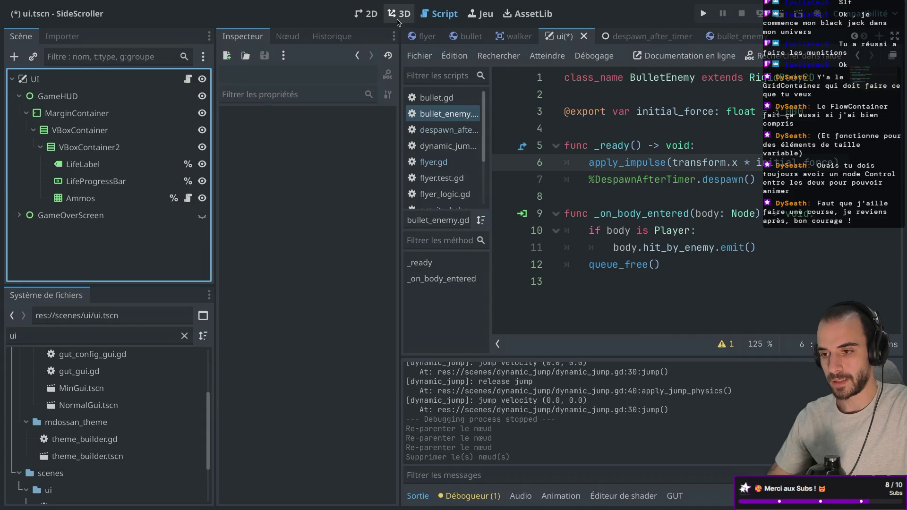
click(369, 14)
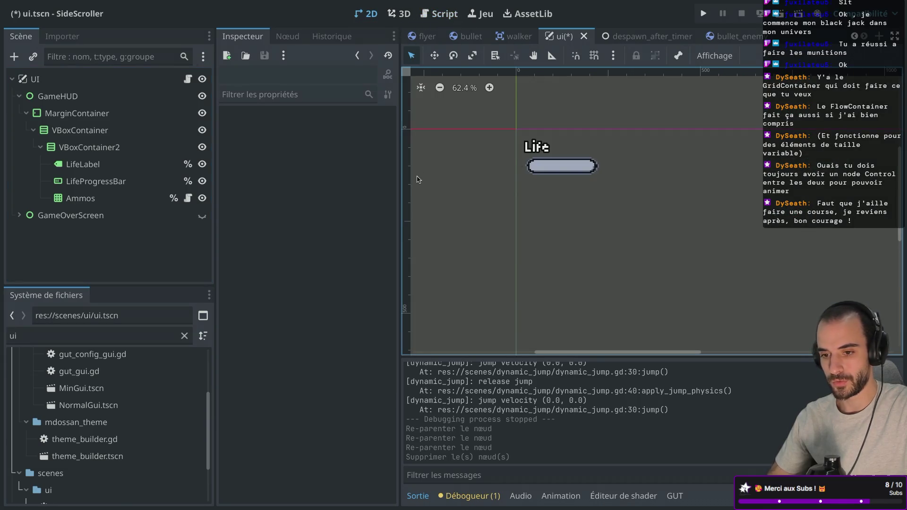
click(113, 199)
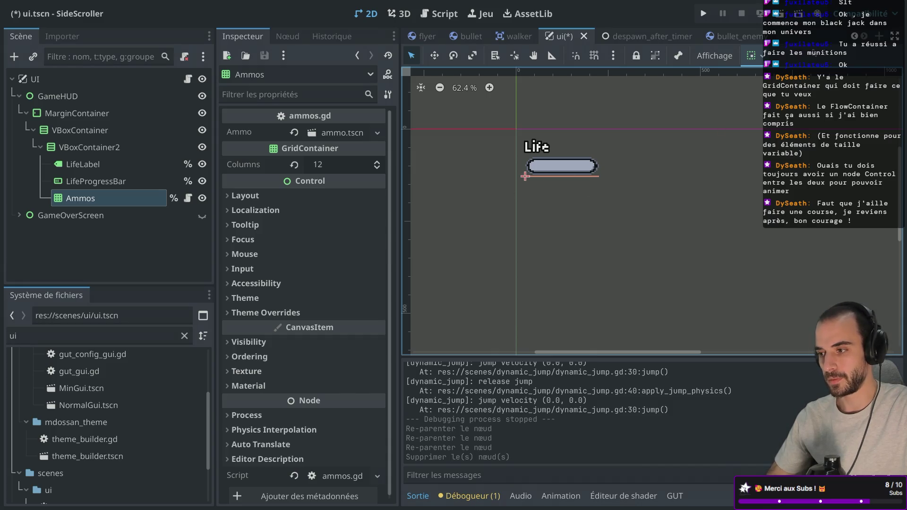
click(702, 15)
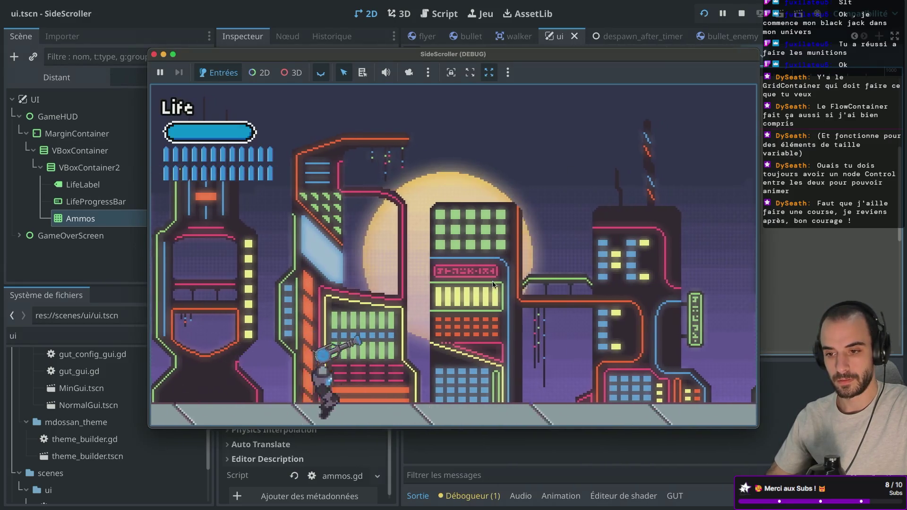
key(super+period)
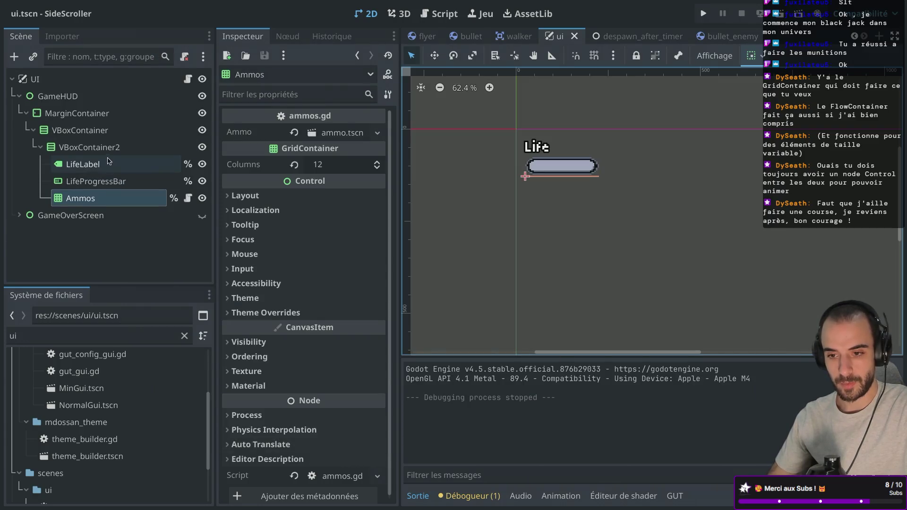
click(106, 153)
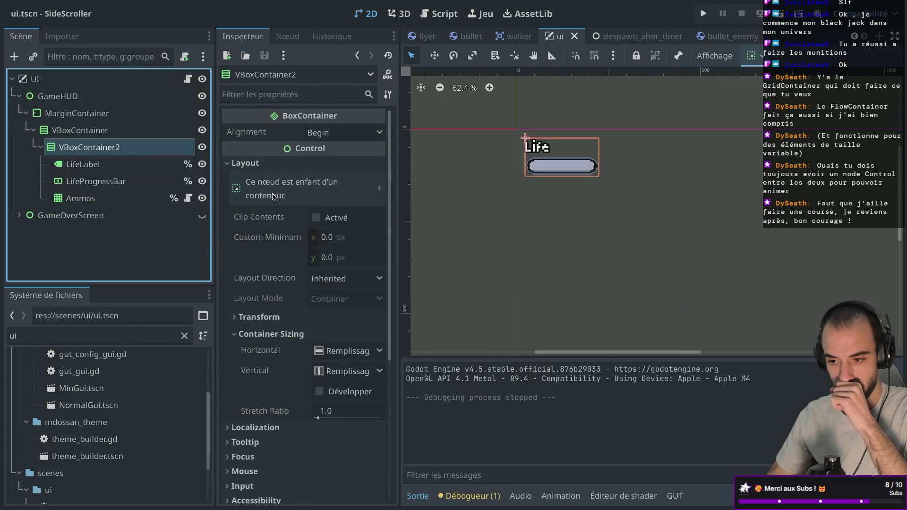
scroll(273, 237, down, 4)
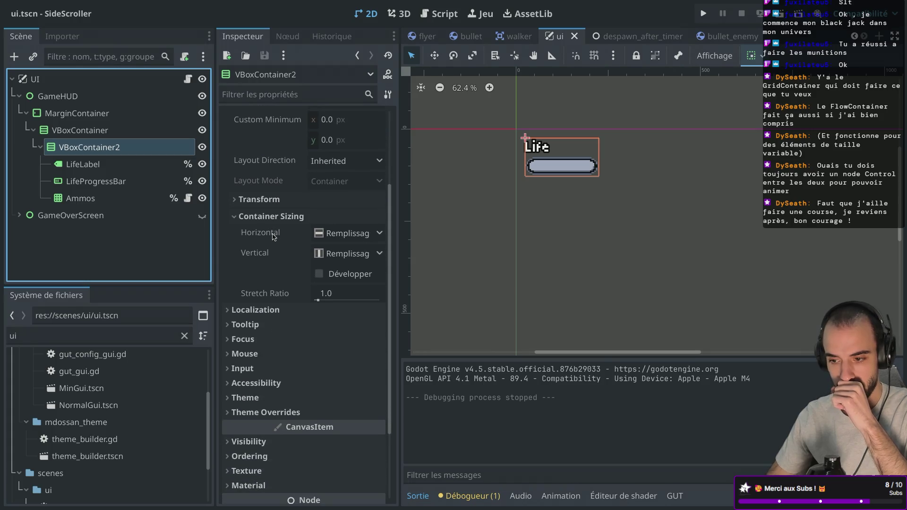
click(236, 204)
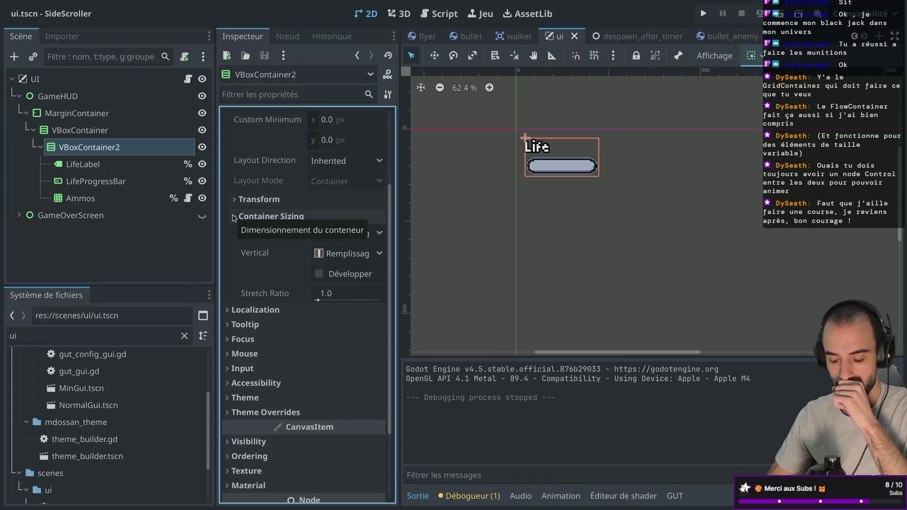
click(234, 217)
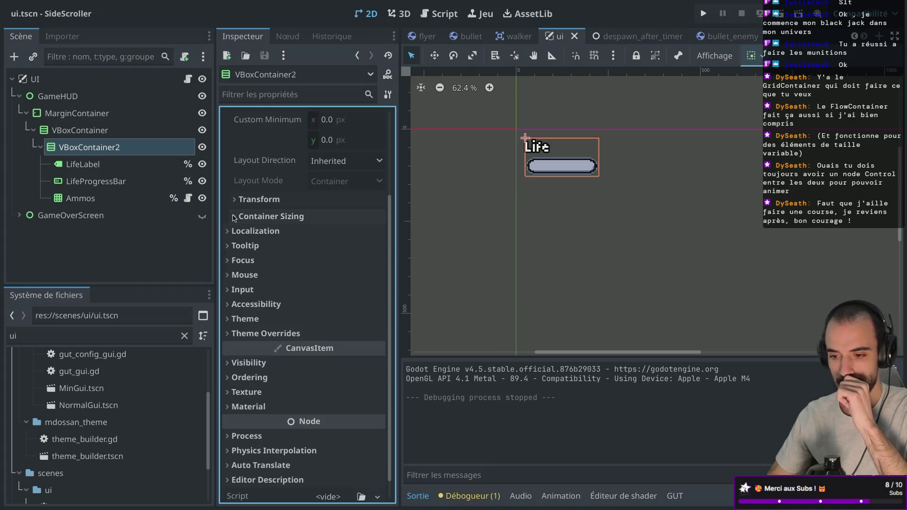
scroll(234, 218, down, 2)
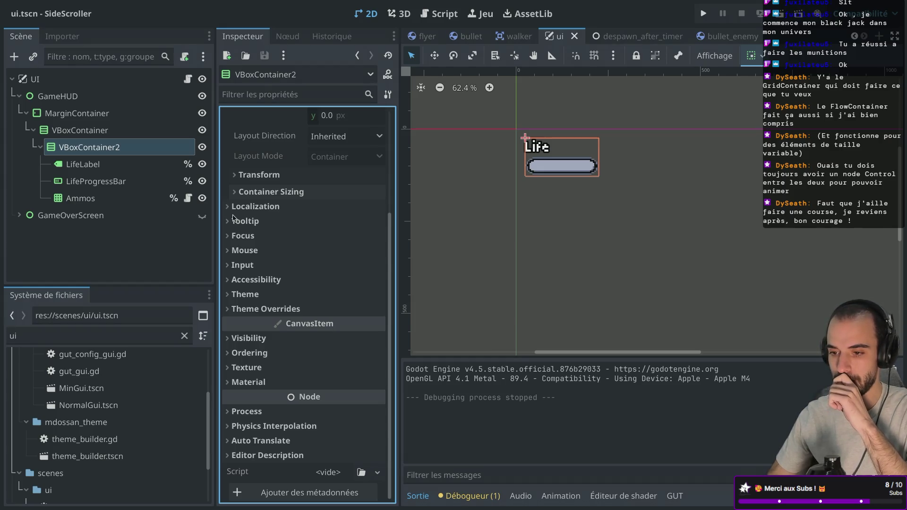
scroll(234, 218, up, 5)
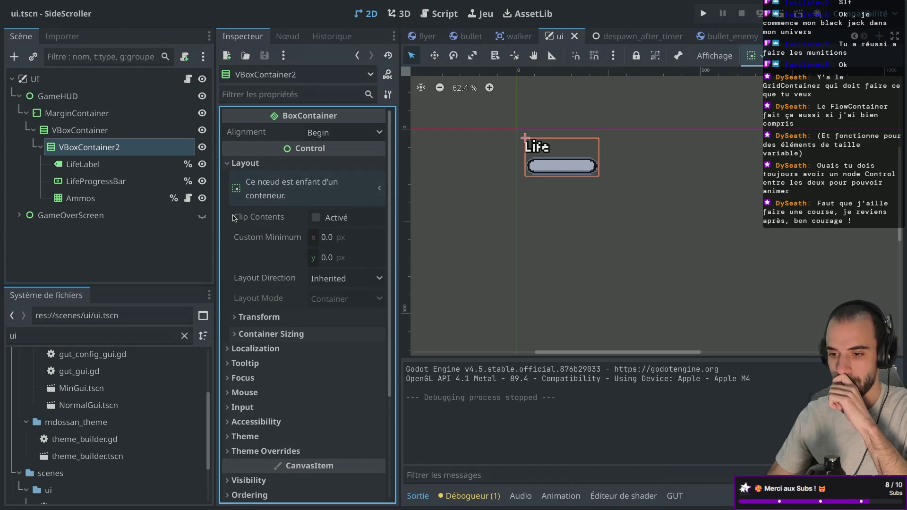
scroll(234, 217, down, 2)
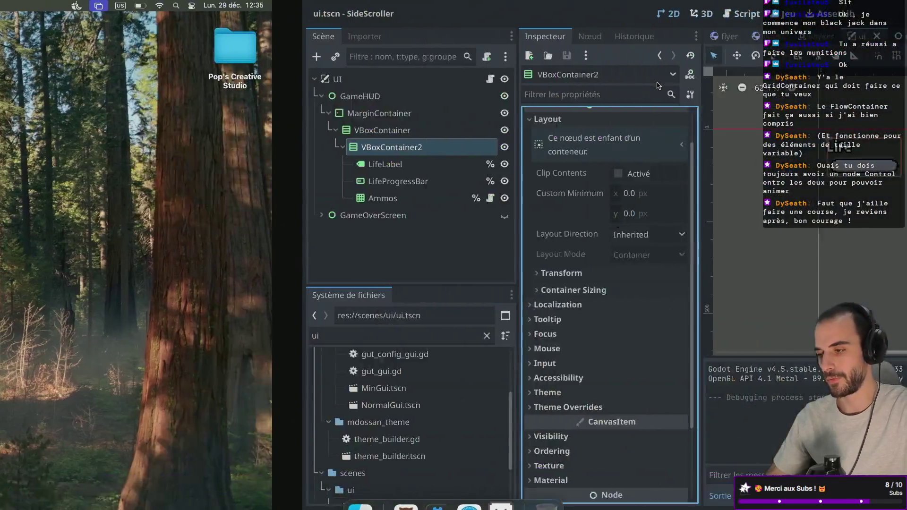
Search Safari for 'godot vbox gap', read the Godot Forum thread on container gaps, and return to Godot.
key(ctrl+Right)
key(ctrl+Right)
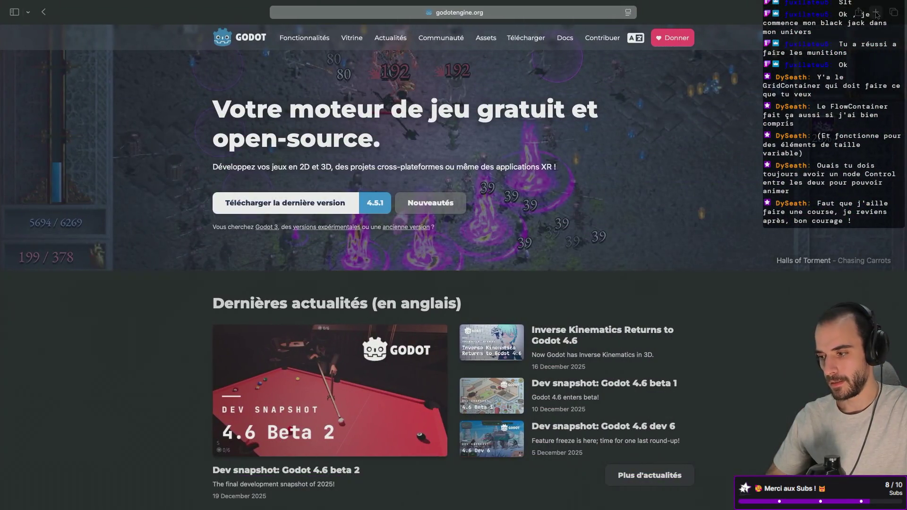
click(875, 13)
text(godot)
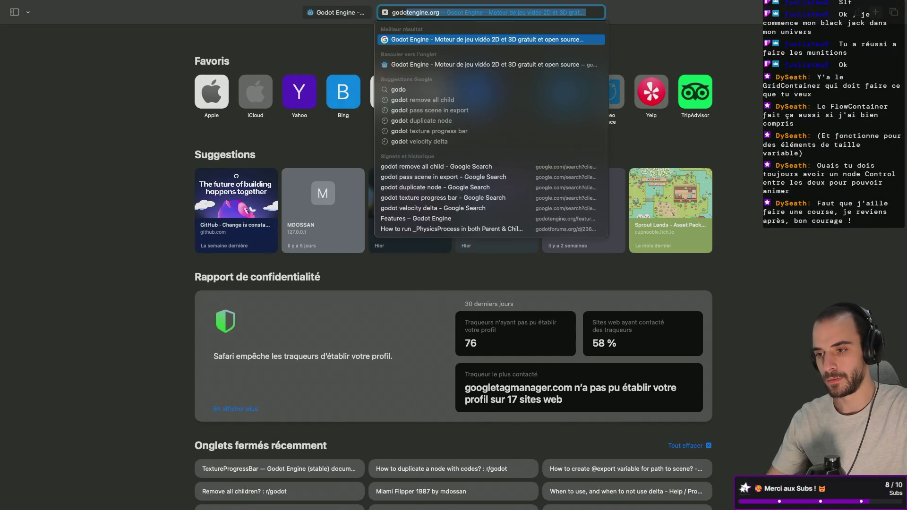
text( vbox gap)
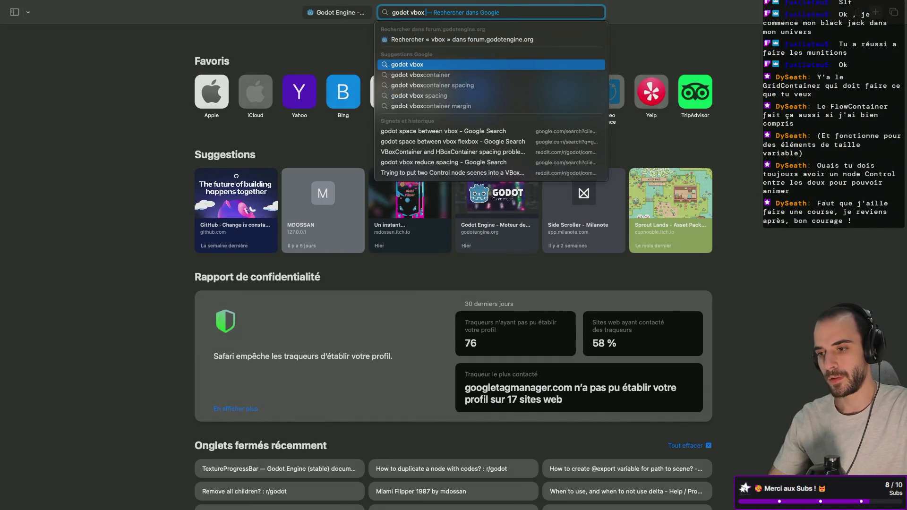
key(Return)
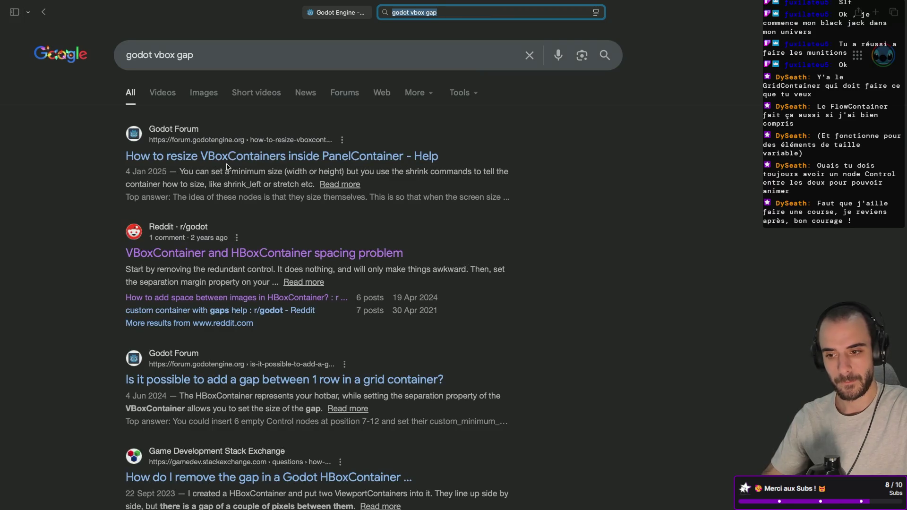
scroll(278, 224, down, 2)
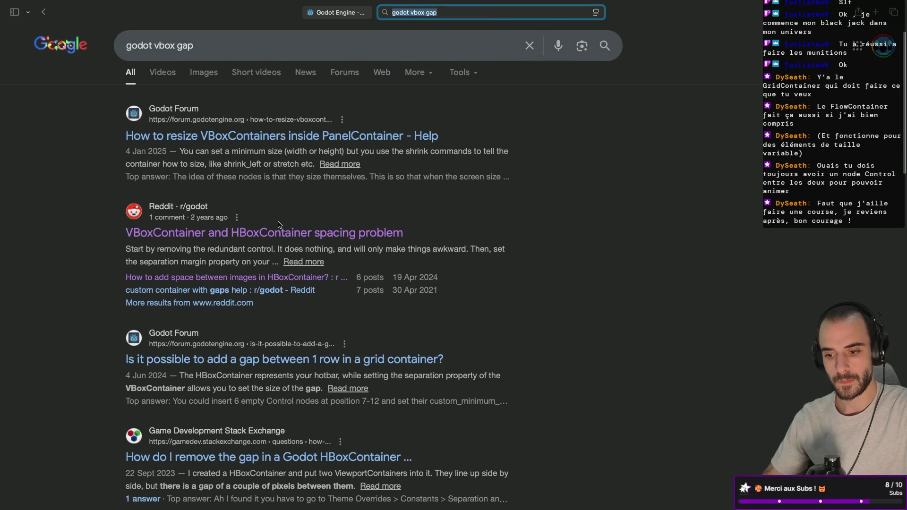
click(338, 341)
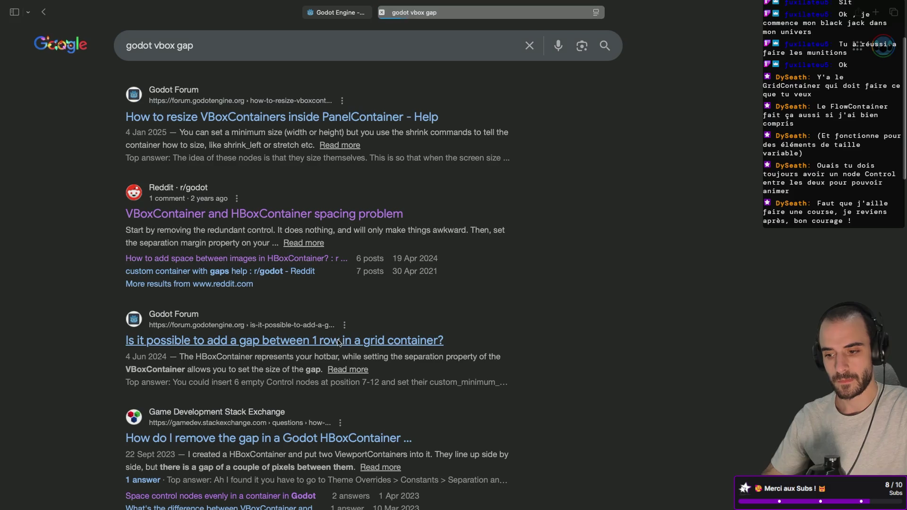
scroll(424, 189, down, 6)
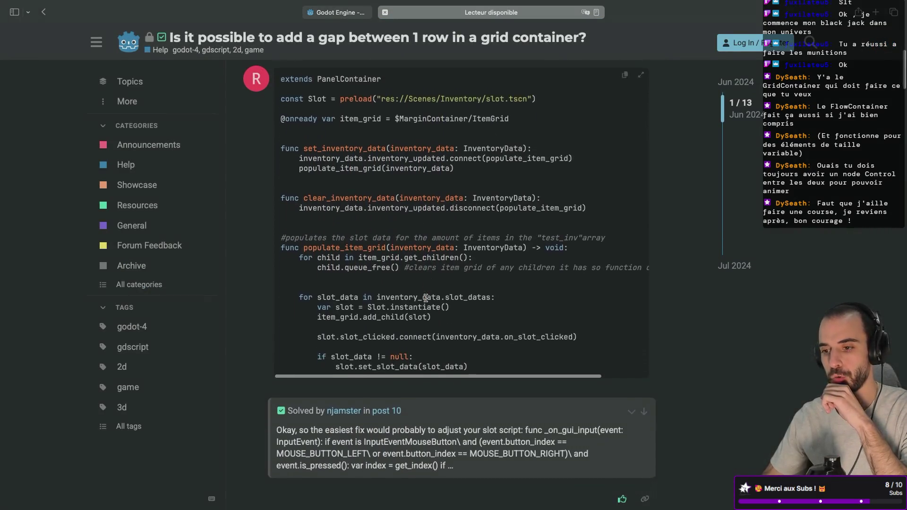
key(ctrl+Left)
key(ctrl+Left)
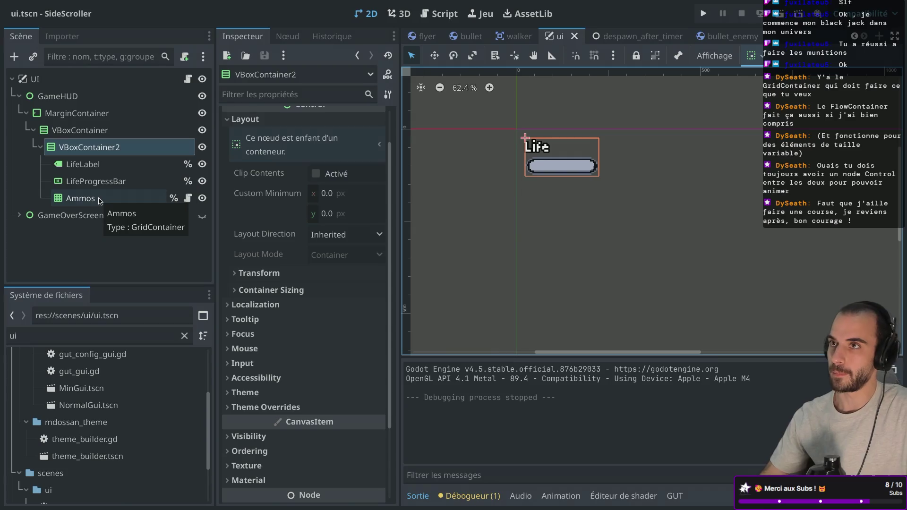
Add a MarginContainer child under VBoxContainer2 and move Ammos inside it.
right_click(91, 146)
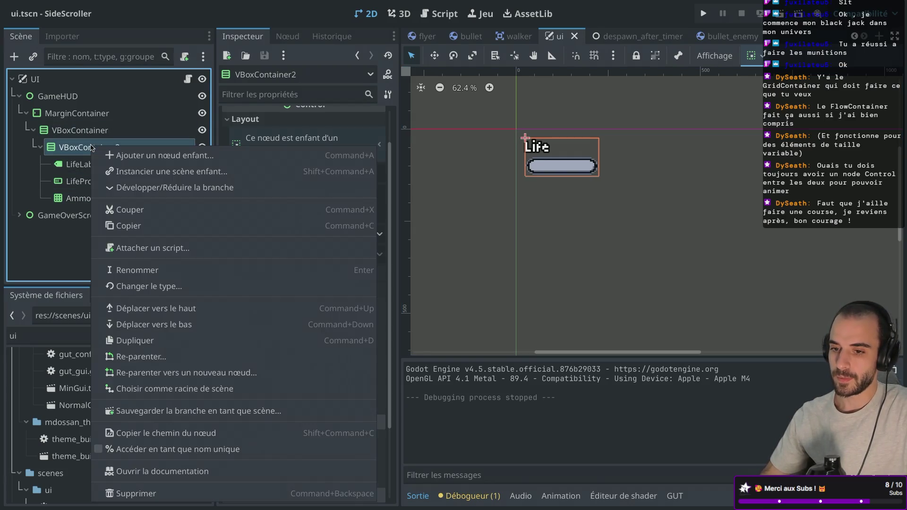
click(133, 155)
text(margin)
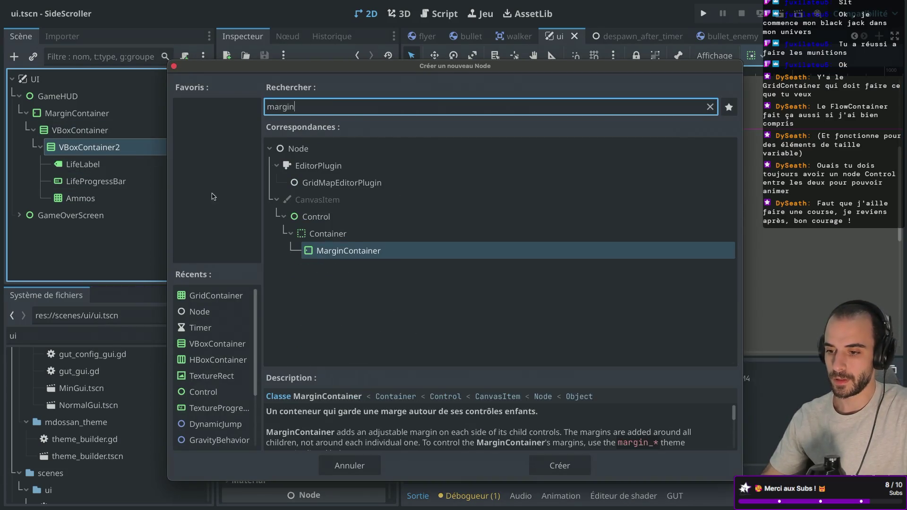
double_click(356, 257)
drag(107, 206, 94, 216)
Give the MarginContainer a Margin Top override of 24, save the scene, and run the game.
click(85, 201)
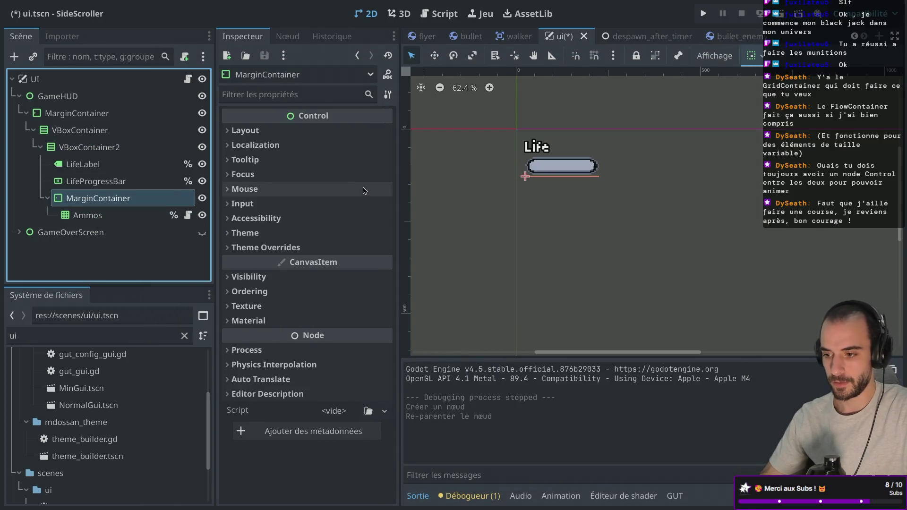
click(232, 248)
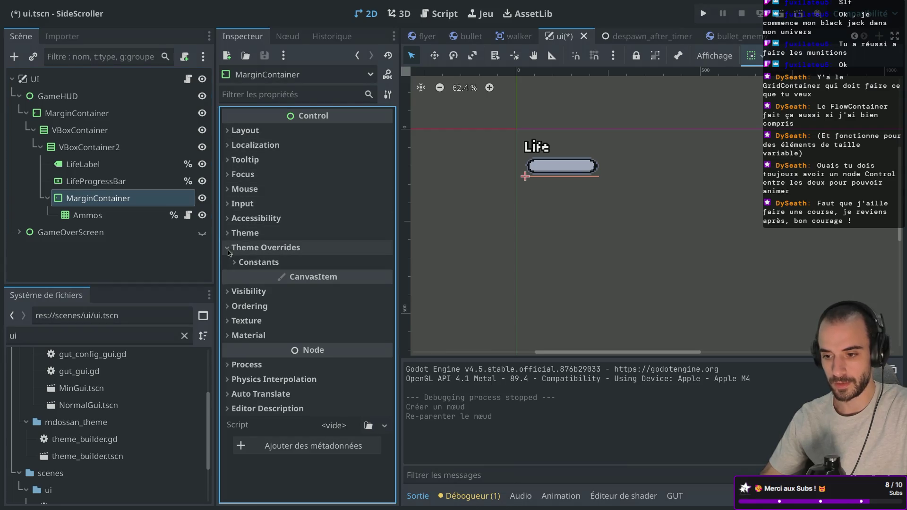
click(243, 263)
click(245, 299)
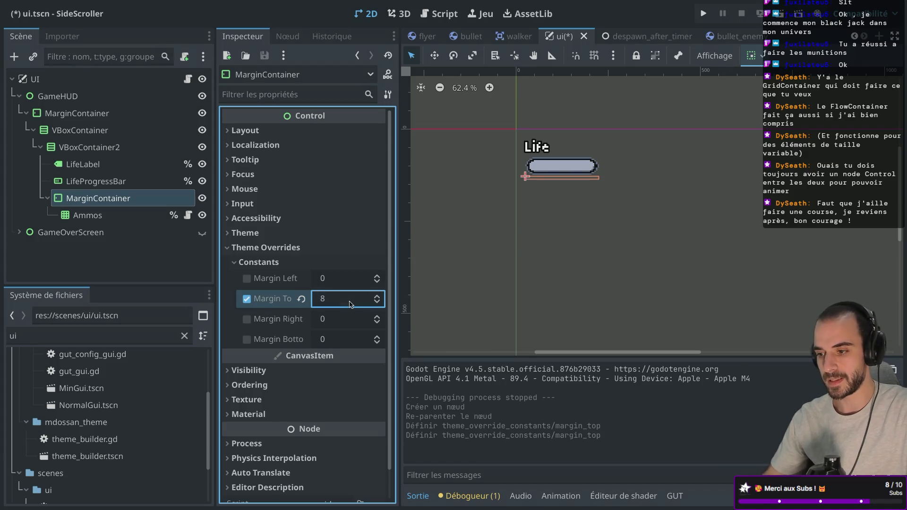
click(451, 281)
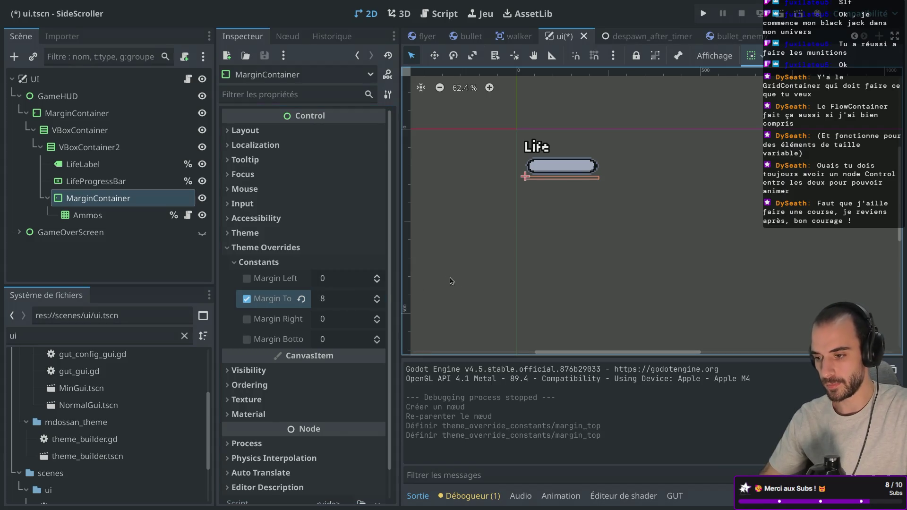
click(344, 300)
key(ctrl+s)
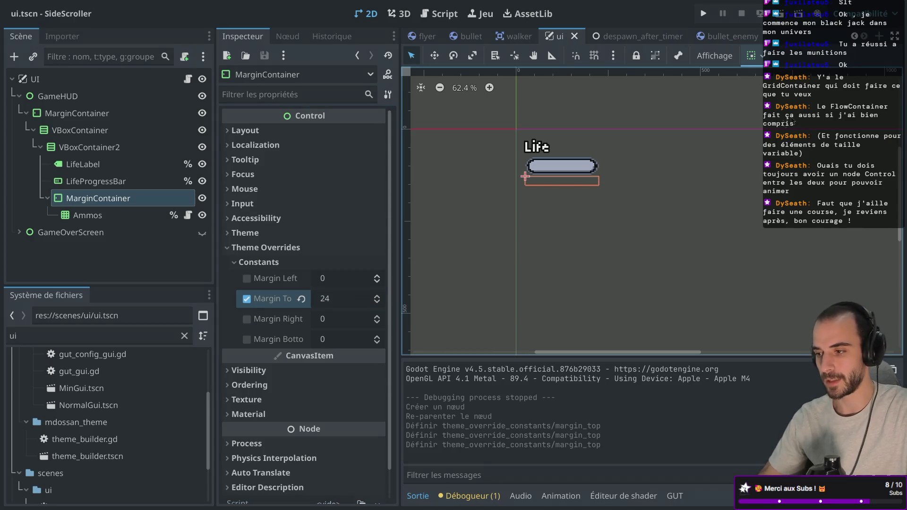
click(703, 14)
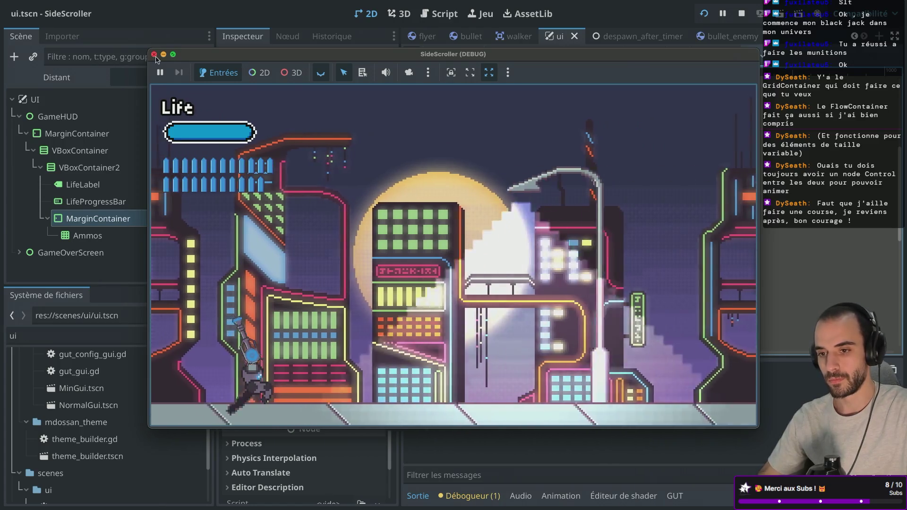
Stop the game and rename the MarginContainer to 'Ammo Container'.
key(super+q)
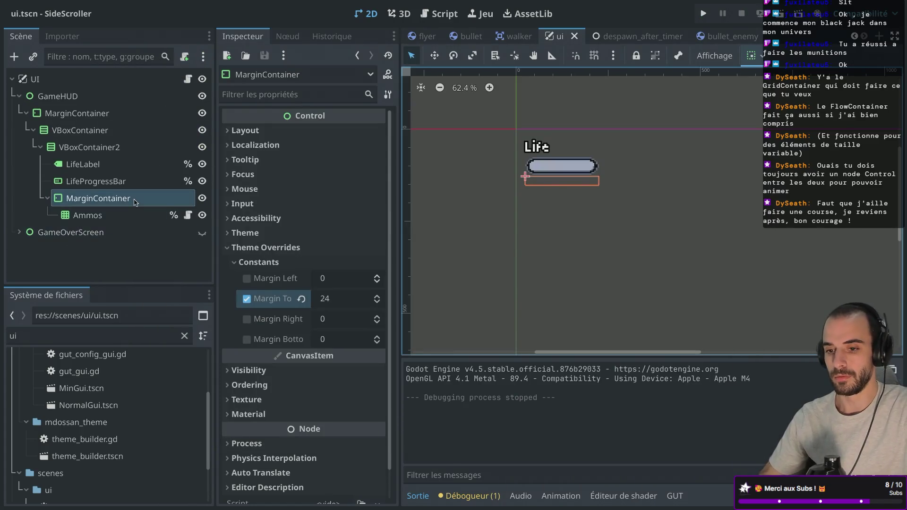
double_click(135, 201)
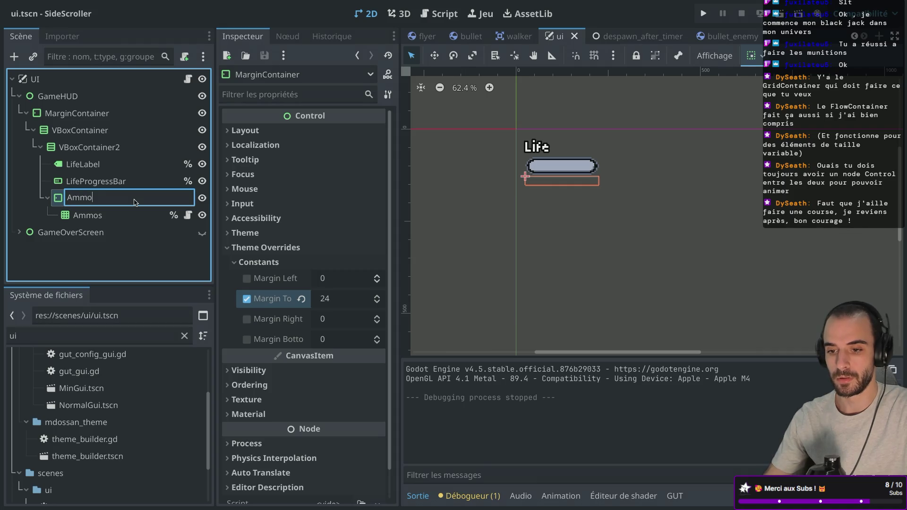
text(iner)
key(Return)
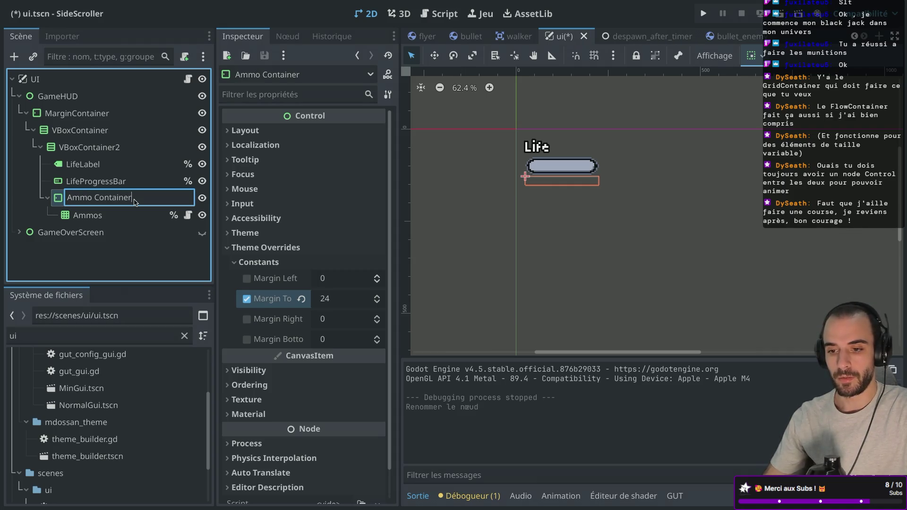
Lower the Ammo Container's Margin Top override from 24 to 16.
click(325, 298)
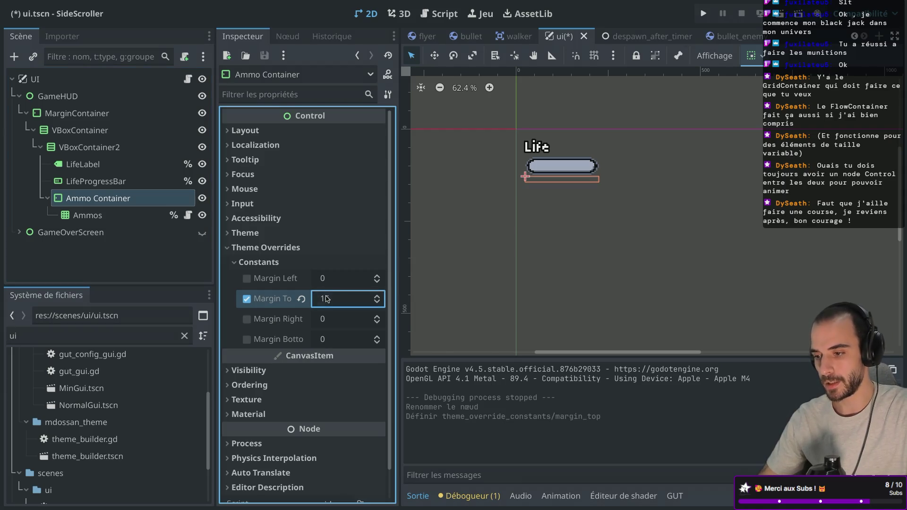
text(6)
key(Return)
scroll(529, 162, left, 2)
scroll(528, 162, up, 1)
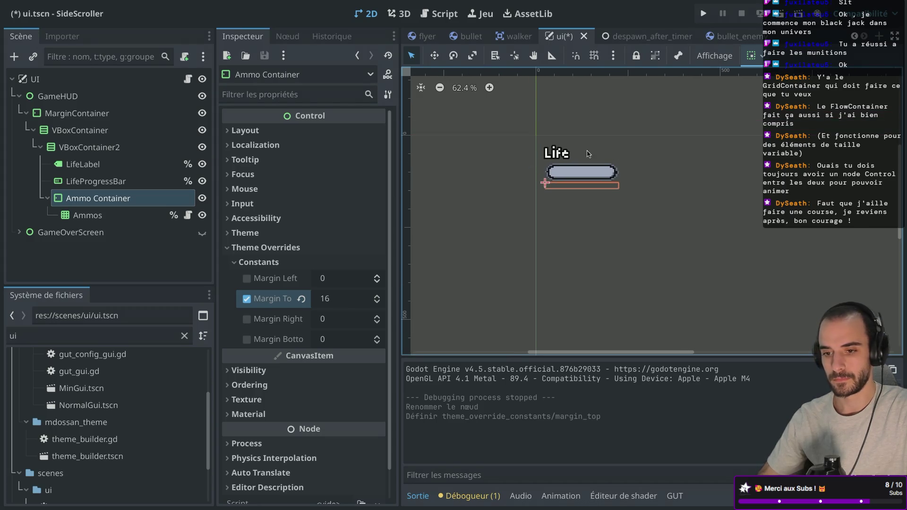
Launch the game and play through the level, jumping and shooting enemies to drain and reload ammo.
click(704, 14)
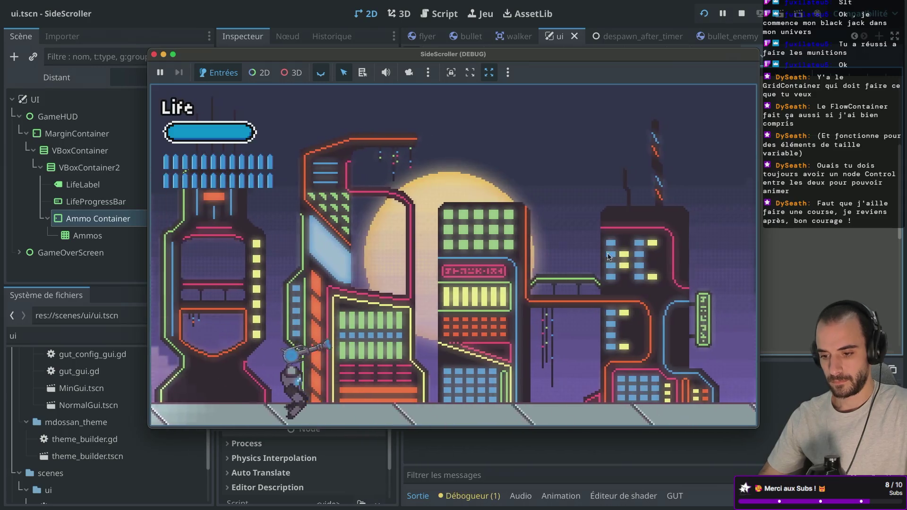
key(d)
key(r)
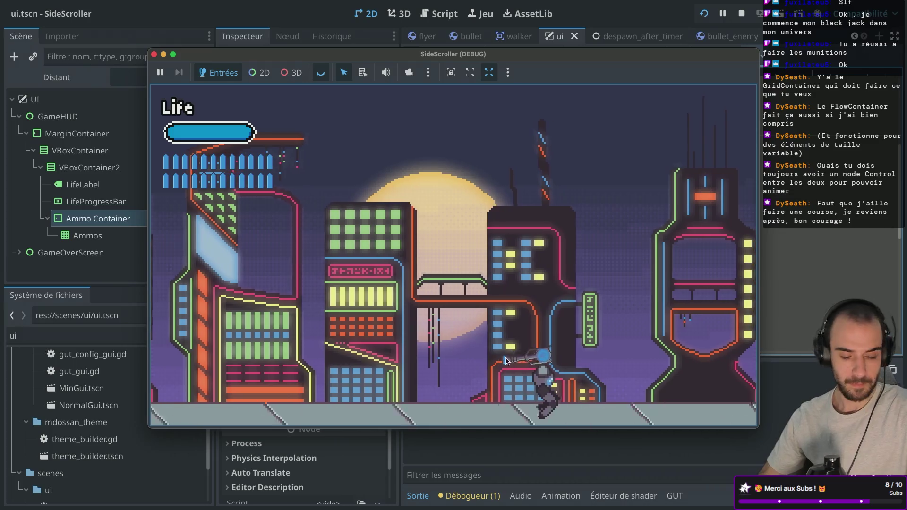
key(space)
key(a)
click(466, 198)
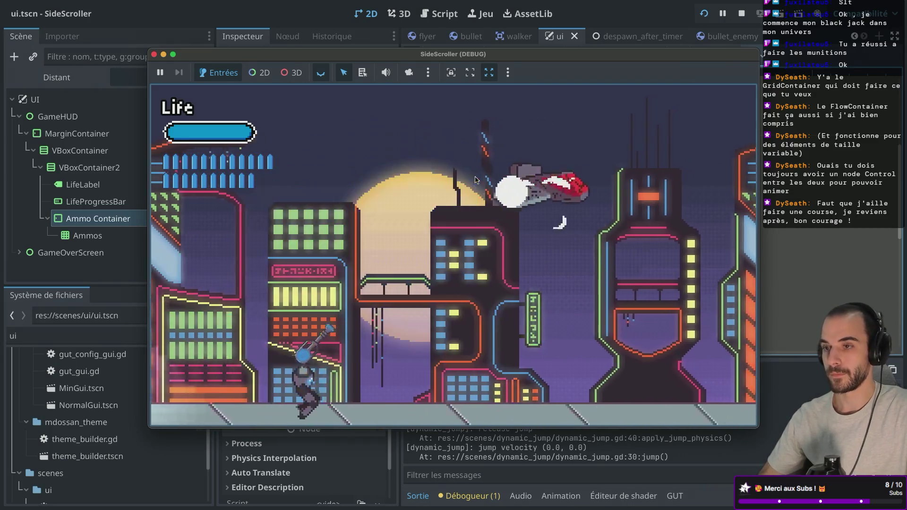
click(484, 189)
click(630, 168)
key(d)
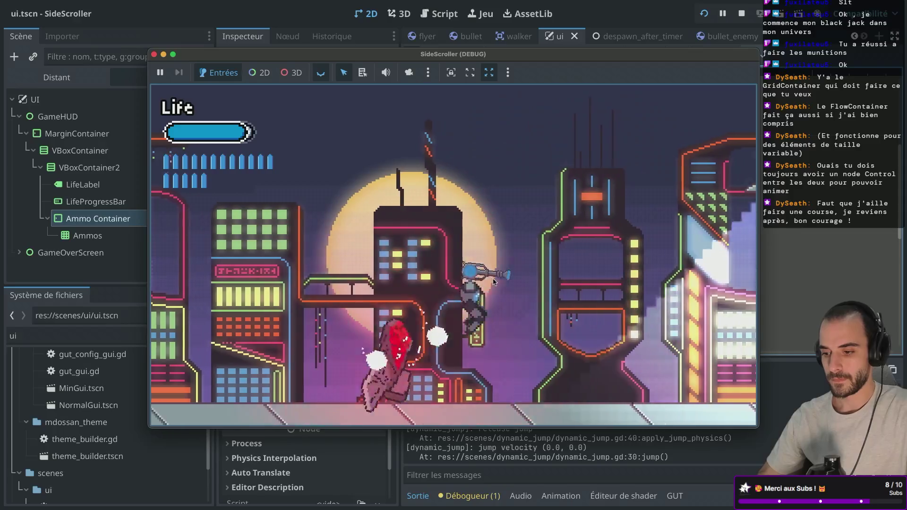
click(296, 374)
click(278, 401)
key(a)
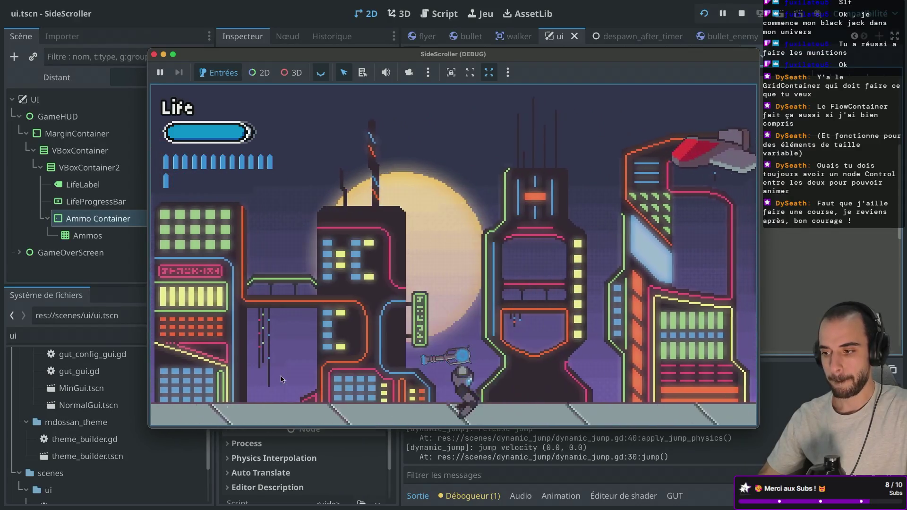
click(451, 215)
click(402, 192)
key(d)
click(402, 192)
click(373, 188)
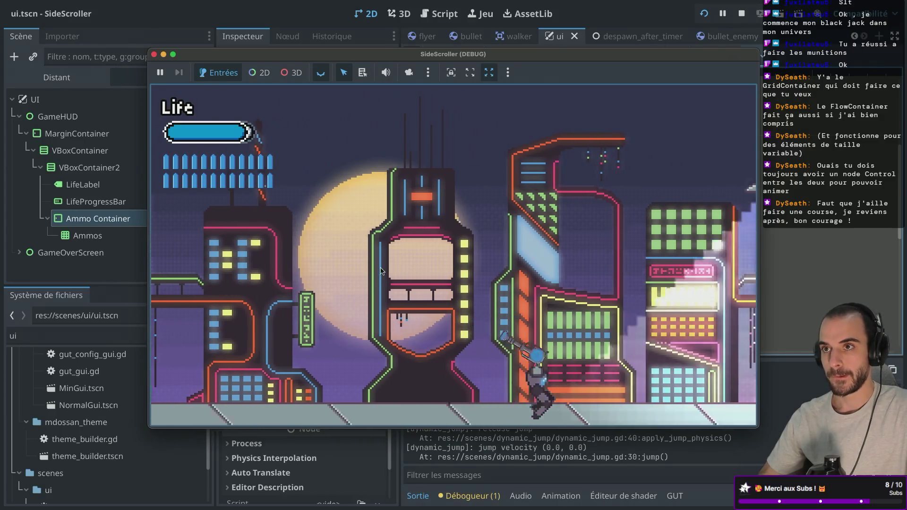
key(a)
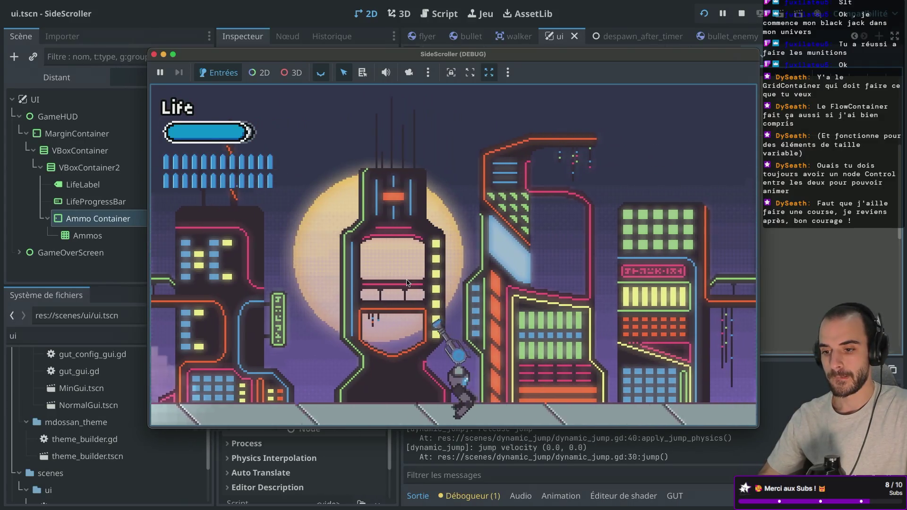
key(d)
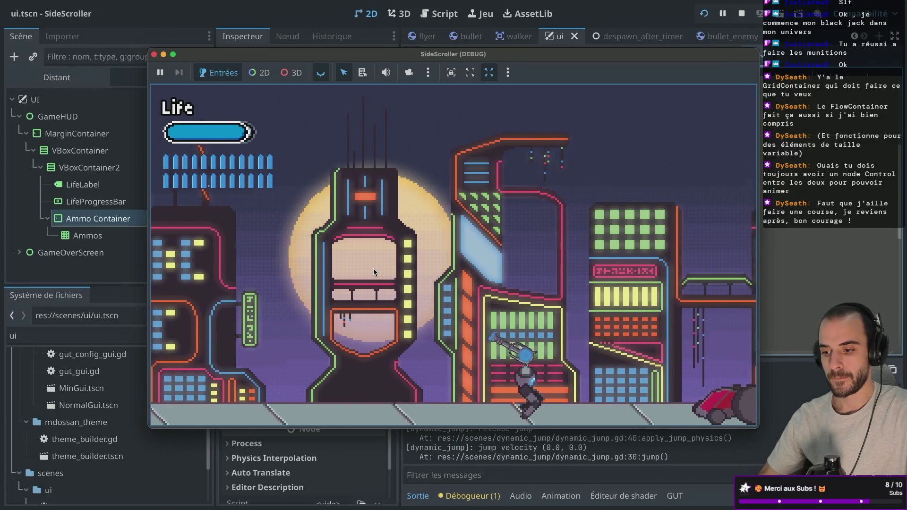
key(space)
key(d)
click(518, 391)
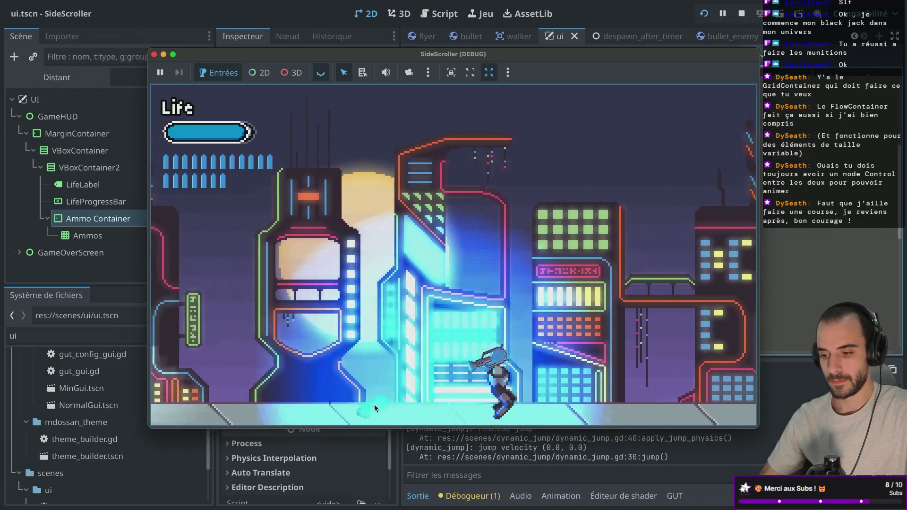
key(r)
key(d)
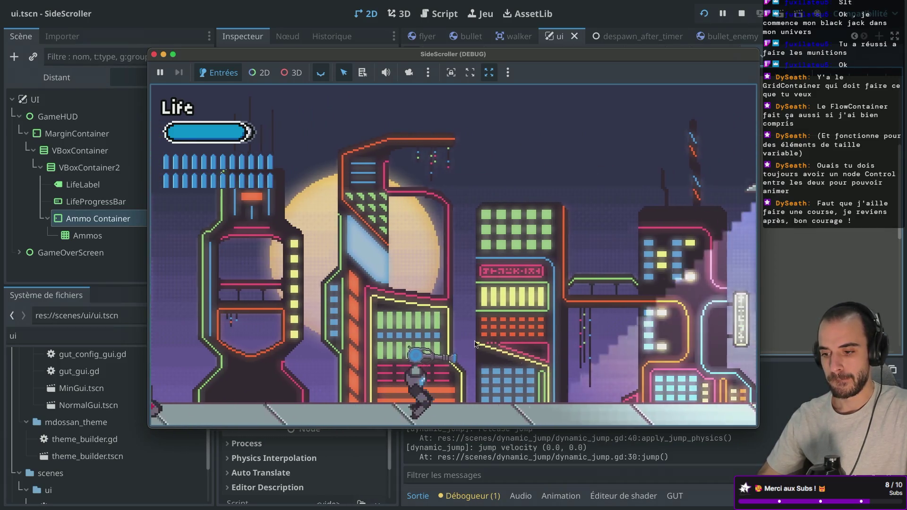
key(a)
key(r)
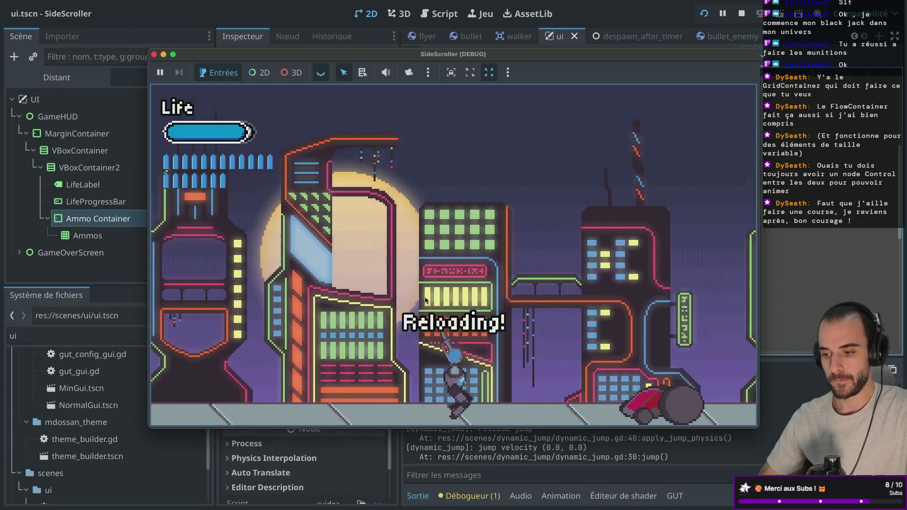
key(d)
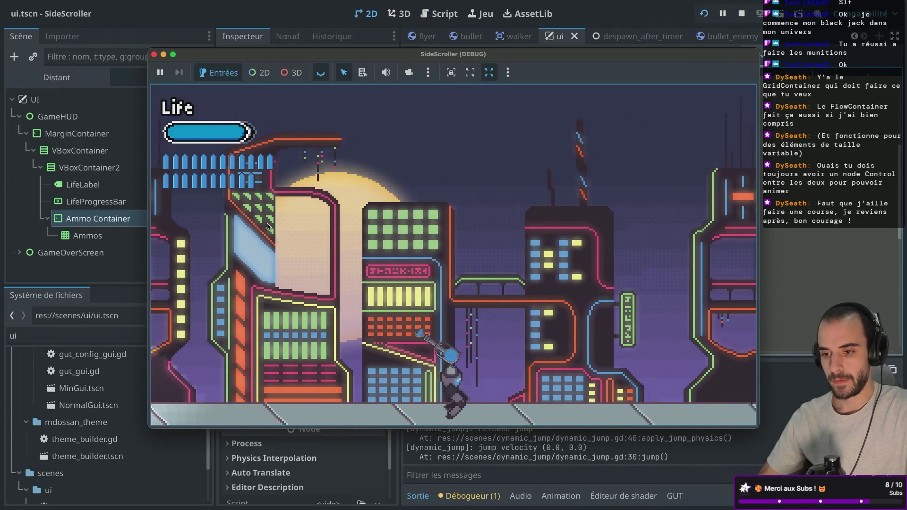
key(r)
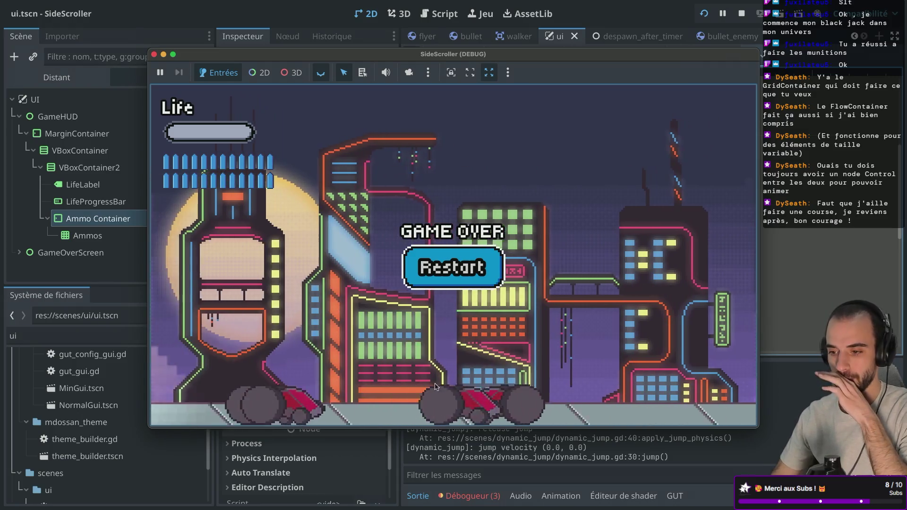
Restart after Game Over, fire more shots to check the ammo display, then stop the game.
click(460, 268)
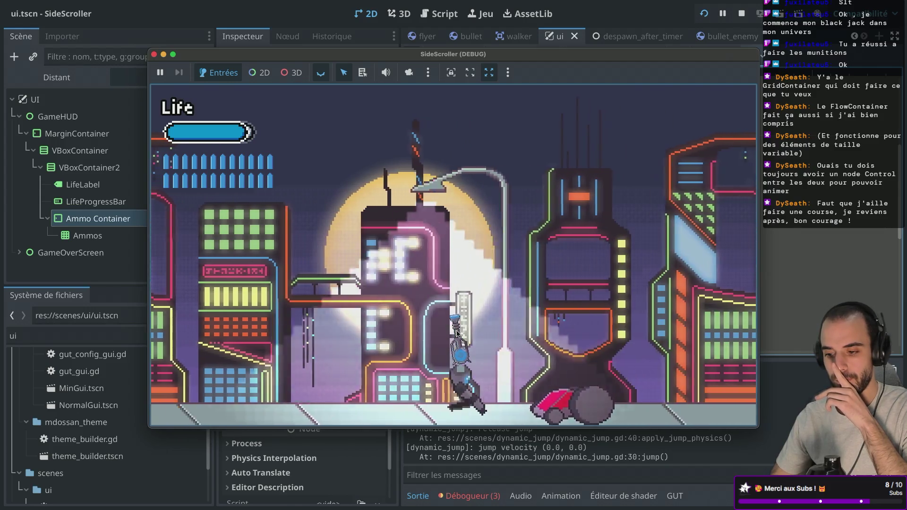
click(372, 371)
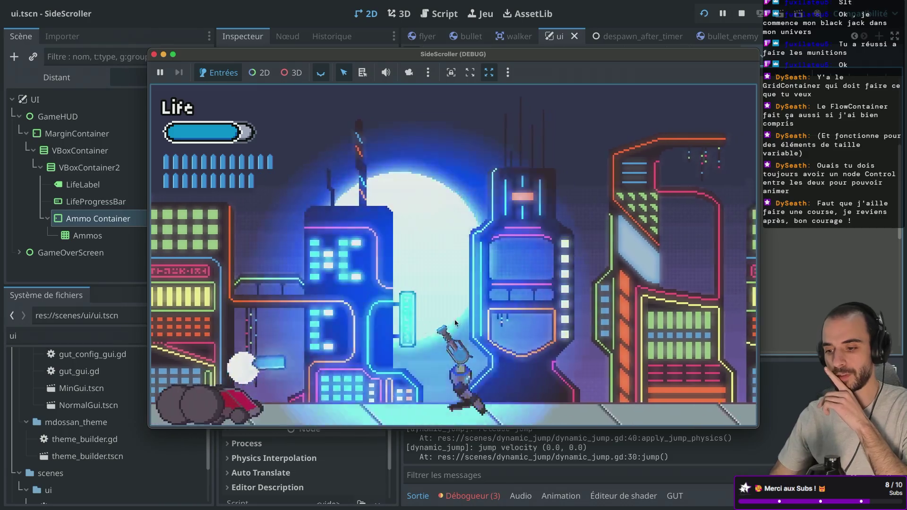
click(454, 319)
click(396, 361)
click(397, 358)
click(302, 371)
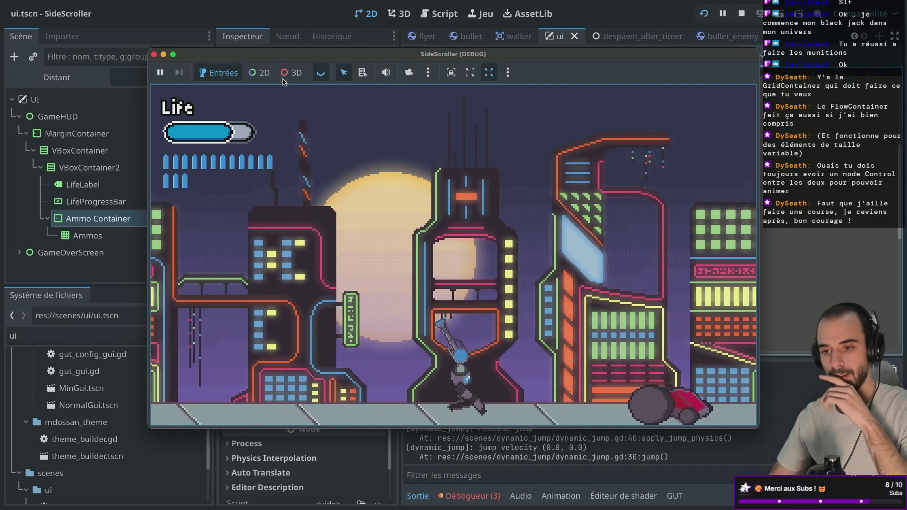
click(153, 55)
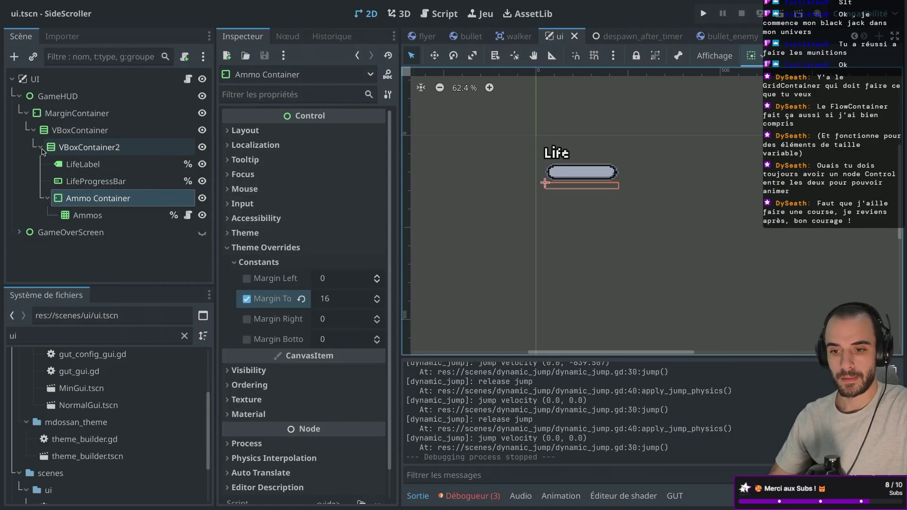
Collapse the VBoxContainer2, VBoxContainer and MarginContainer branches in the Scene dock.
click(40, 147)
click(33, 131)
click(26, 113)
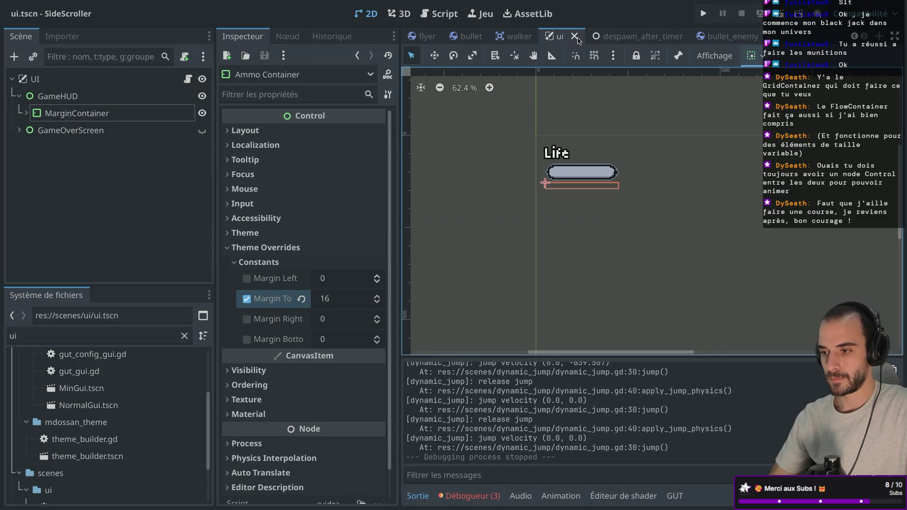
Close the ui, walker, bullet, flyer and other extra scene tabs.
click(576, 40)
click(698, 37)
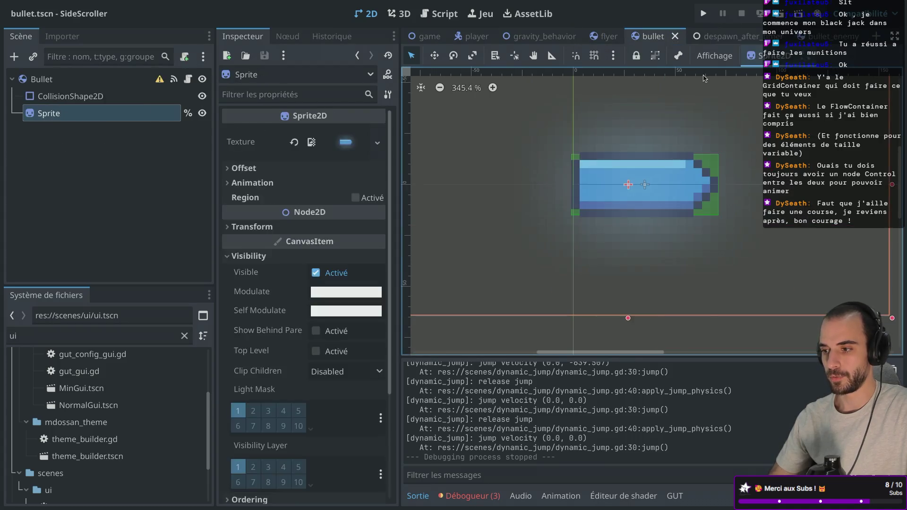
click(698, 37)
click(698, 36)
click(698, 37)
middle_click(632, 37)
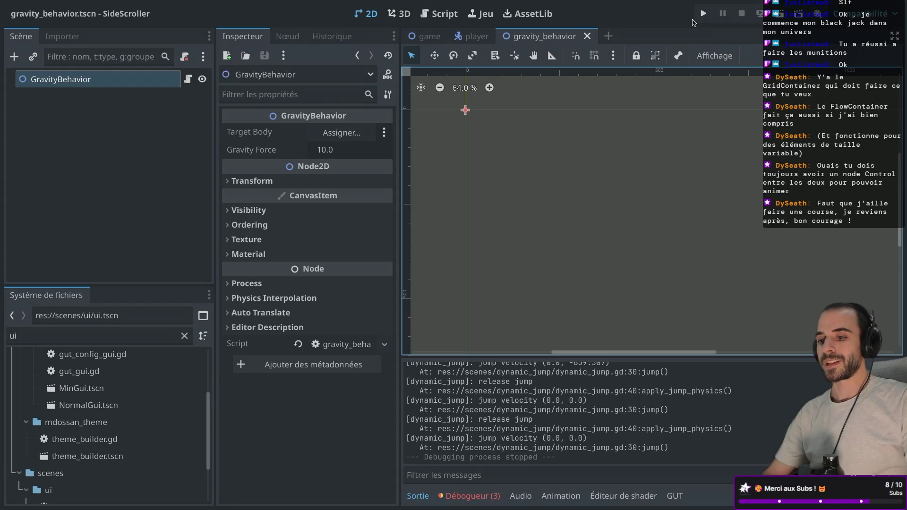
Relaunch the game and run right through the level, jumping and shooting the first enemies.
click(704, 15)
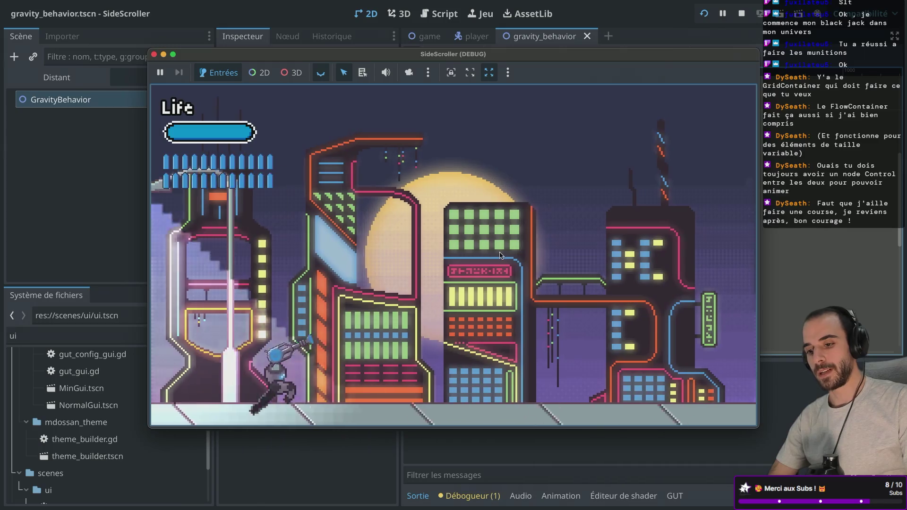
key(Right)
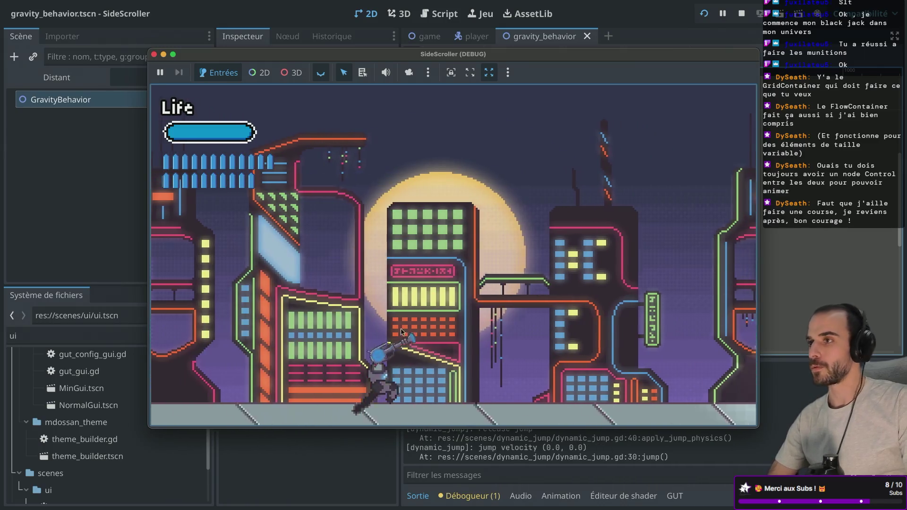
key(Right)
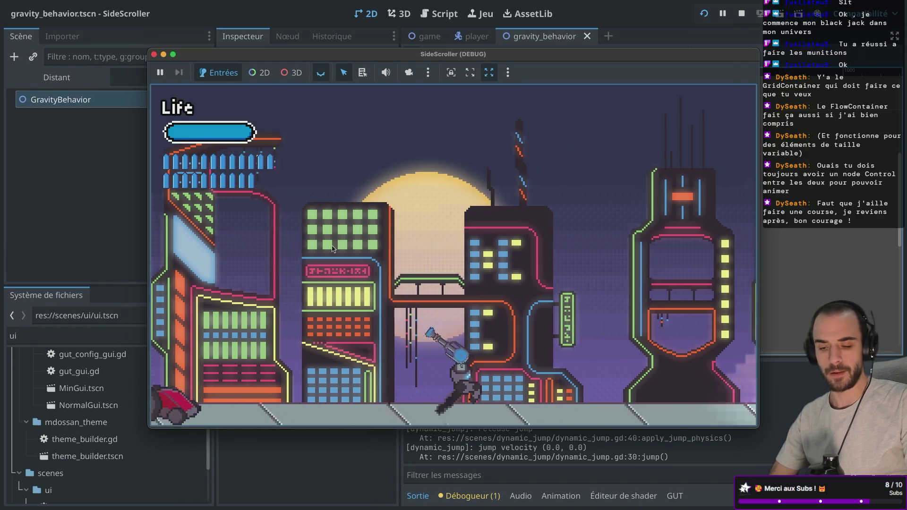
key(Right)
key(space)
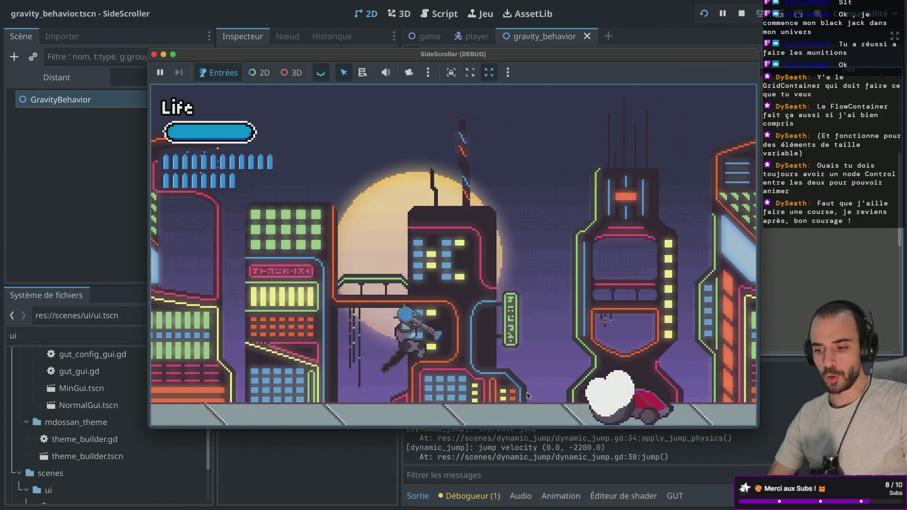
key(Right)
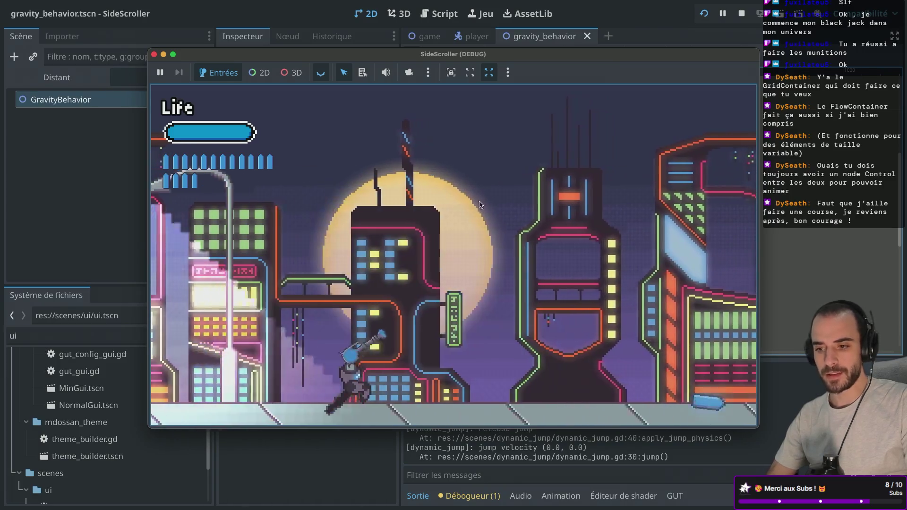
key(Right)
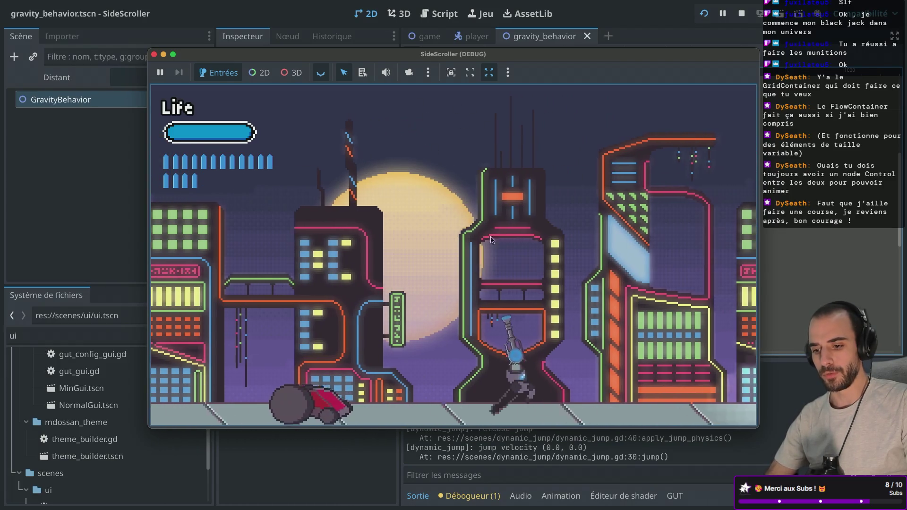
key(Right)
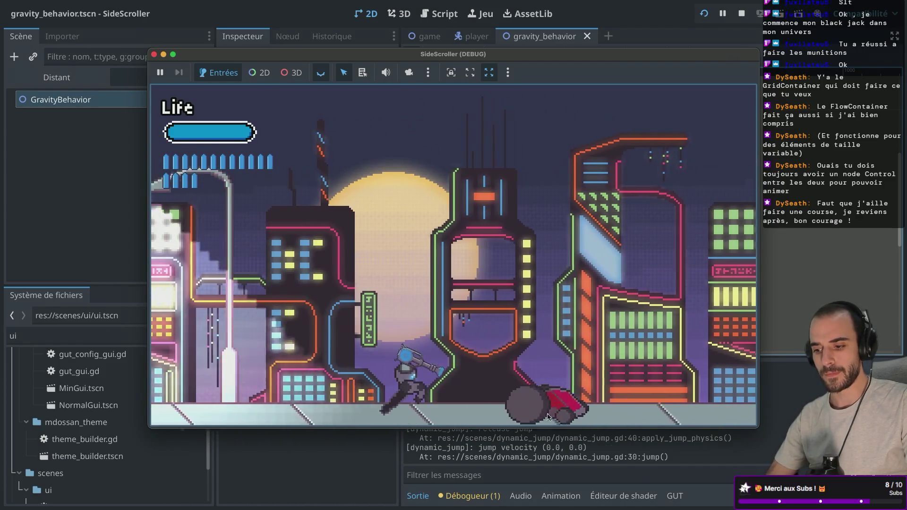
click(658, 394)
key(Right)
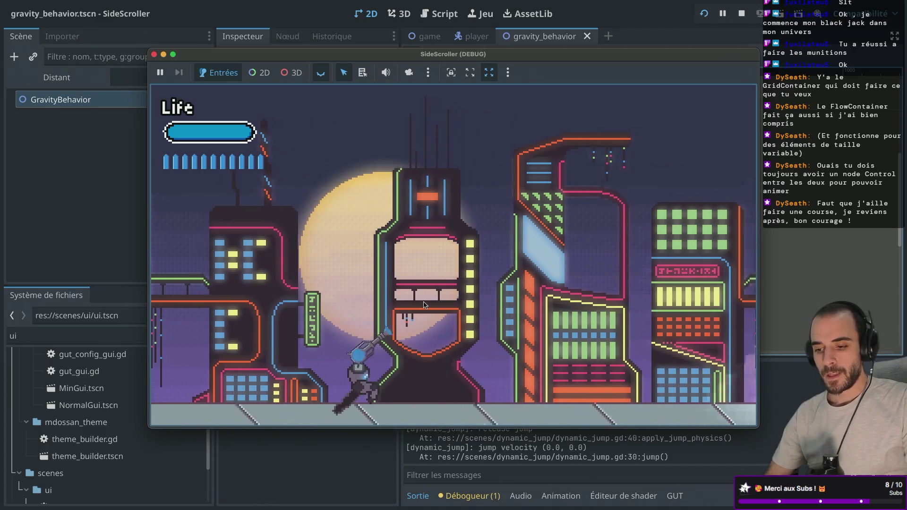
click(424, 304)
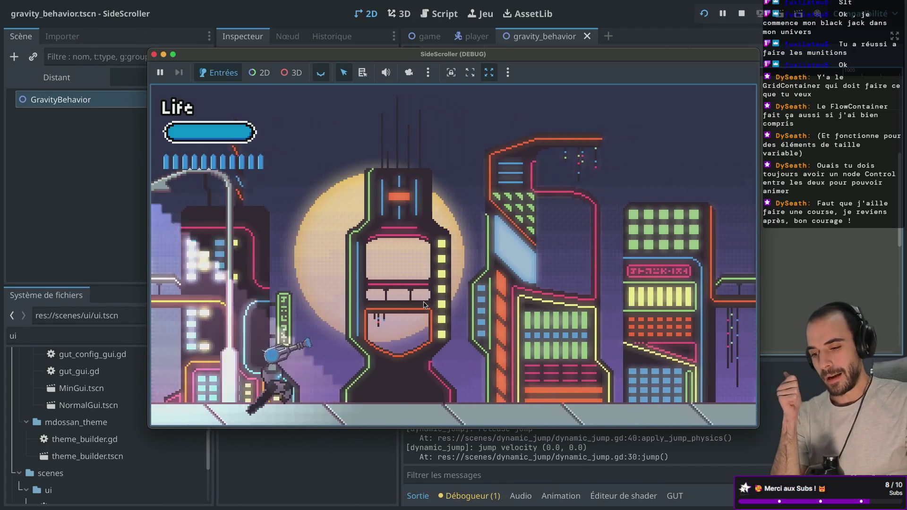
key(Right)
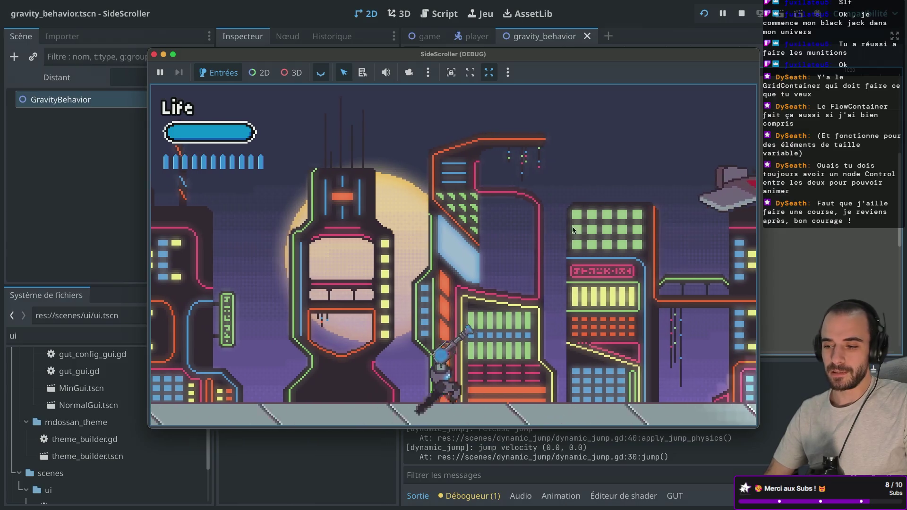
key(Right)
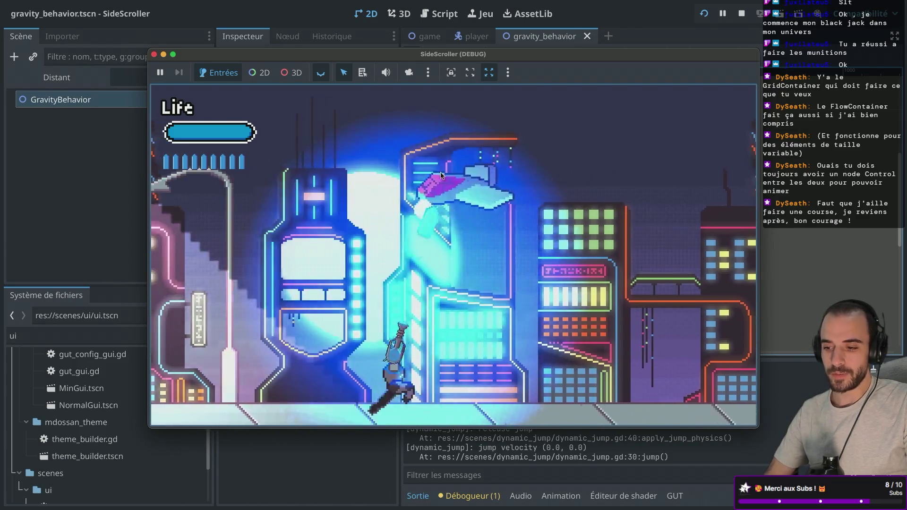
click(352, 232)
key(Right)
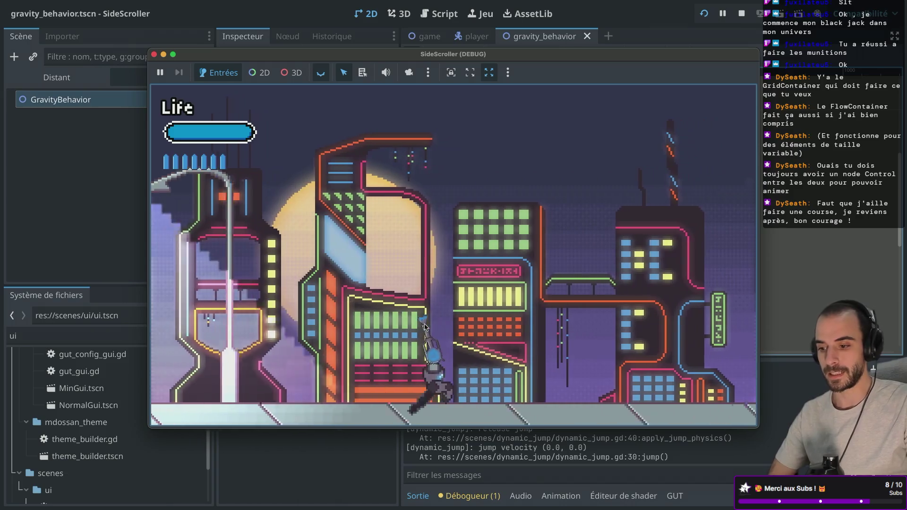
key(Left)
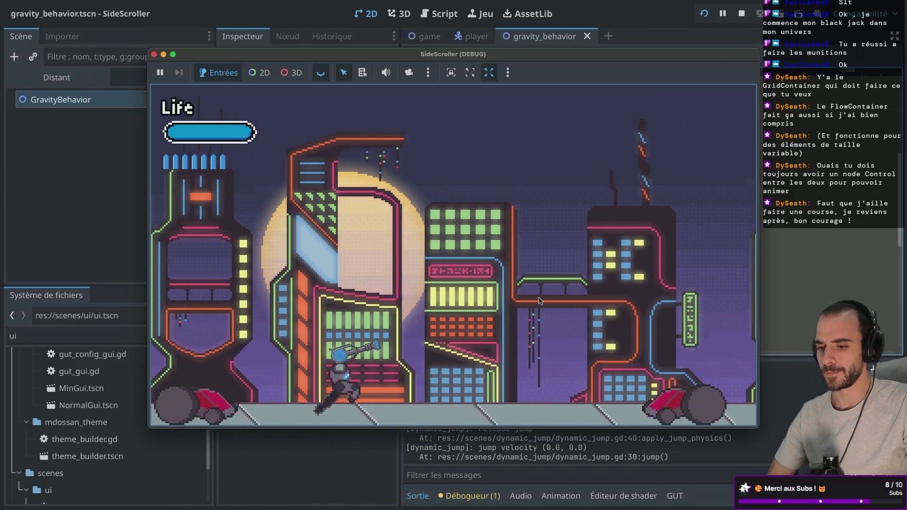
key(space)
click(428, 374)
click(428, 374)
key(Right)
click(428, 374)
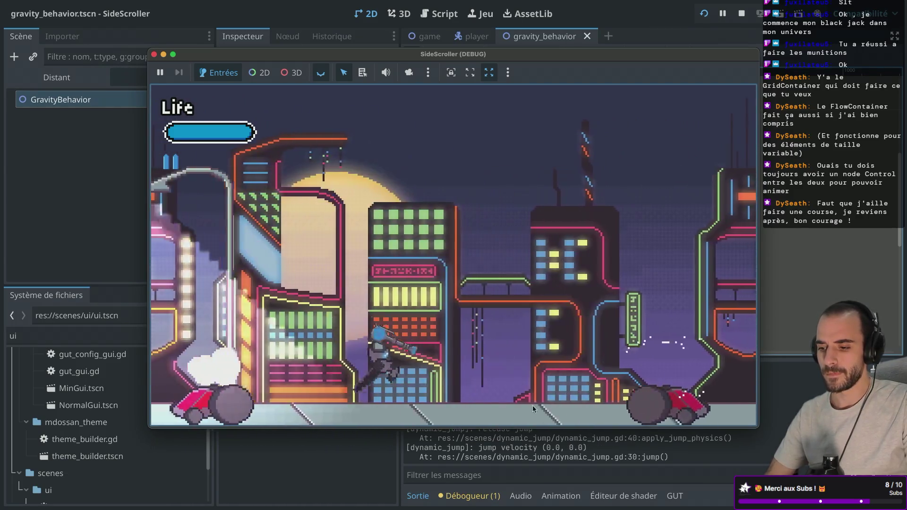
click(490, 377)
Keep fighting enemy bikes and flying enemies, emptying the ammo until a reload starts.
key(space)
key(Left)
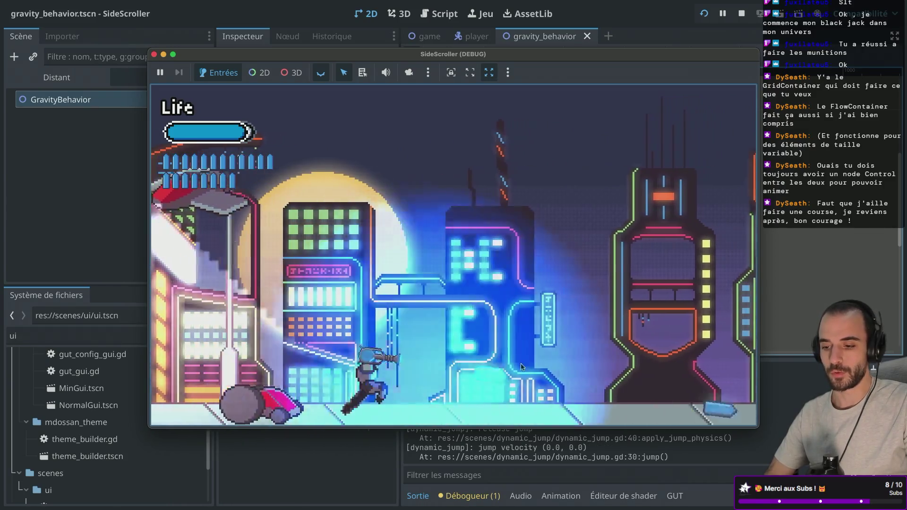
key(Right)
click(522, 367)
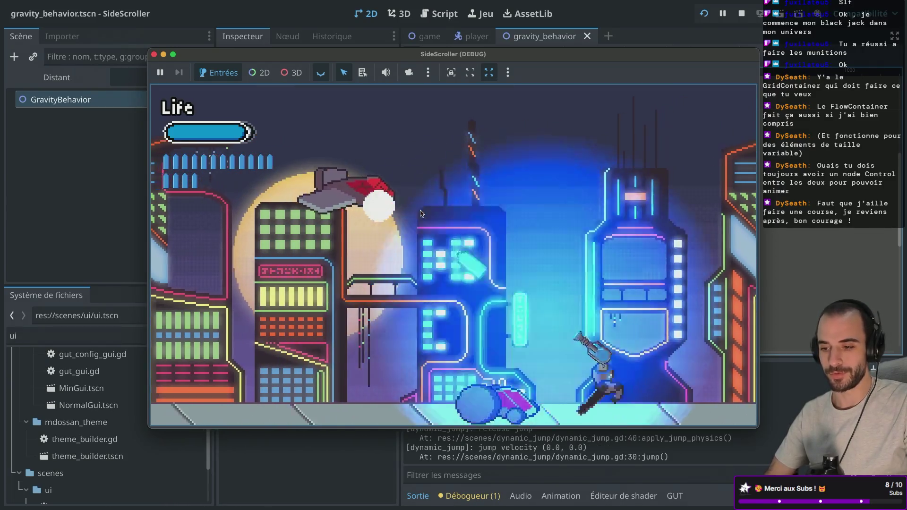
click(615, 367)
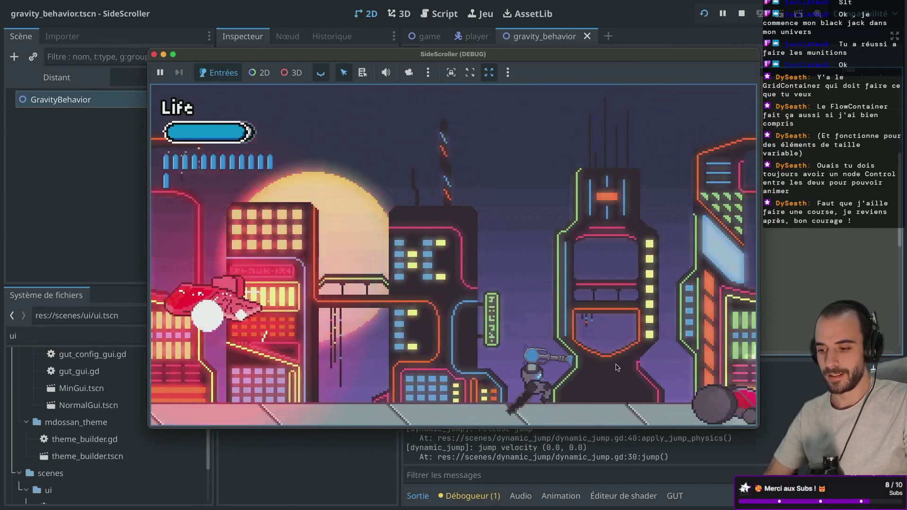
key(Right)
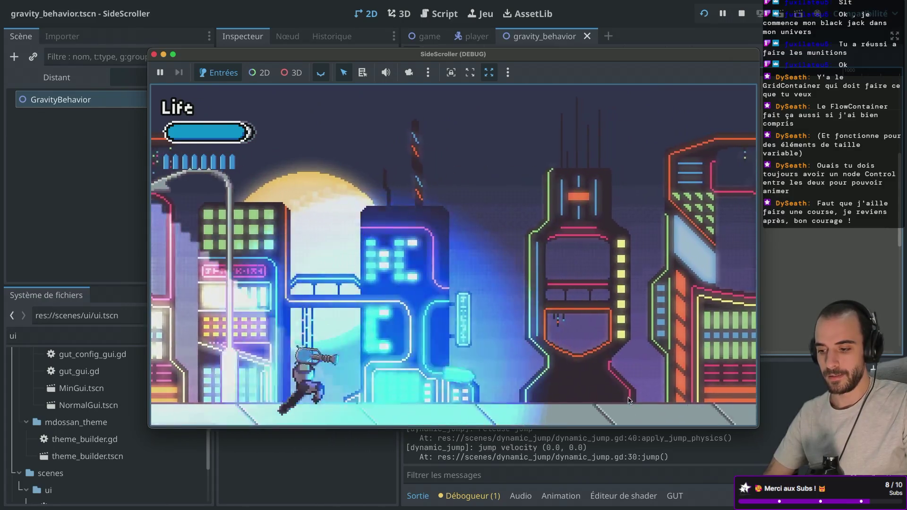
click(469, 327)
key(Right)
click(372, 372)
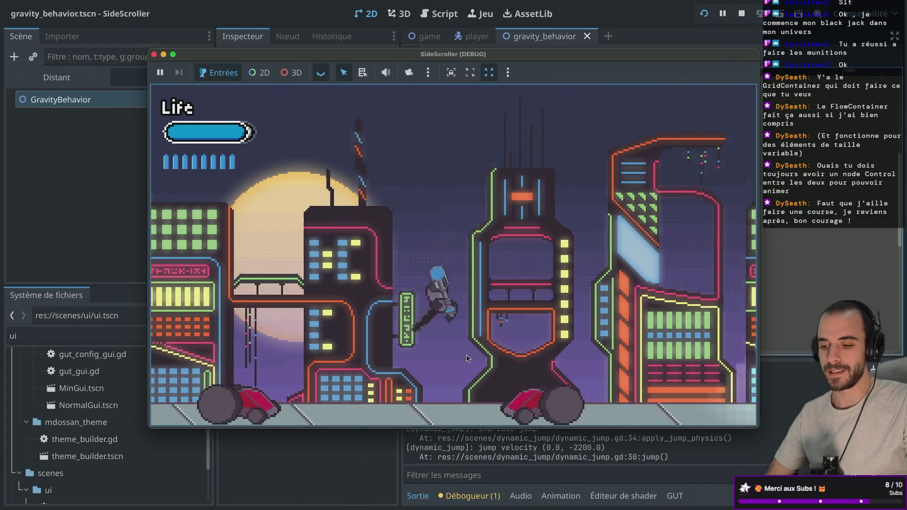
click(384, 385)
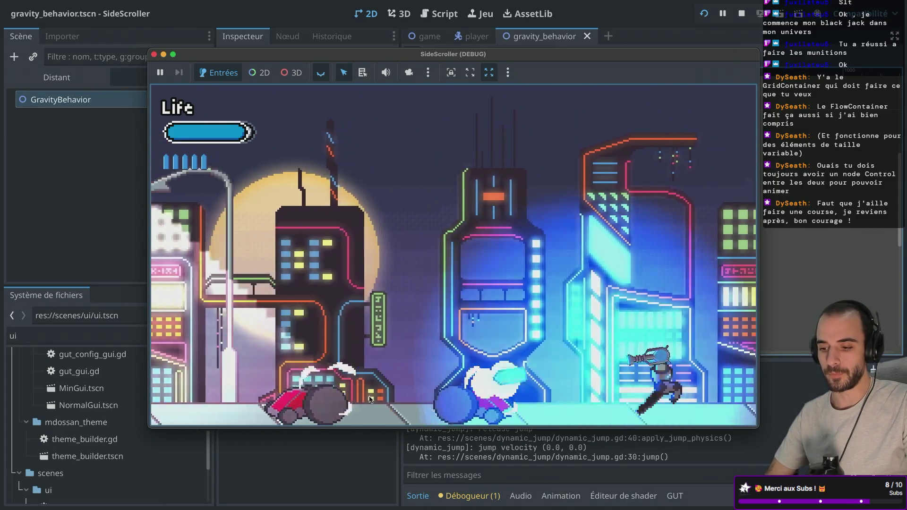
key(Right)
click(355, 393)
click(351, 393)
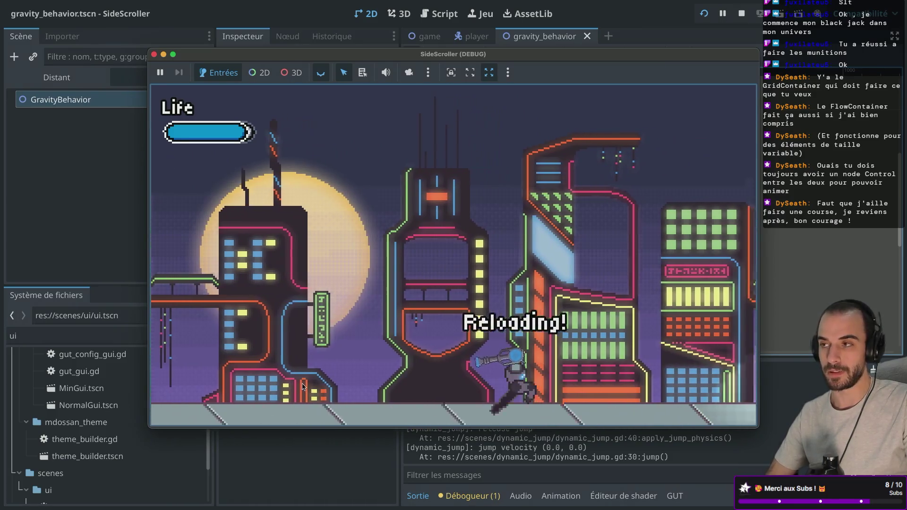
key(Right)
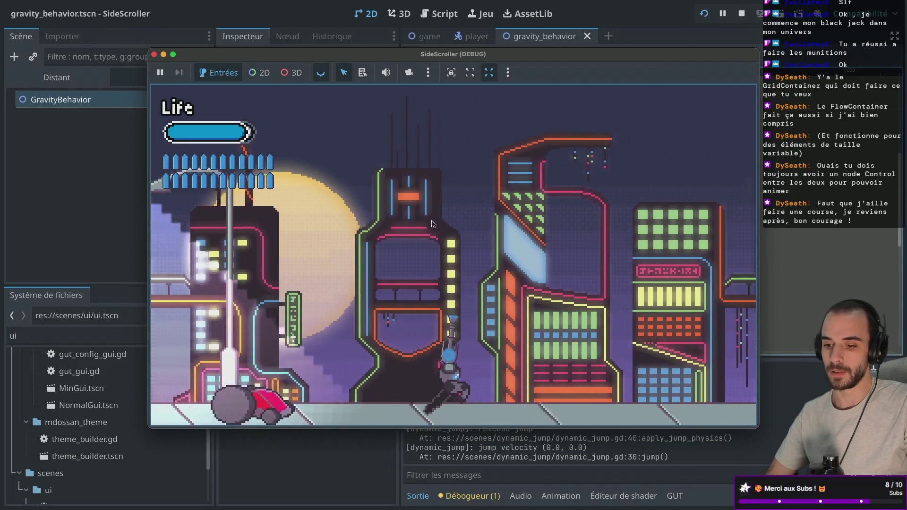
key(space)
key(Right)
click(567, 344)
click(569, 368)
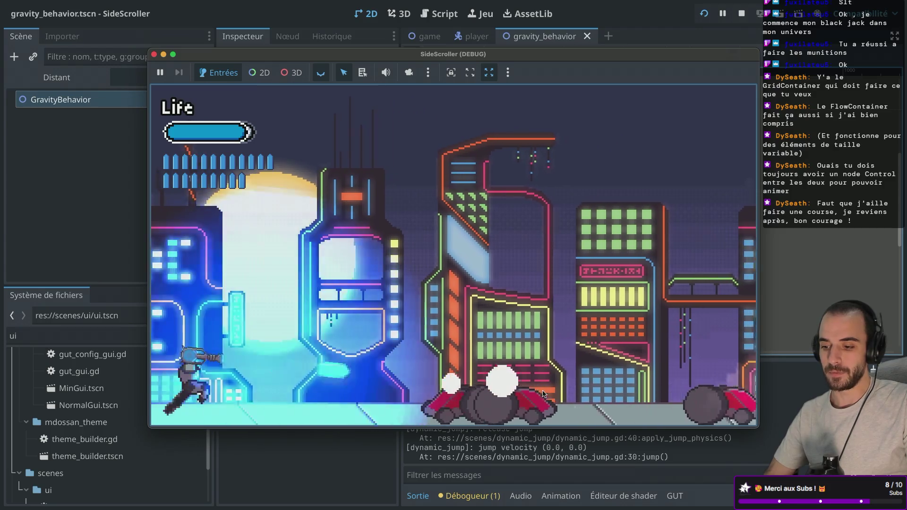
click(570, 392)
click(585, 401)
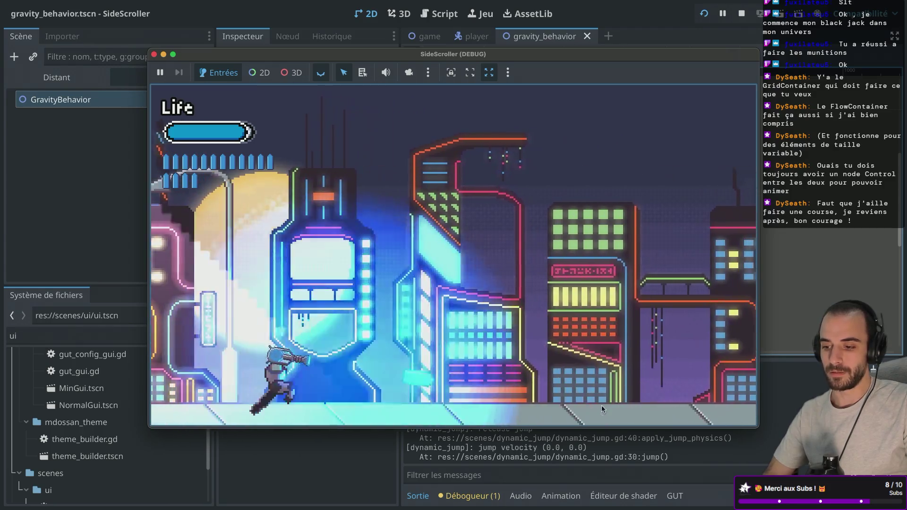
key(Right)
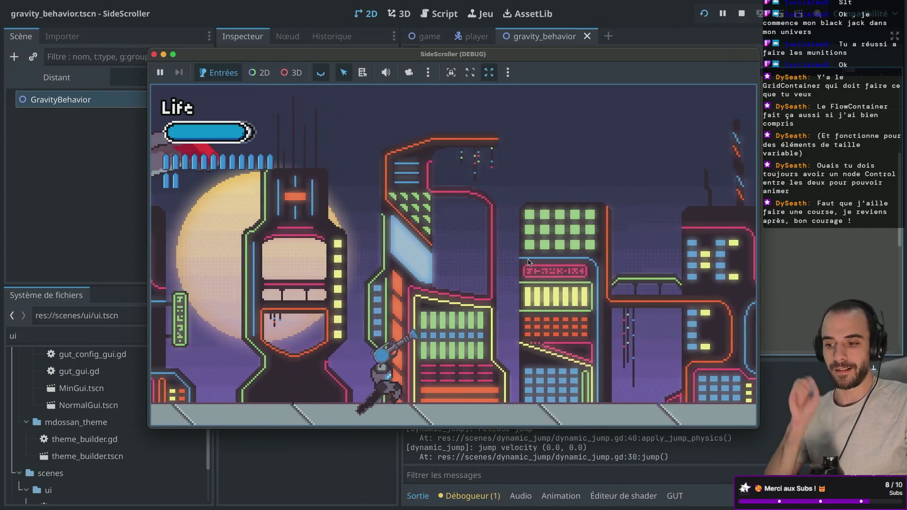
click(717, 102)
key(Left)
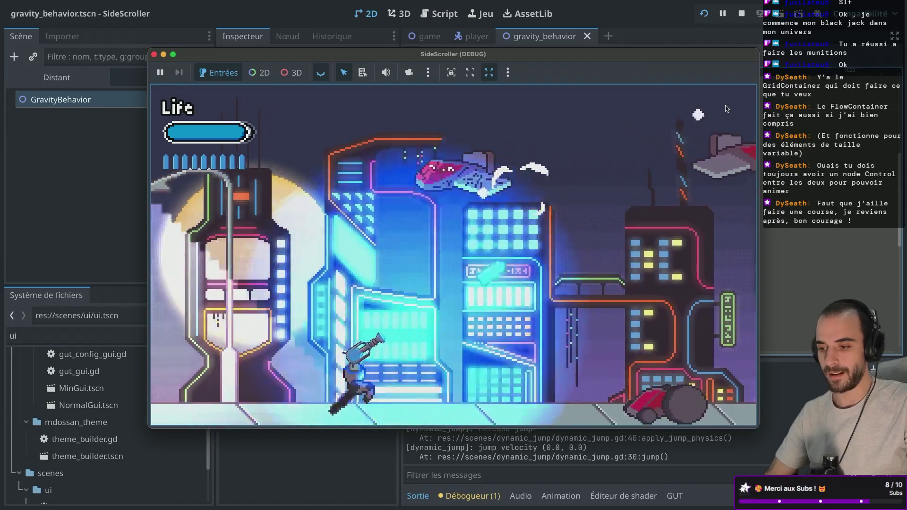
click(557, 221)
click(548, 257)
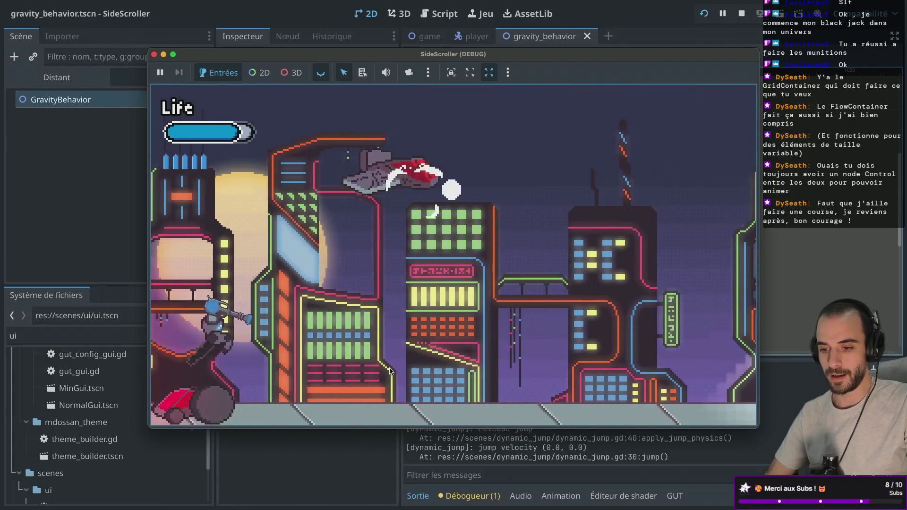
key(Right)
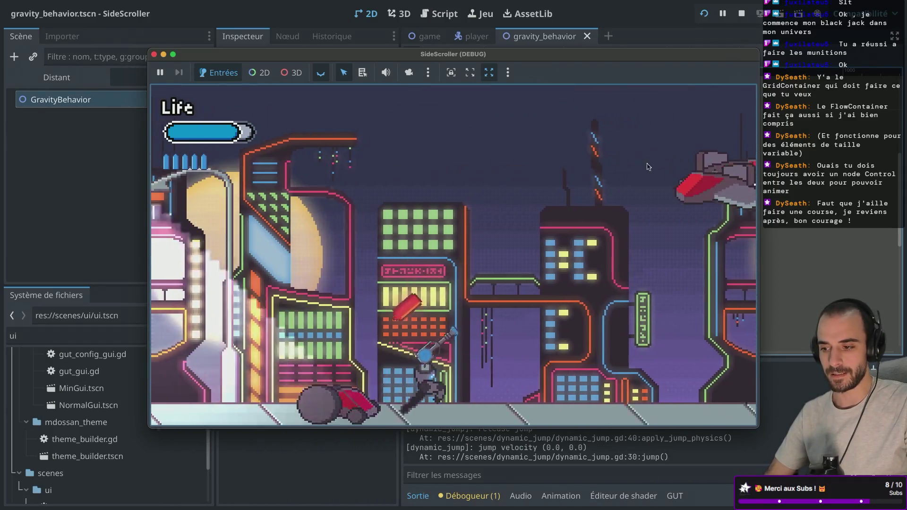
click(648, 167)
key(space)
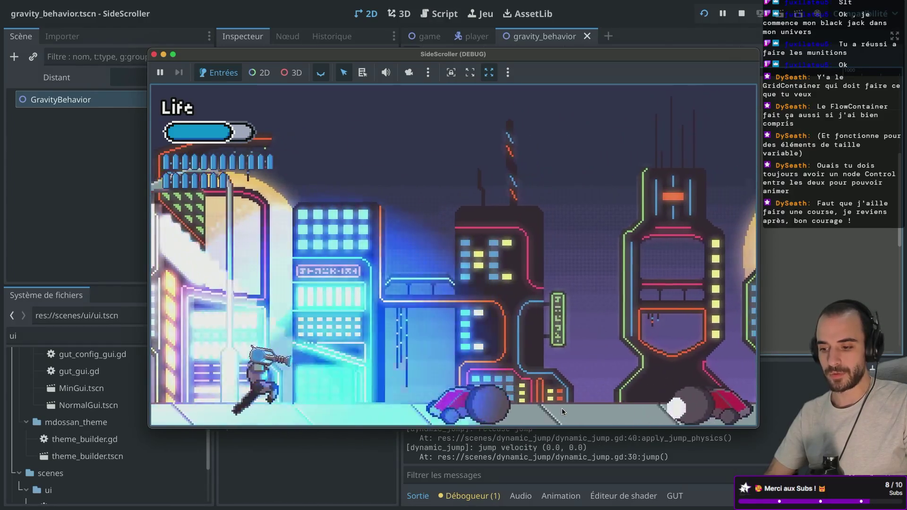
click(562, 408)
key(Right)
click(579, 409)
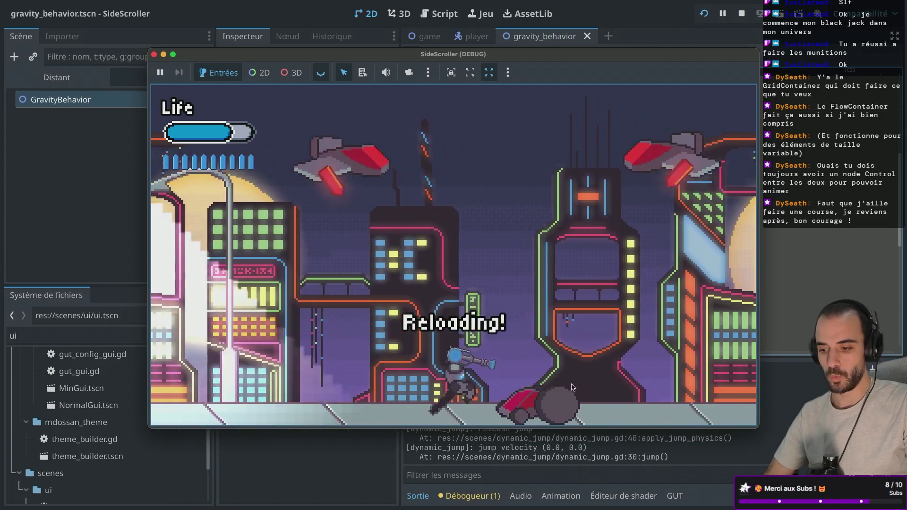
Push further right firing at enemies until the life bar empties and GAME OVER appears.
key(Right)
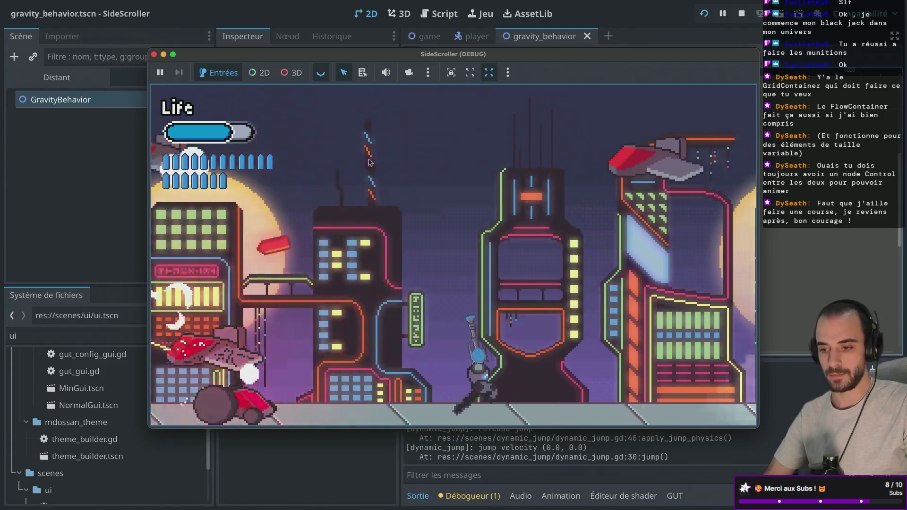
key(Right)
click(369, 163)
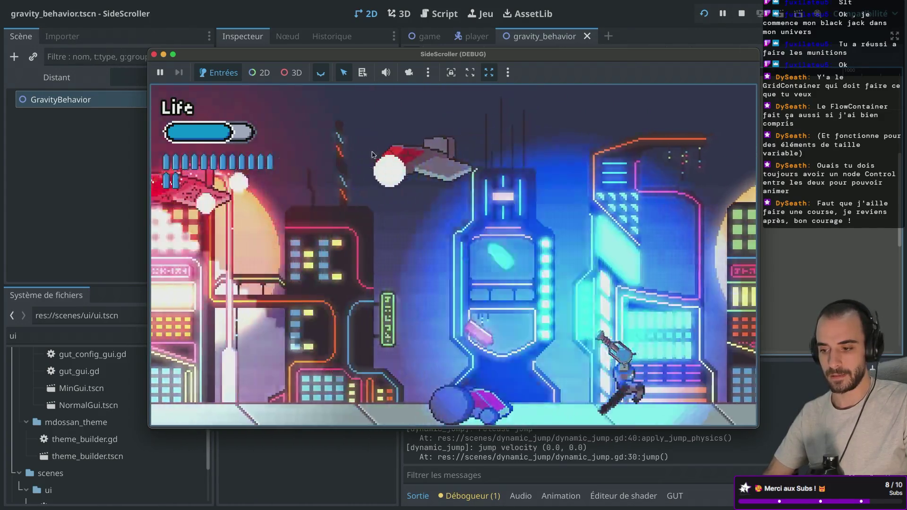
key(Right)
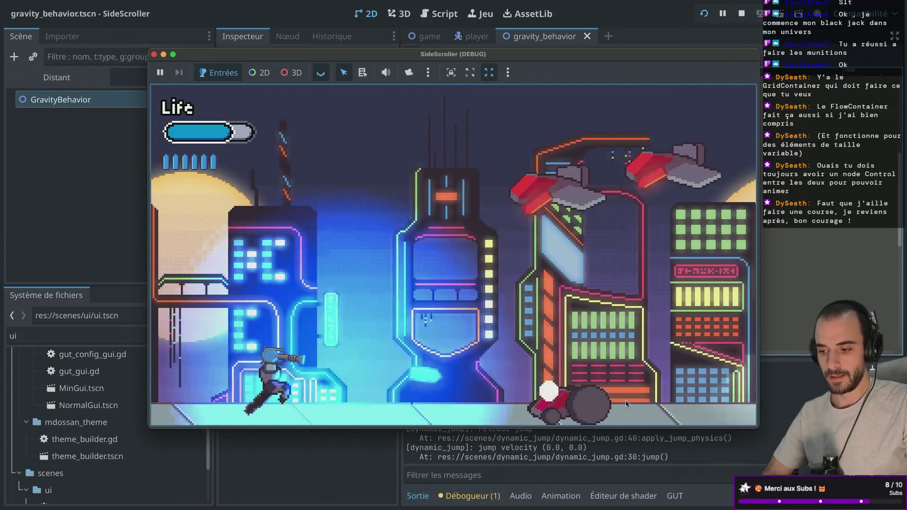
click(497, 247)
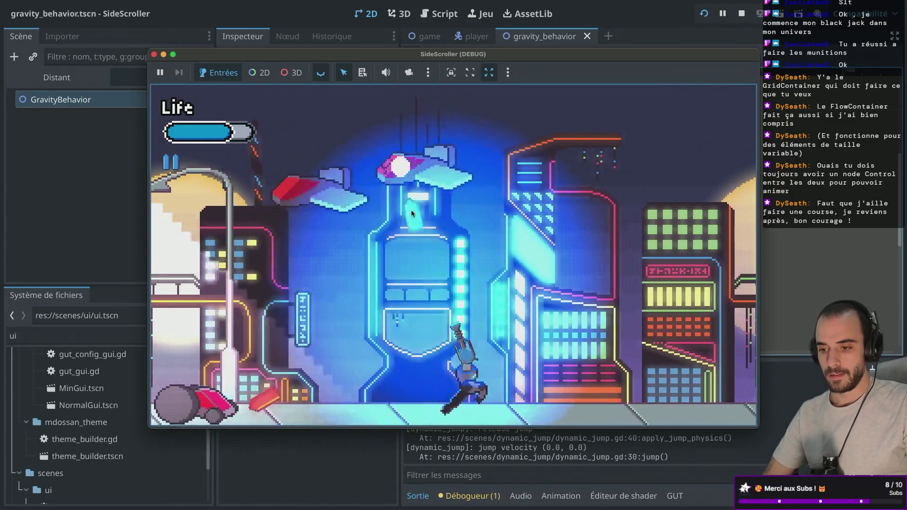
key(Right)
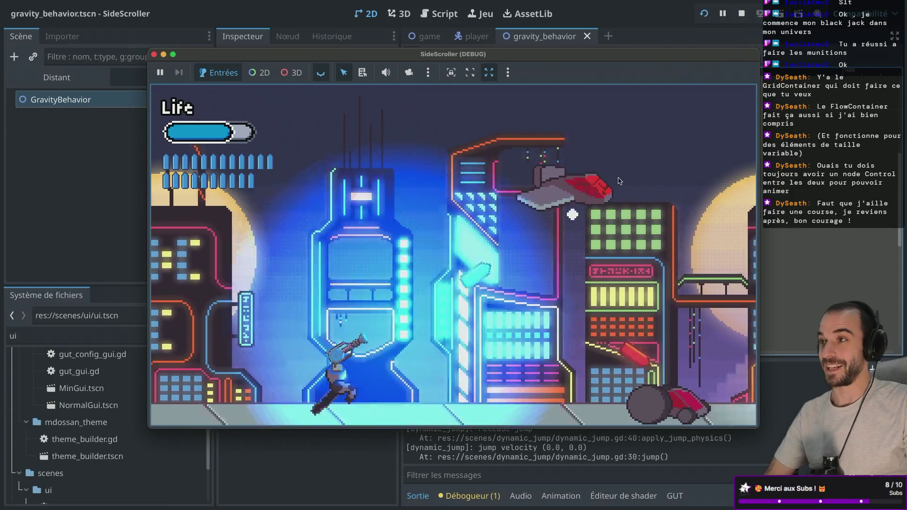
key(Right)
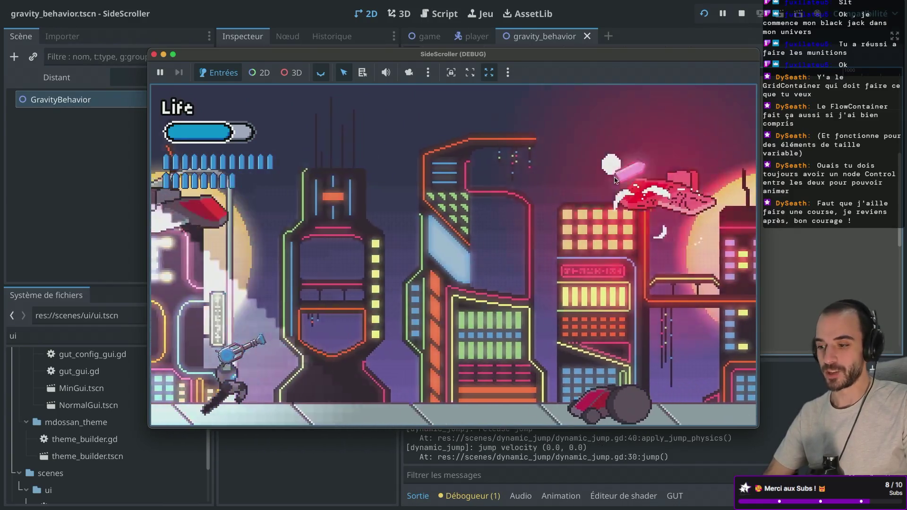
click(534, 175)
key(Right)
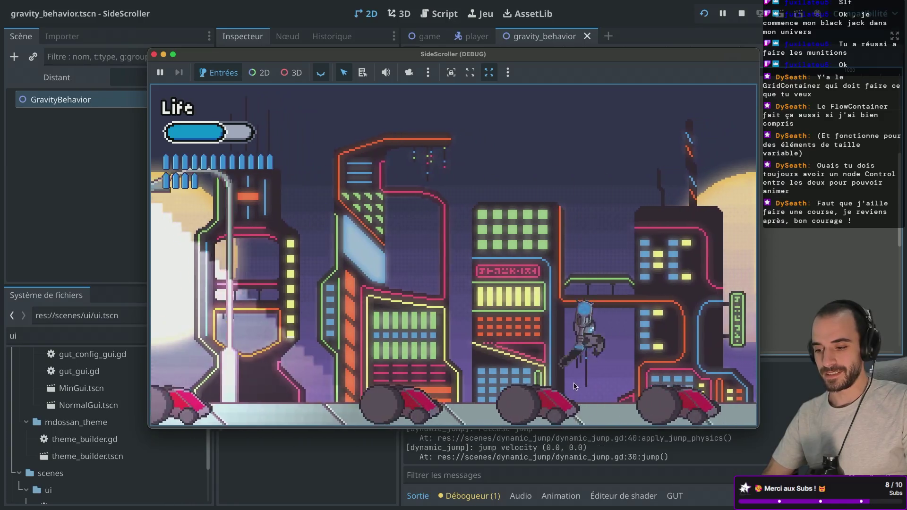
click(575, 386)
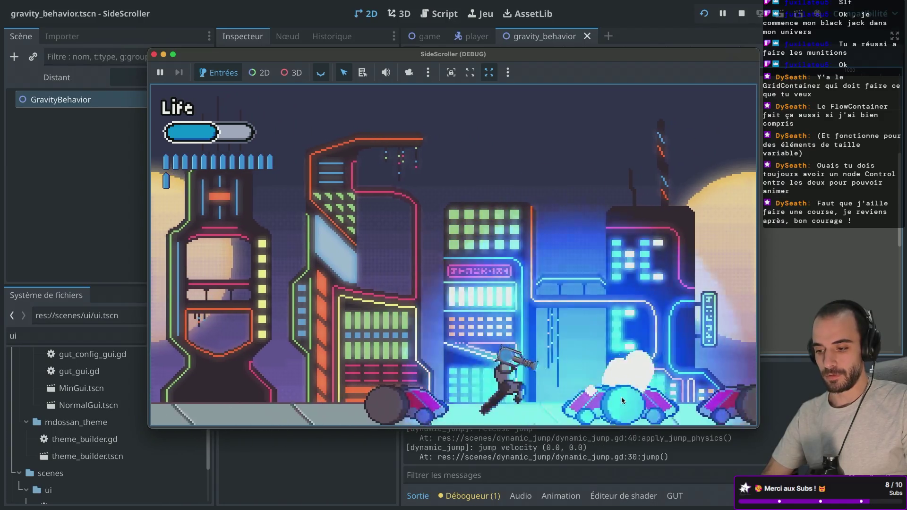
click(613, 401)
key(Right)
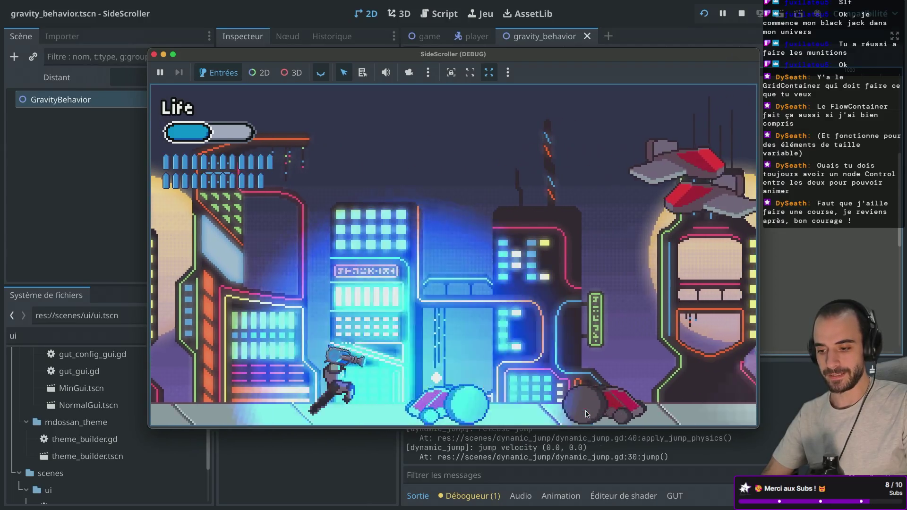
click(660, 376)
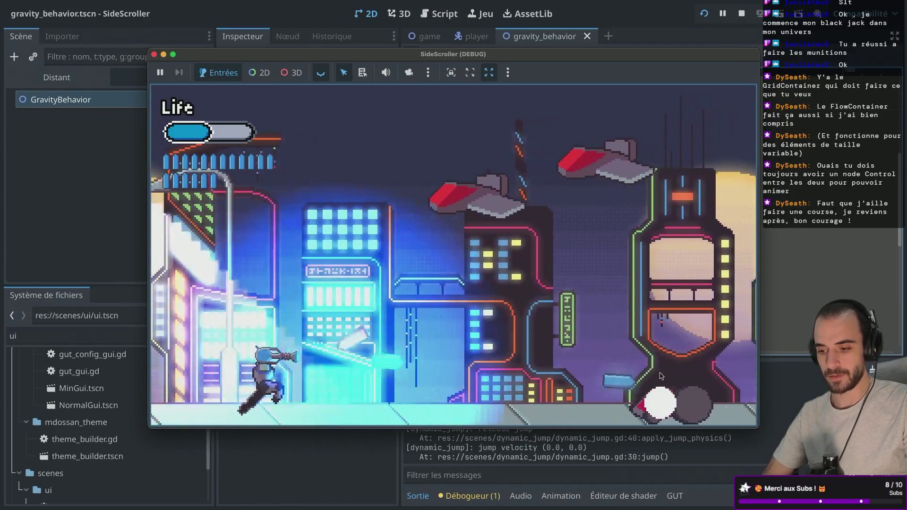
key(Right)
click(502, 379)
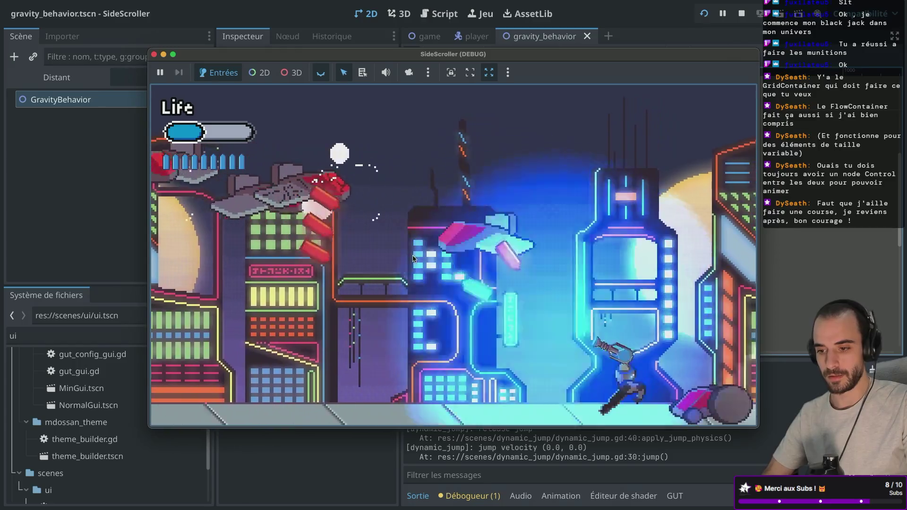
click(412, 258)
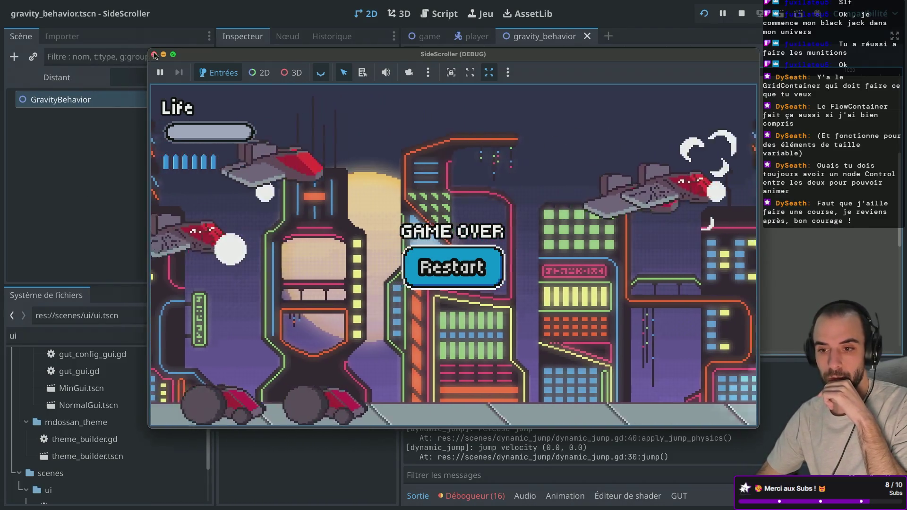
Stop the running game with Super+Period to return to the editor.
key(super+period)
click(93, 5)
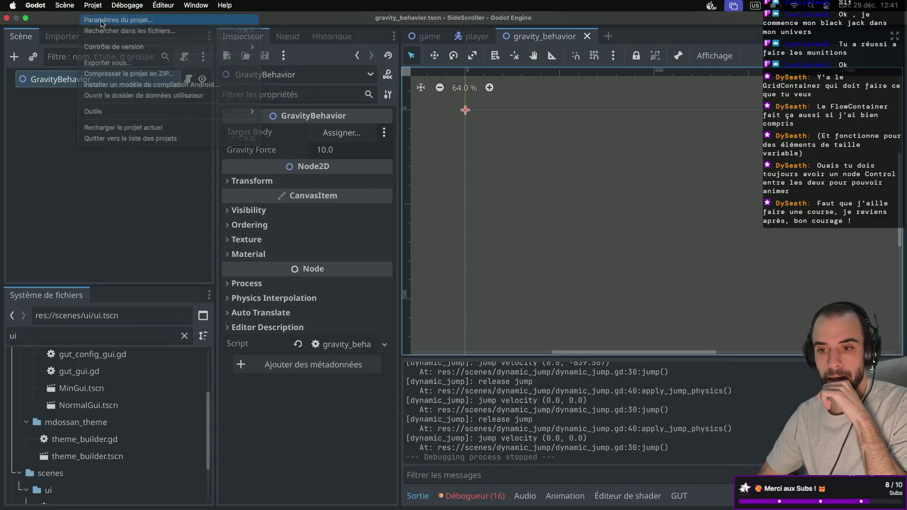
click(102, 21)
click(285, 62)
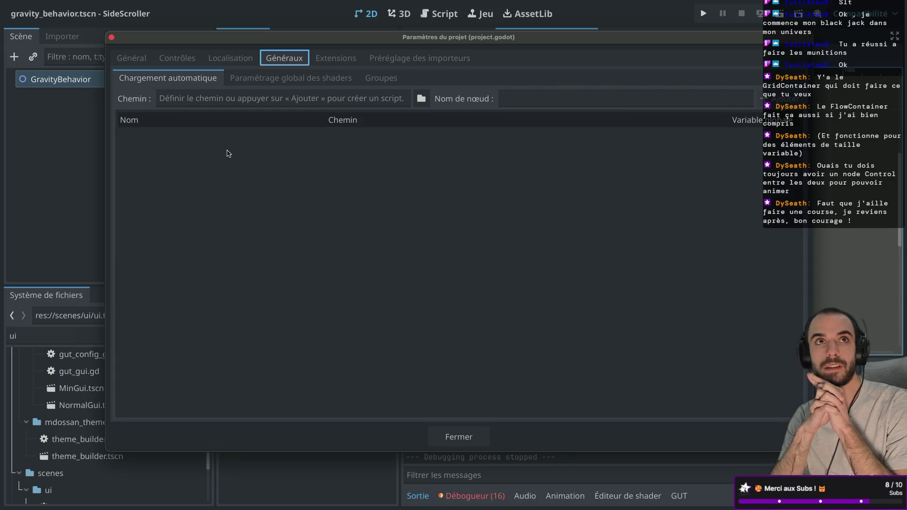
click(112, 37)
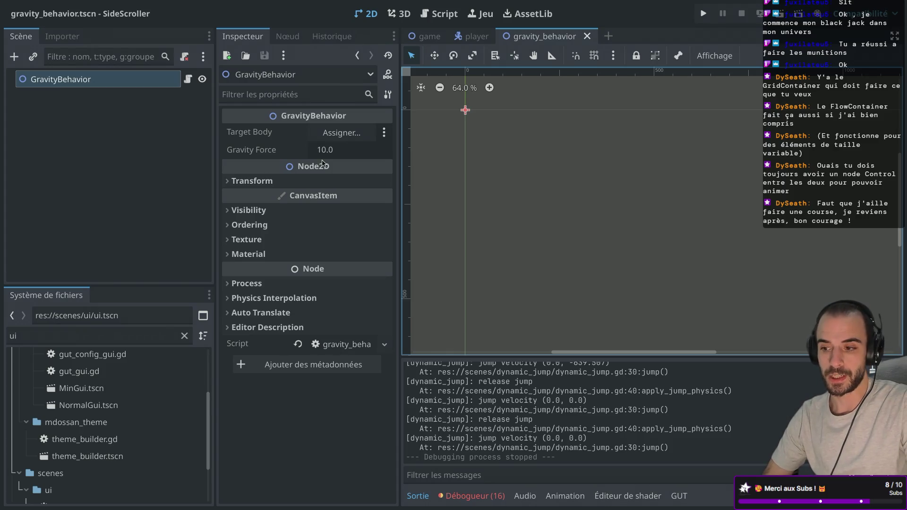
Close the gravity_behavior and player scenes, clear the FileSystem filter and open flyer.tscn.
key(ctrl+shift+w)
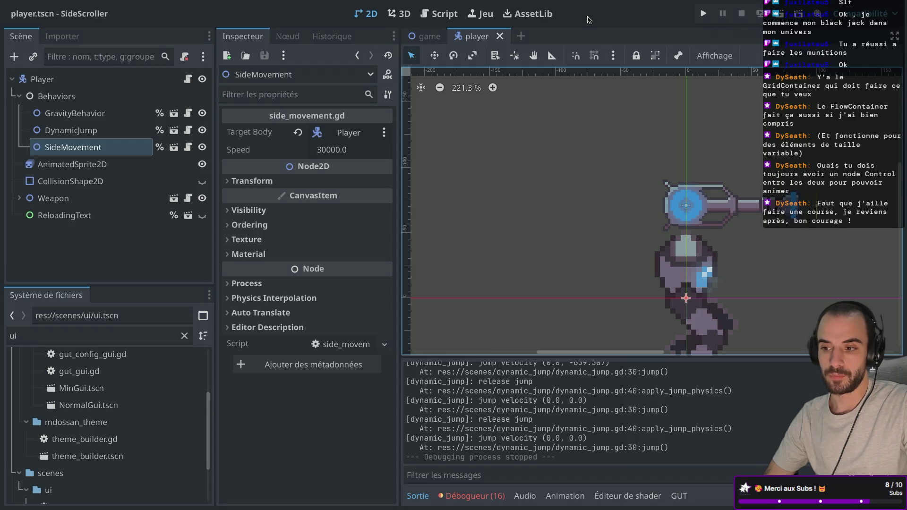
key(ctrl+shift+w)
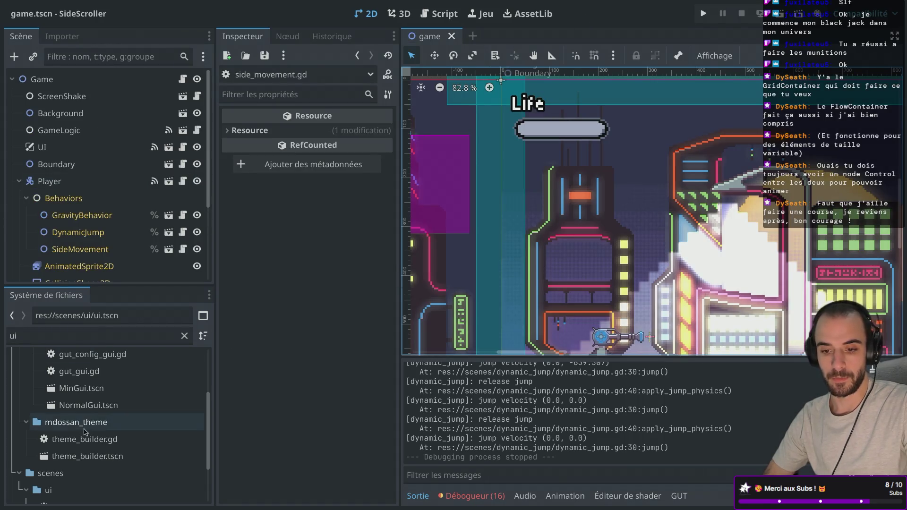
click(53, 336)
key(ctrl+a)
key(BackSpace)
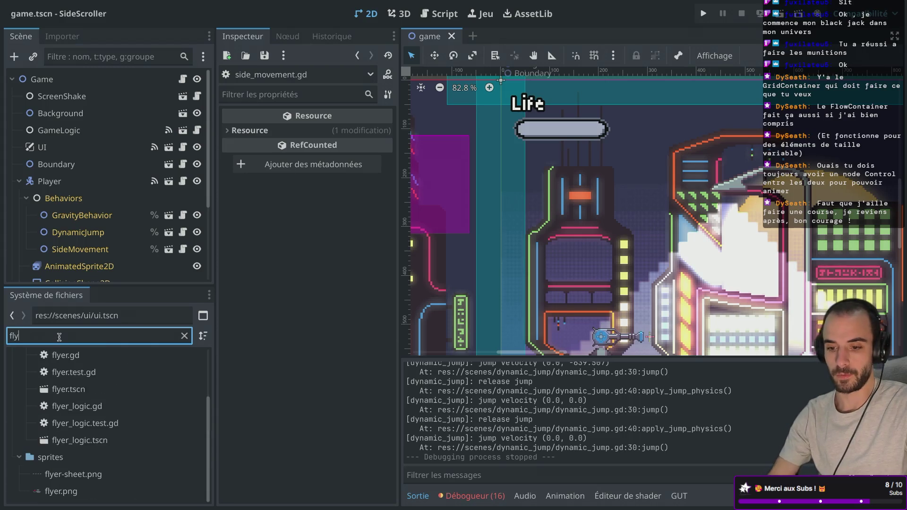
key(Down)
key(Down)
key(Down)
key(Return)
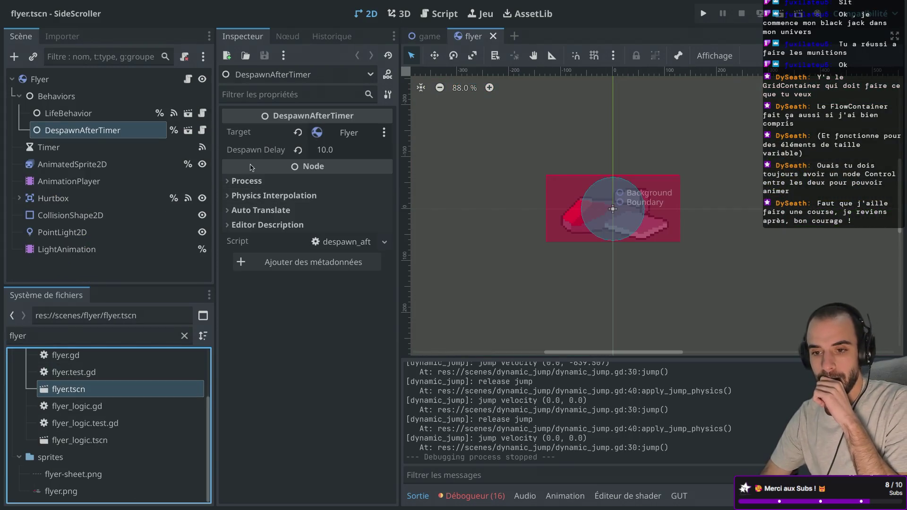
Select the Flyer root node and list its signals in the Node tab.
click(78, 83)
click(287, 37)
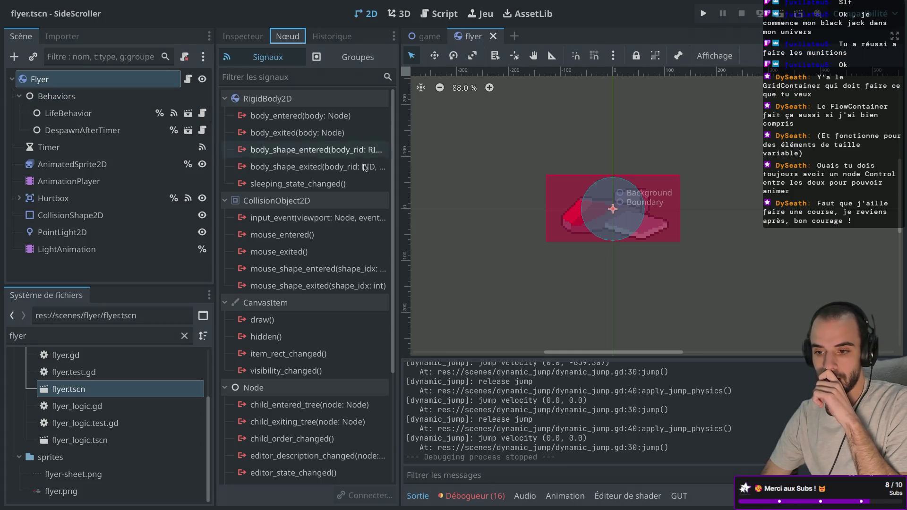
mouse_move(370, 117)
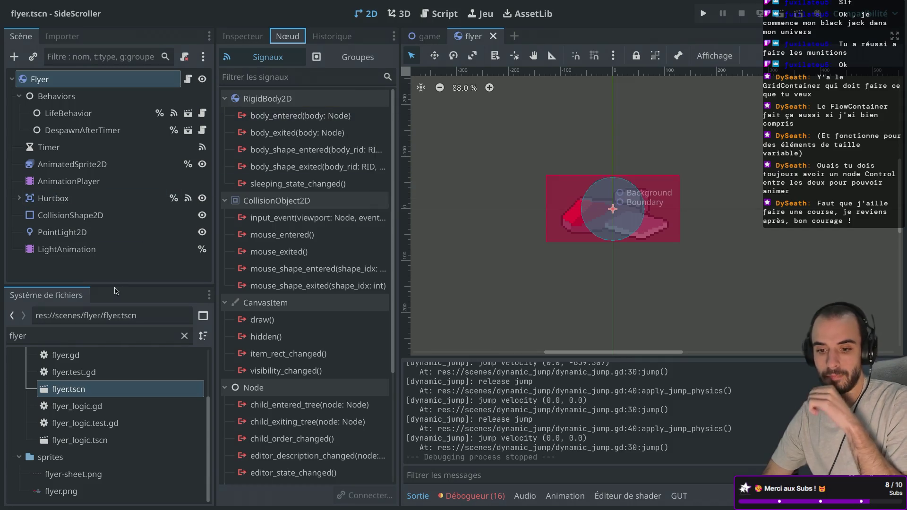
Filter the FileSystem for 'spawn', open spawner.tscn and its spawner.gd script in distraction-free mode.
double_click(37, 334)
text(spawn)
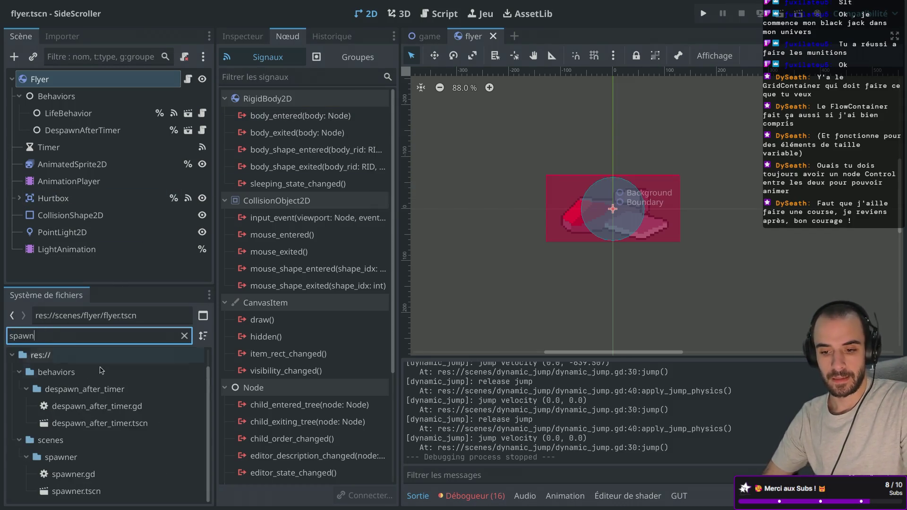
double_click(90, 492)
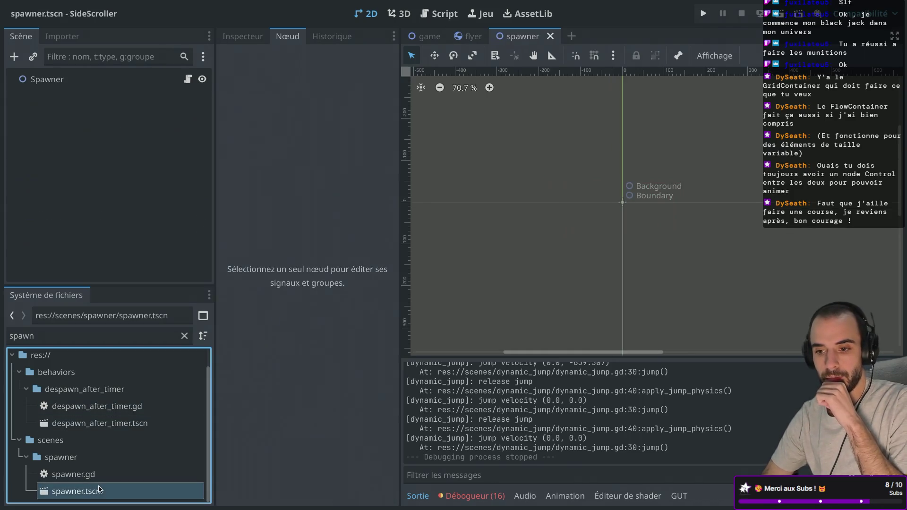
click(188, 79)
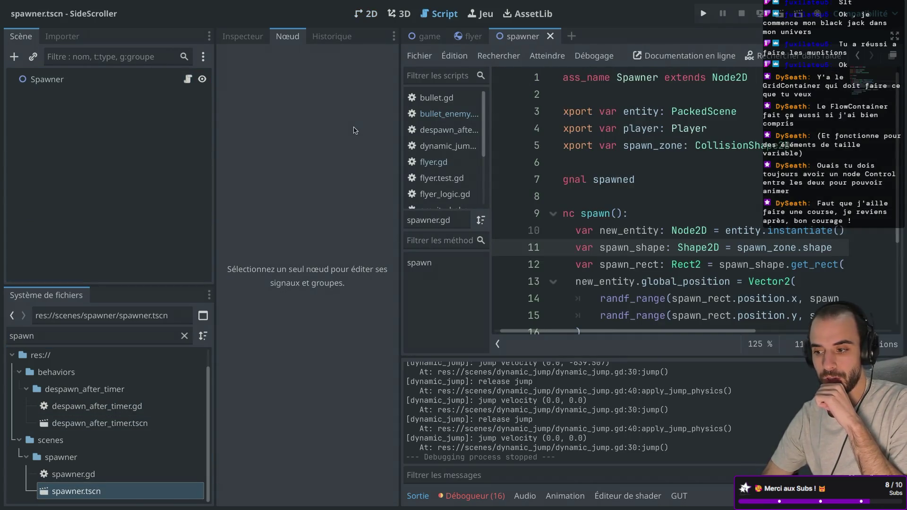
key(ctrl+shift+F11)
Read through spawner.gd, looking up the Node2D and Shape2D documentation.
scroll(454, 208, down, 3)
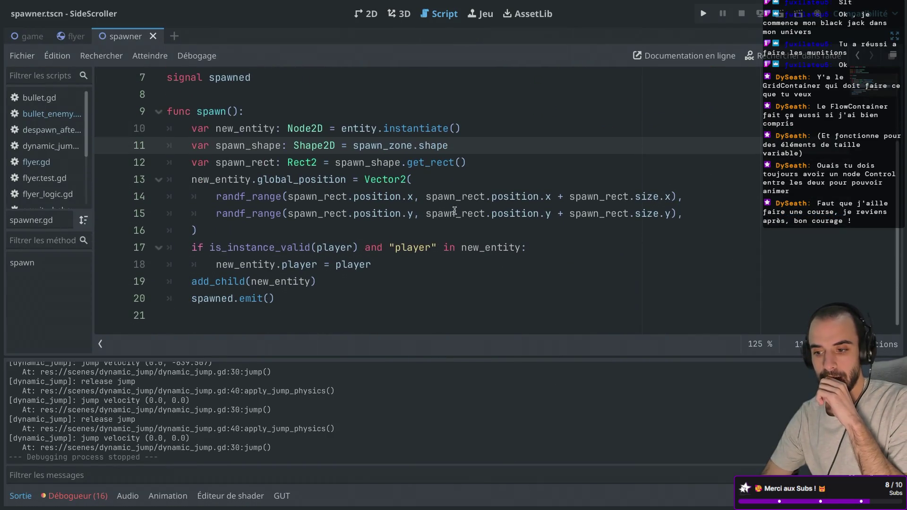
scroll(455, 210, up, 3)
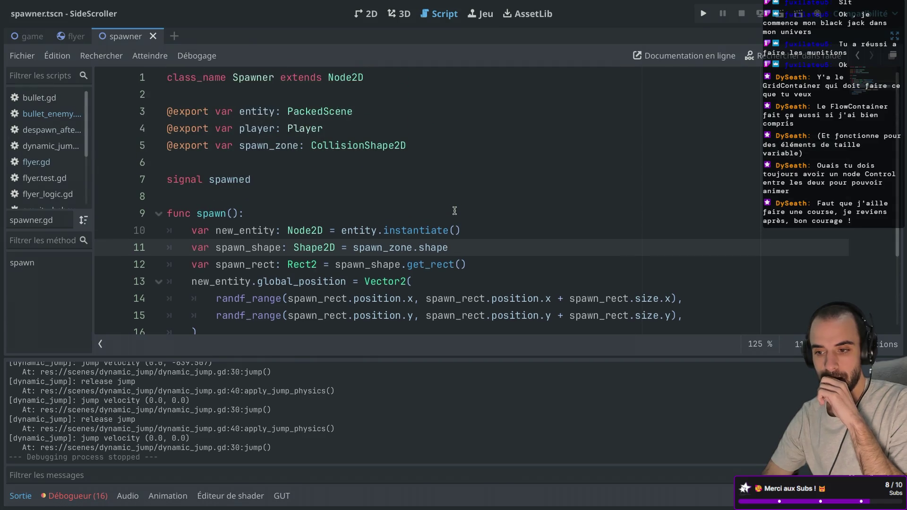
scroll(455, 210, down, 1)
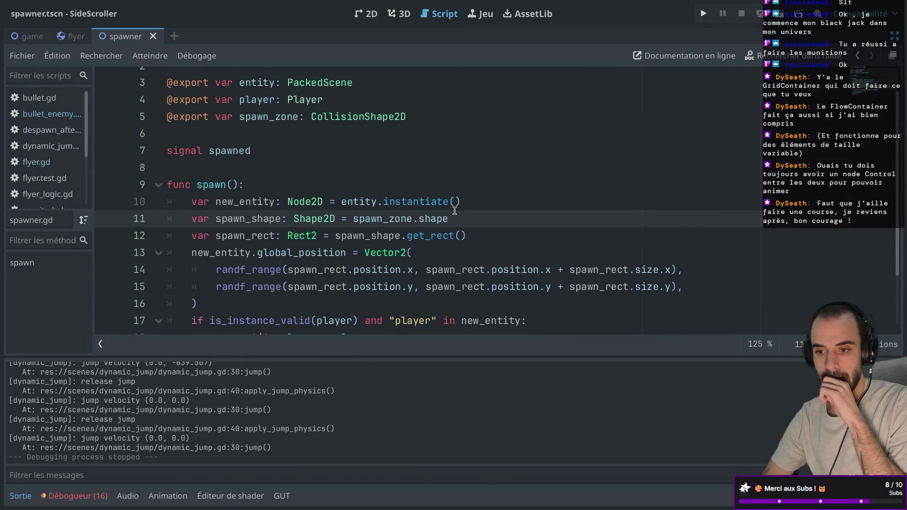
scroll(454, 210, down, 1)
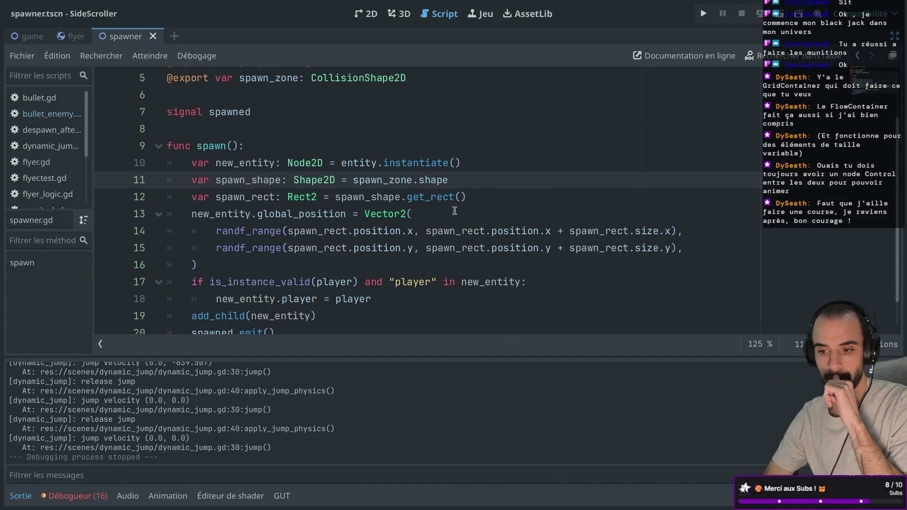
scroll(454, 210, down, 1)
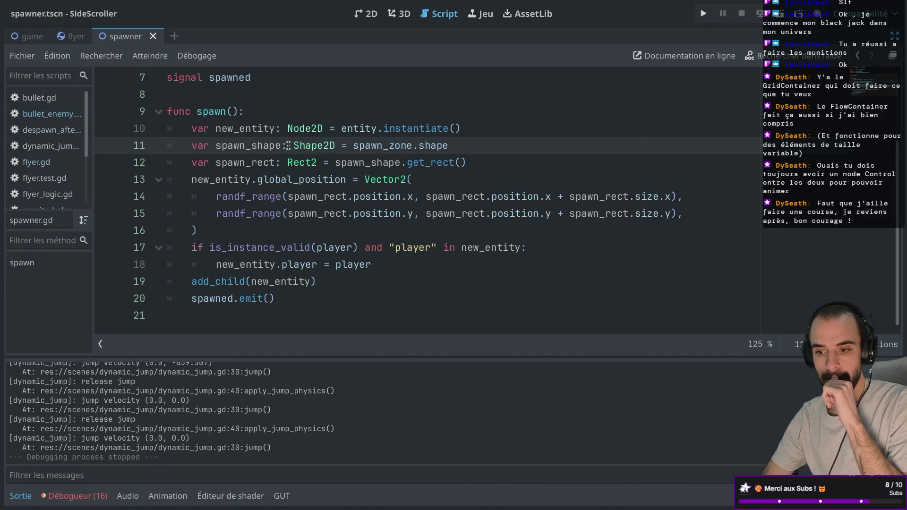
double_click(304, 129)
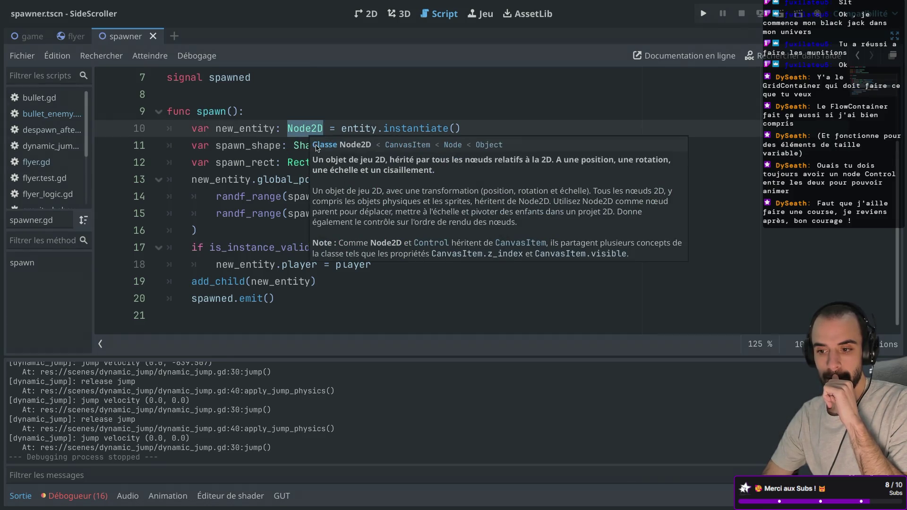
double_click(303, 146)
click(368, 114)
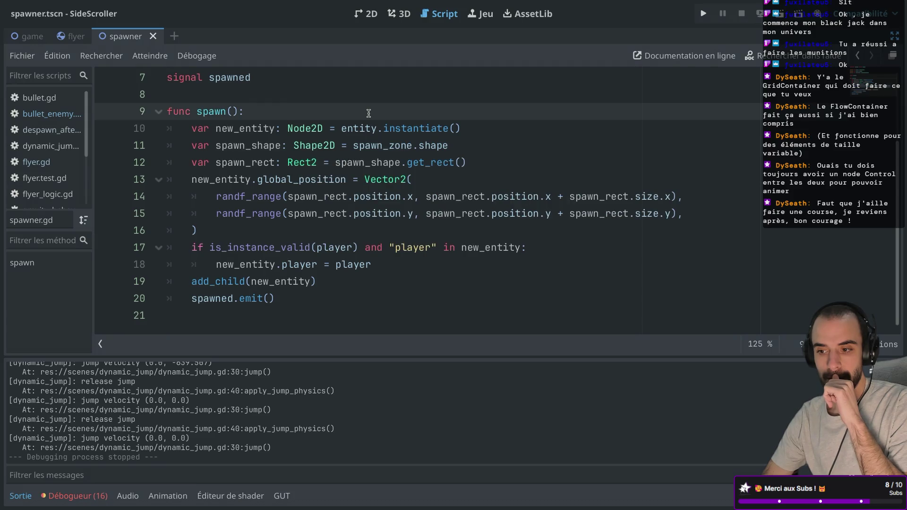
scroll(284, 126, up, 3)
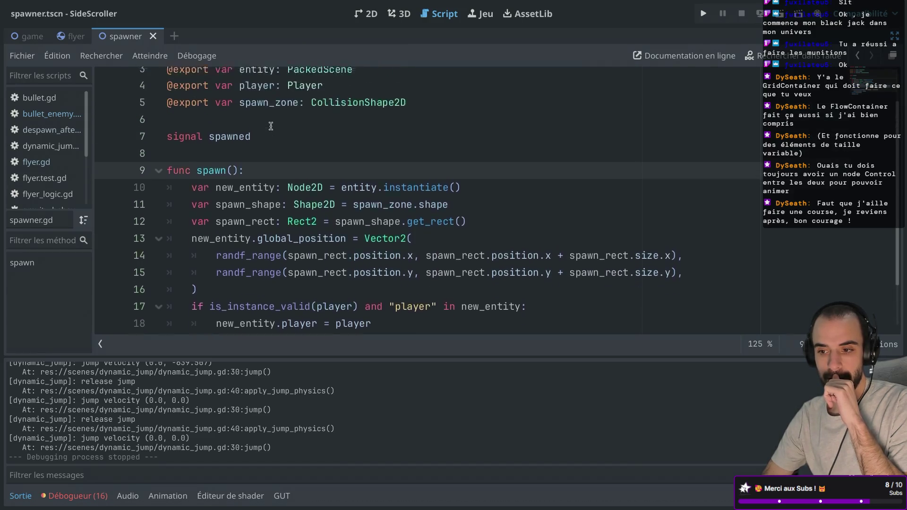
scroll(272, 163, down, 1)
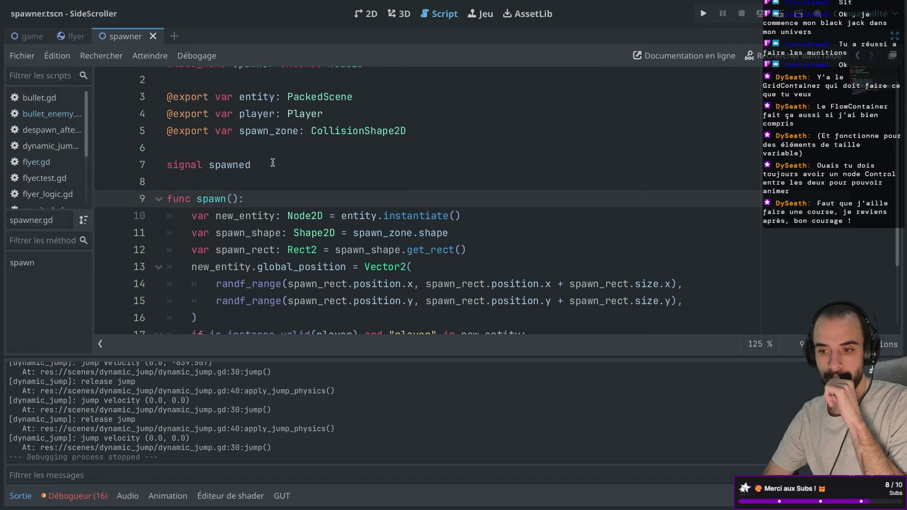
Check the PackedScene documentation, then restore the side panels.
double_click(321, 97)
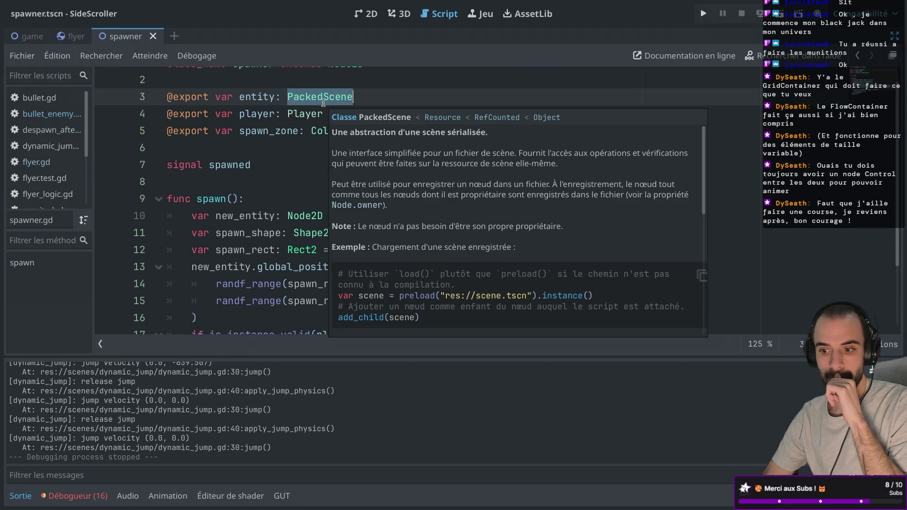
scroll(296, 155, down, 2)
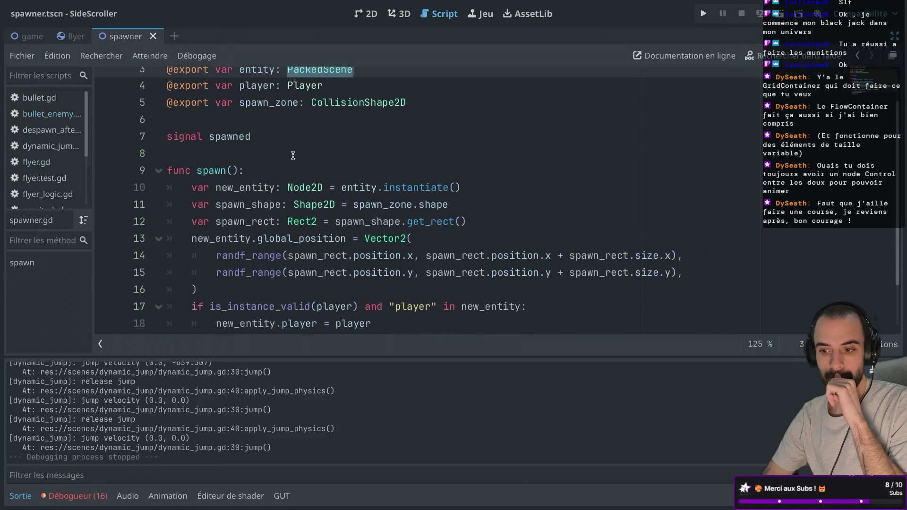
click(312, 143)
click(332, 126)
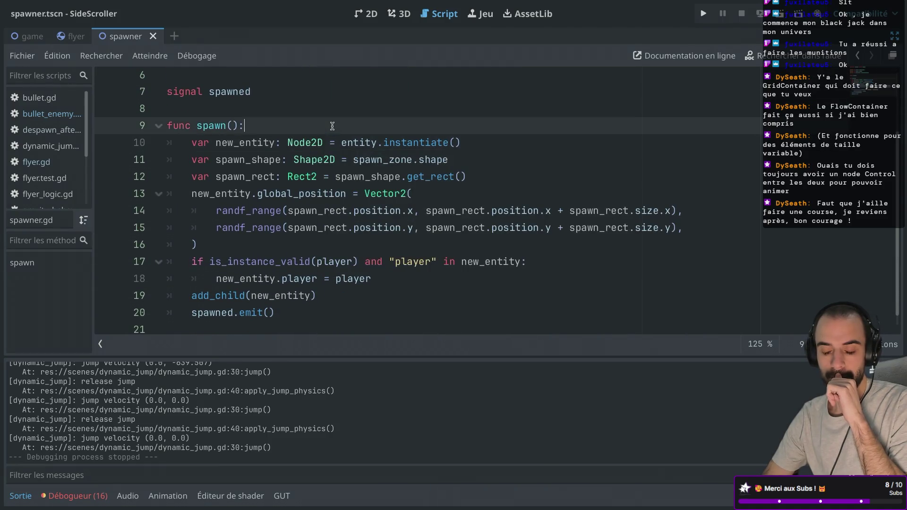
scroll(332, 126, down, 1)
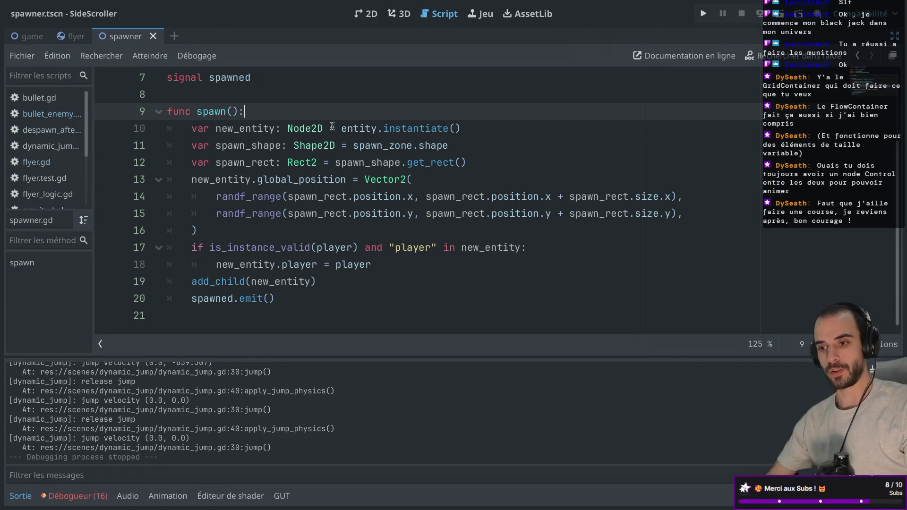
key(ctrl+shift+F11)
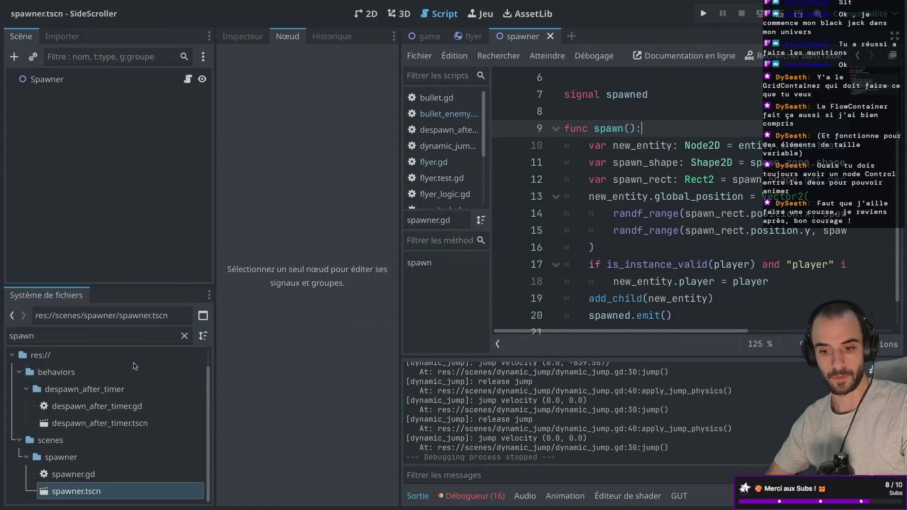
Clear the filter, open game/game.tscn, select GameLogic to view its signals and open game_logic.gd.
click(185, 336)
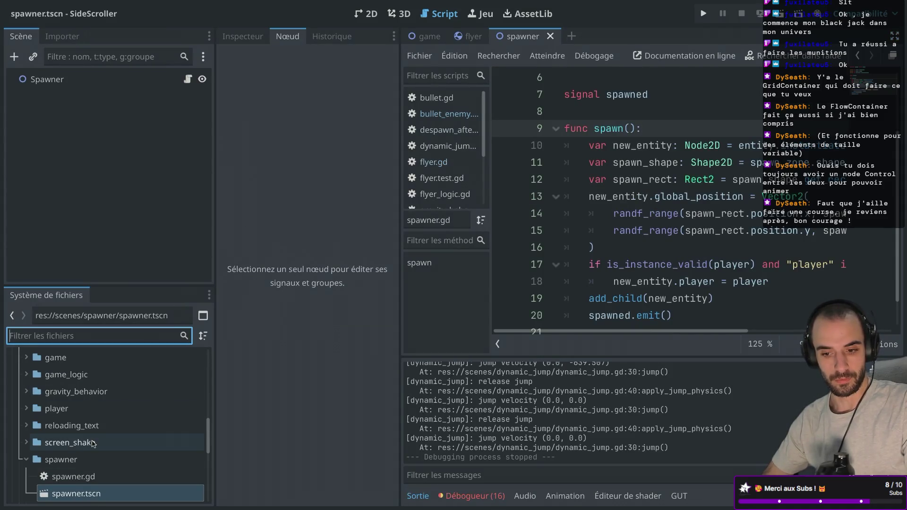
scroll(47, 416, up, 2)
click(26, 384)
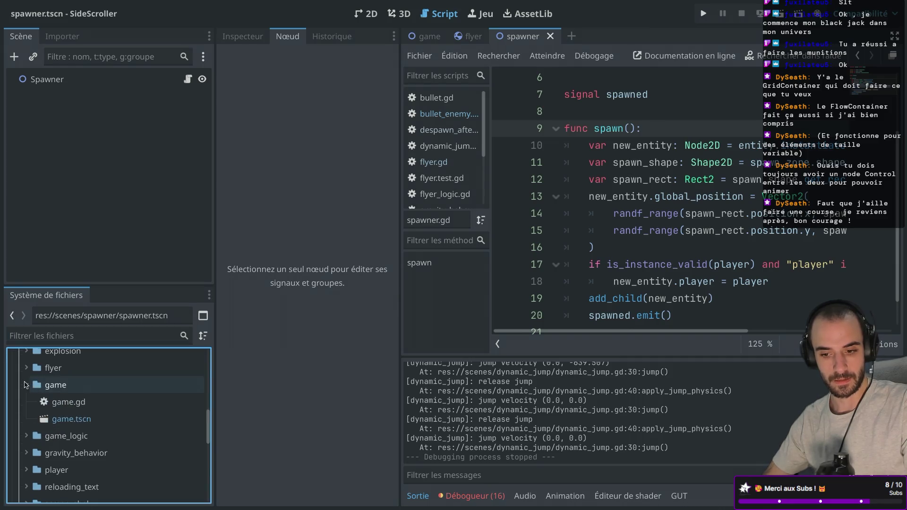
double_click(71, 419)
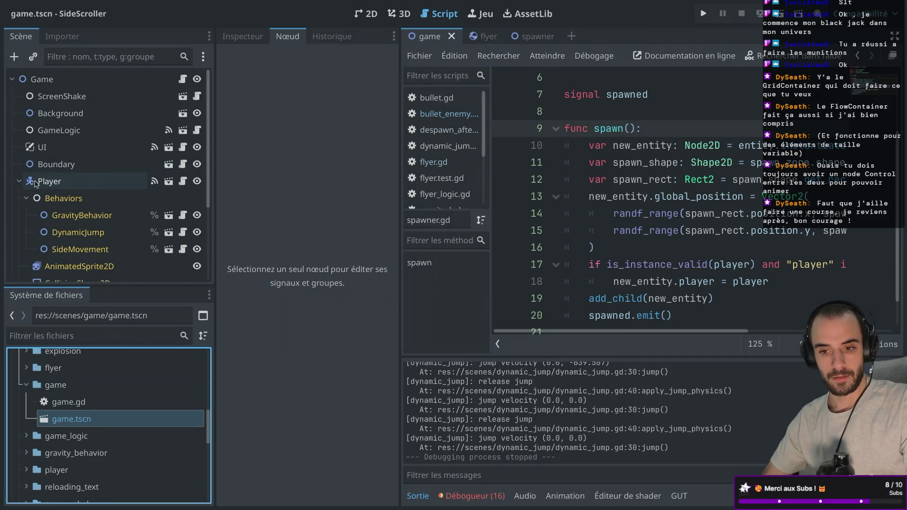
click(20, 181)
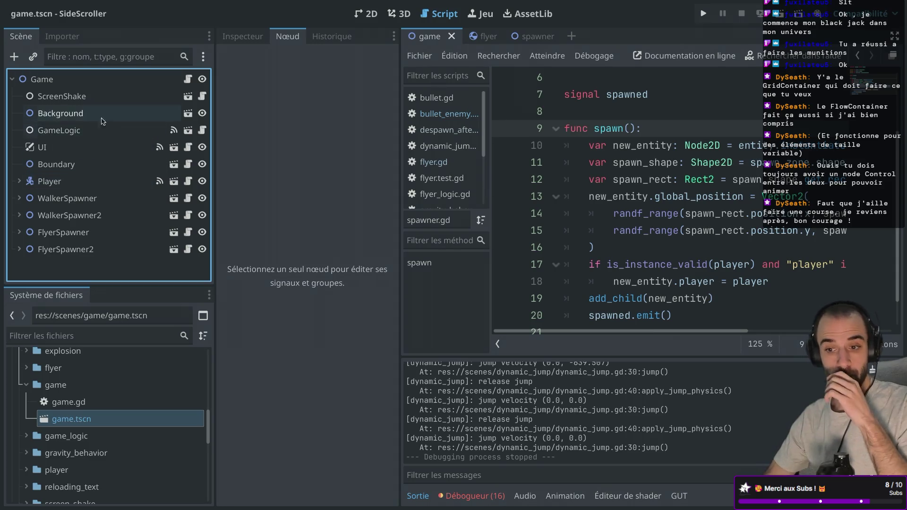
click(85, 132)
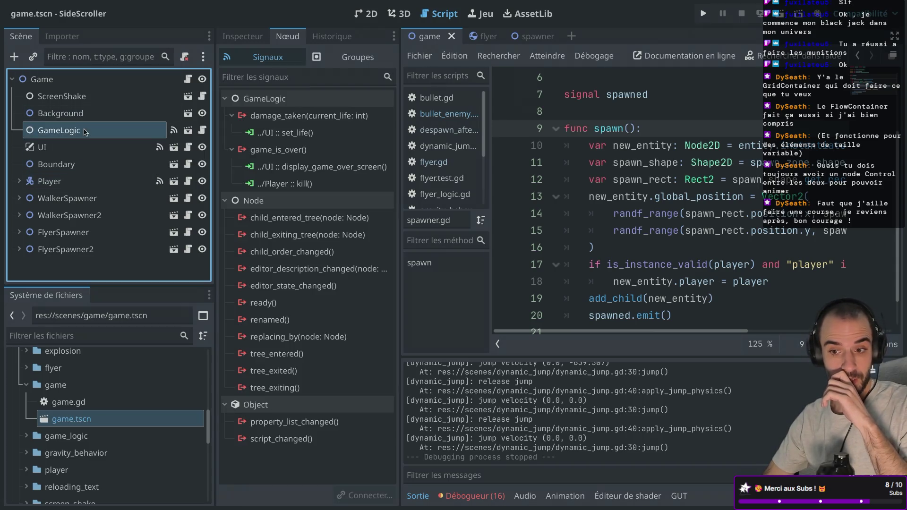
click(202, 130)
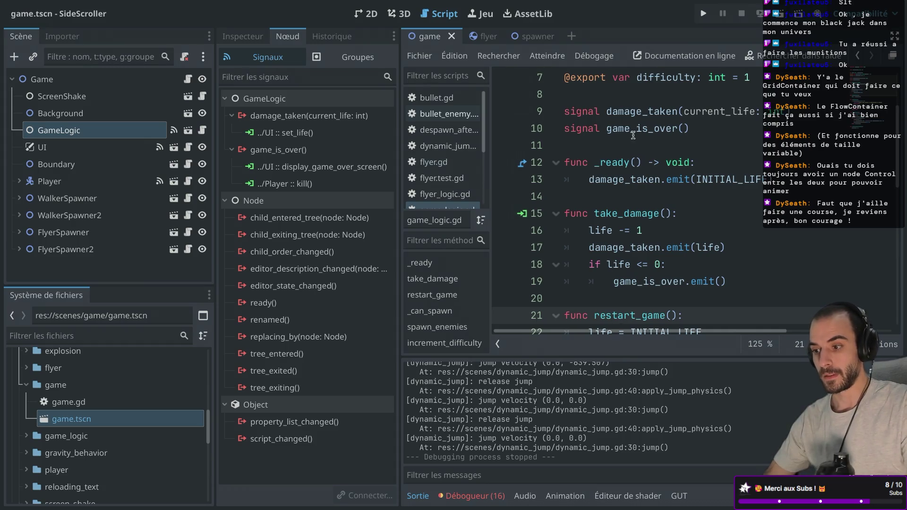
Inspect the damage_taken and game_is_over signals and make room below the difficulty export.
double_click(641, 113)
key(ctrl+shift+F11)
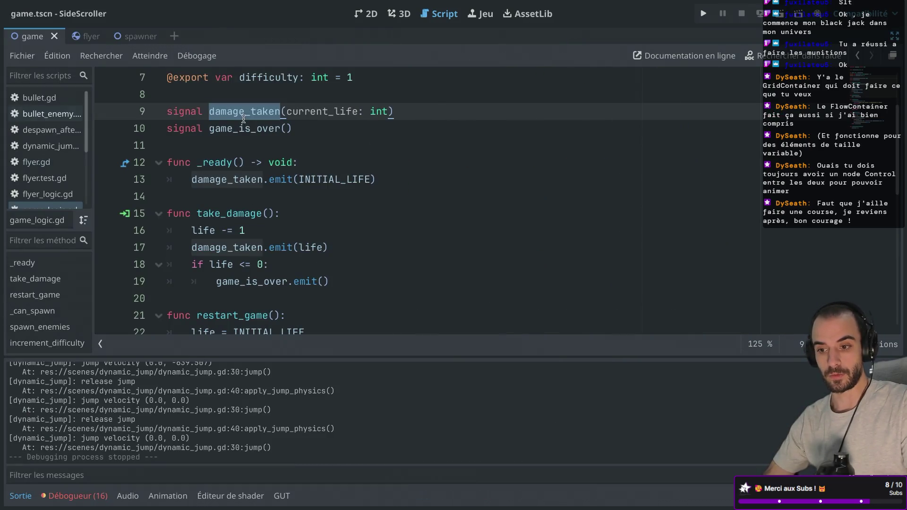
click(233, 128)
double_click(233, 129)
click(205, 95)
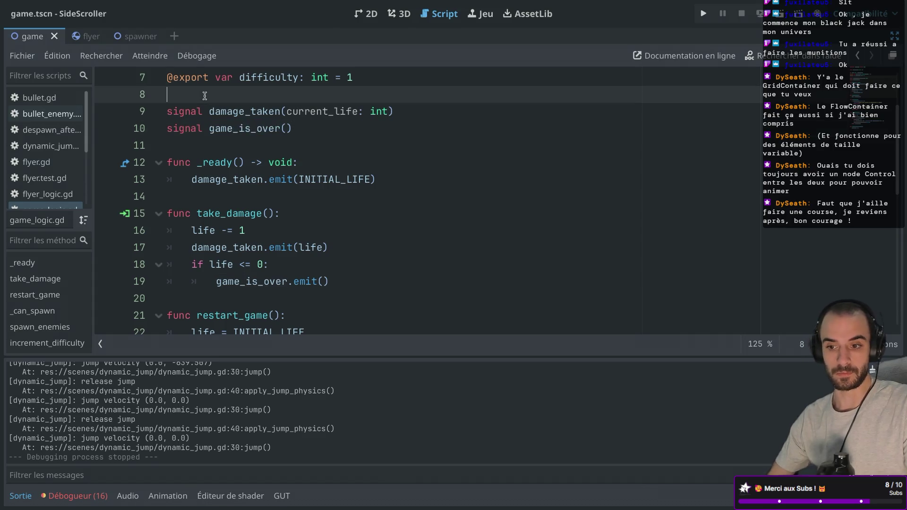
key(Return)
key(Return)
key(Up)
scroll(204, 96, up, 2)
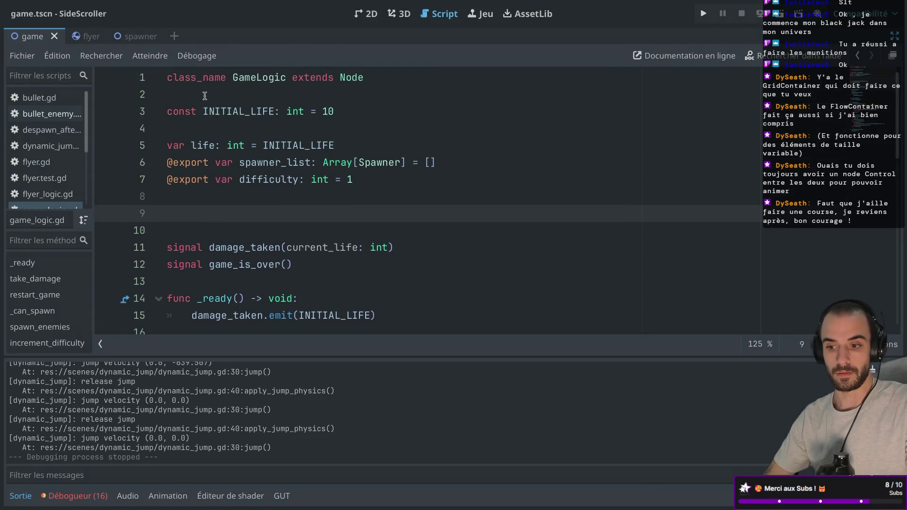
click(276, 180)
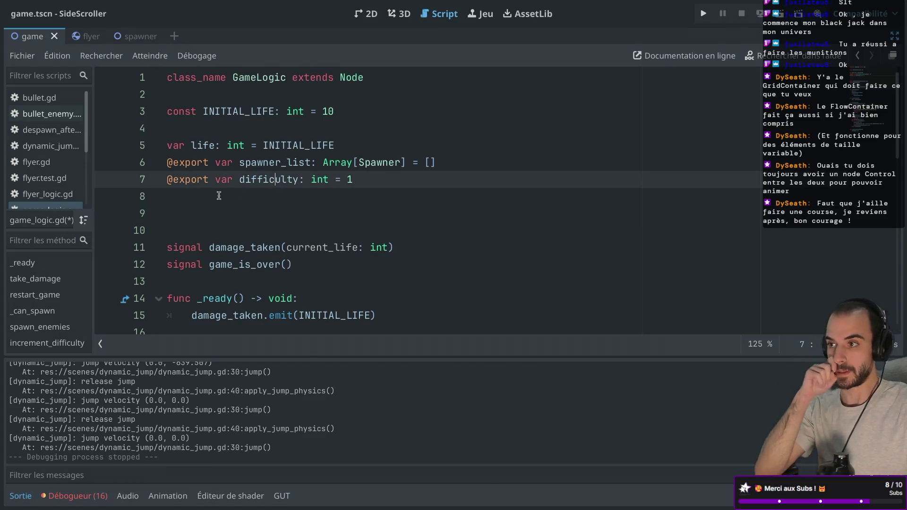
click(183, 191)
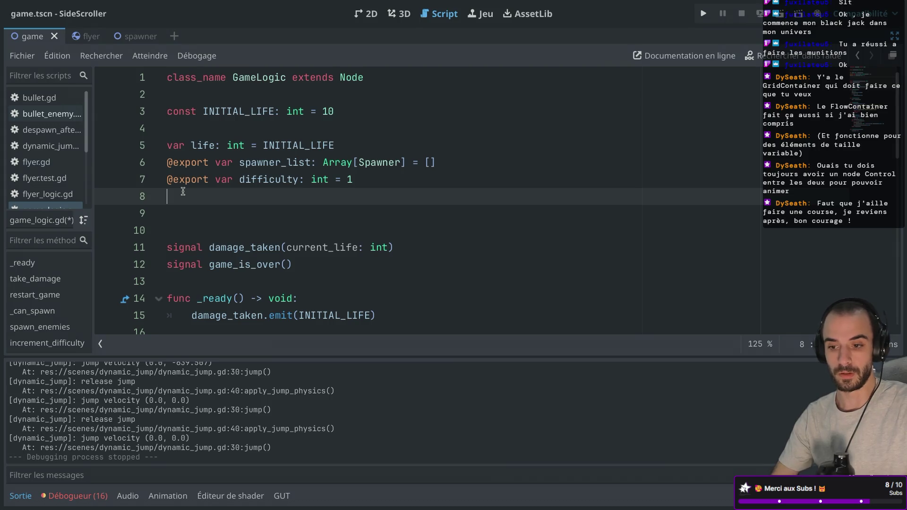
key(Down)
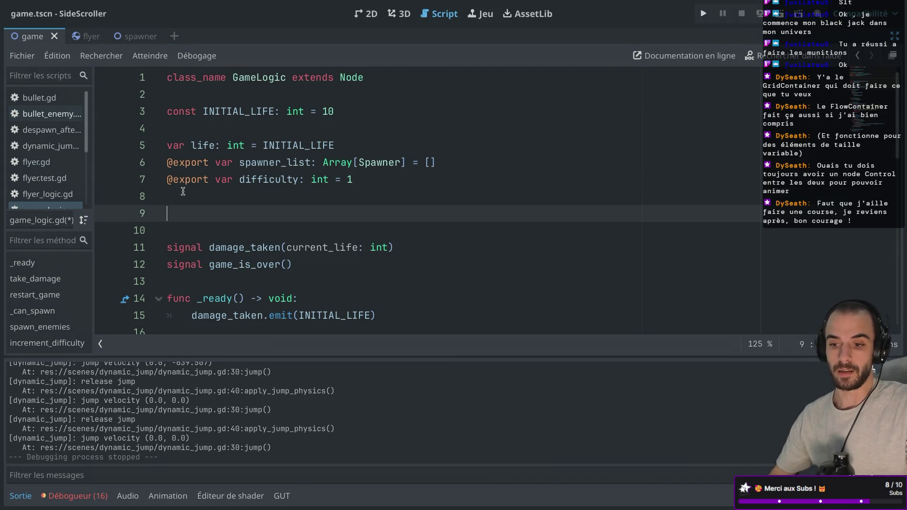
text(ignal)
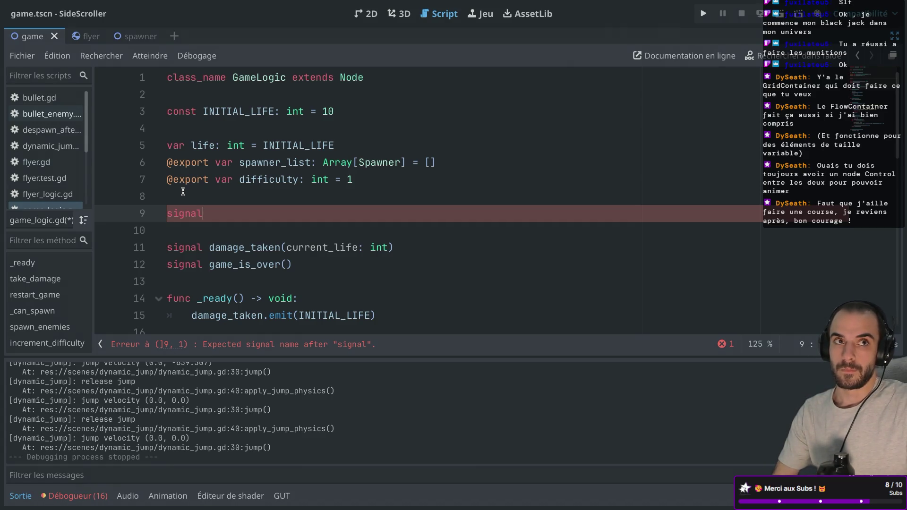
key(BackSpace)
key(BackSpace)
key(BackSpace)
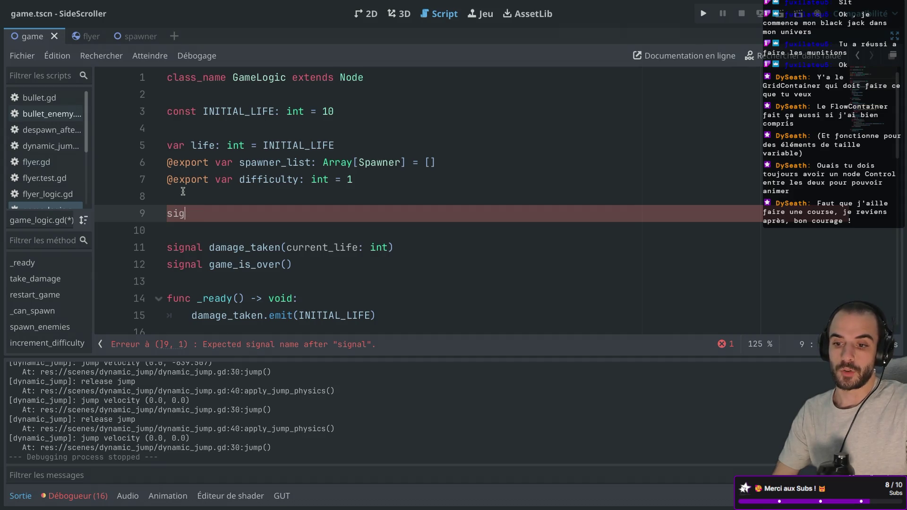
Add 'var score: int = 0' and an increment_score function doing 'score += 1', then save.
key(Return)
text(var score: in)
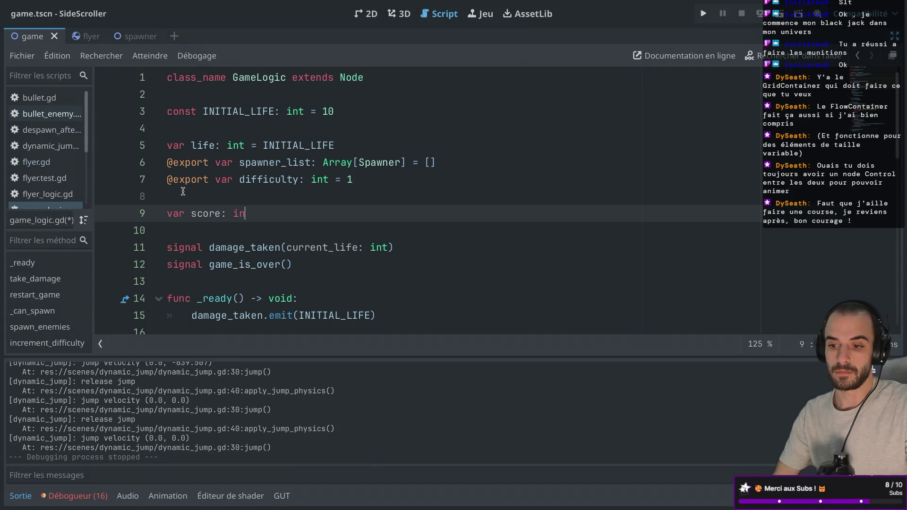
text(t = 0;)
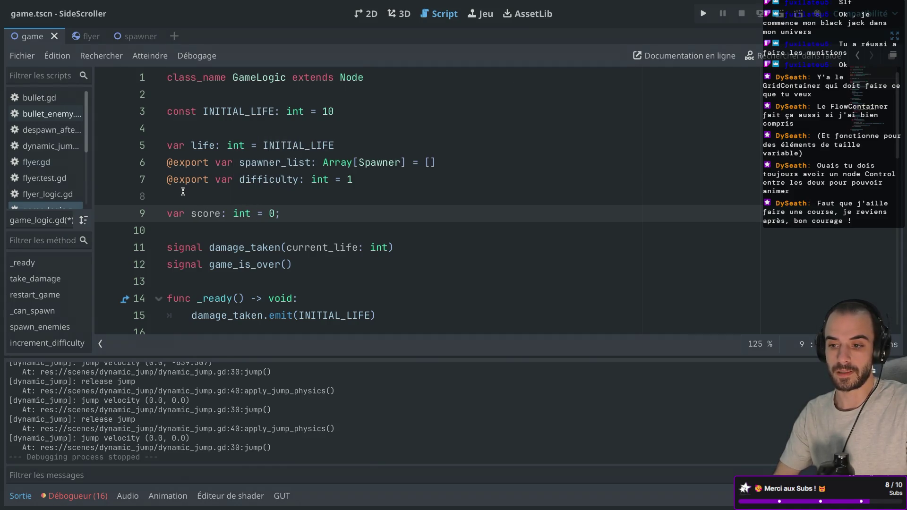
key(Return)
key(Return)
text(func )
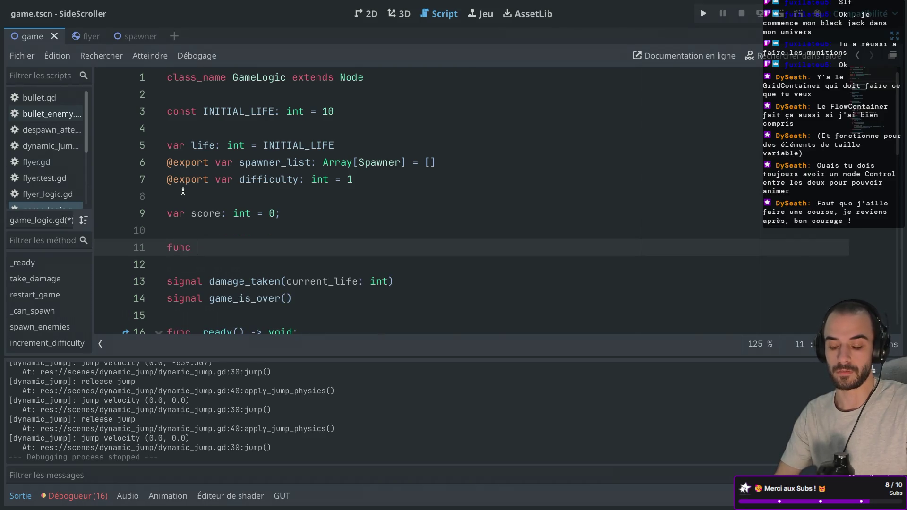
text(increment_sc)
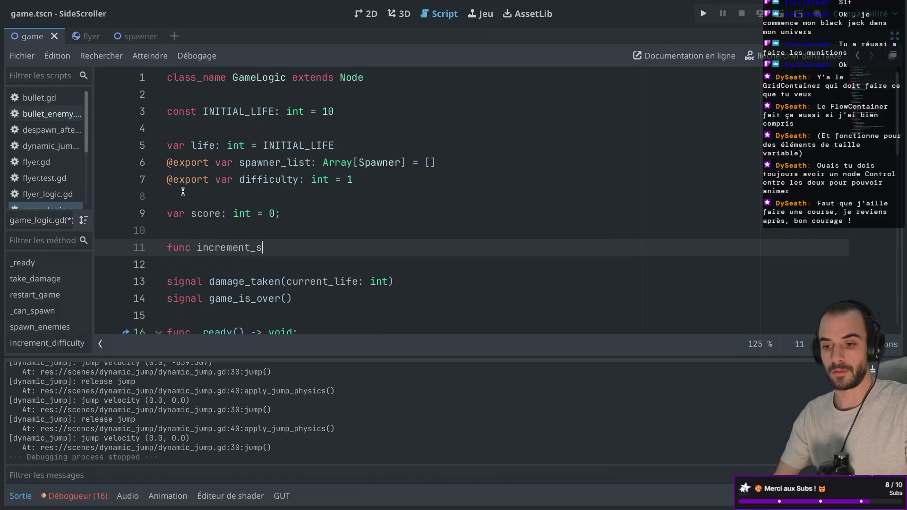
text(ore():)
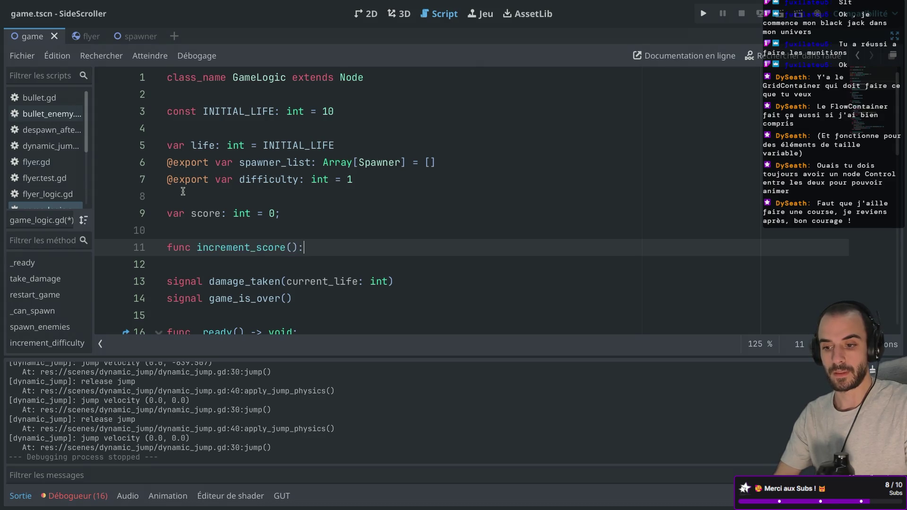
key(Return)
text(score += 1;)
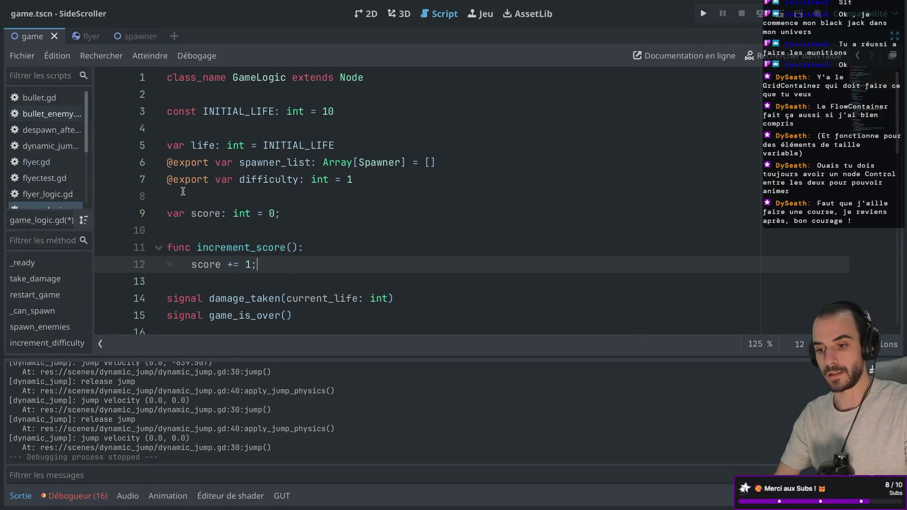
key(BackSpace)
key(ctrl+s)
Remove the leftover semicolon and blank line around the score declaration and save.
click(299, 216)
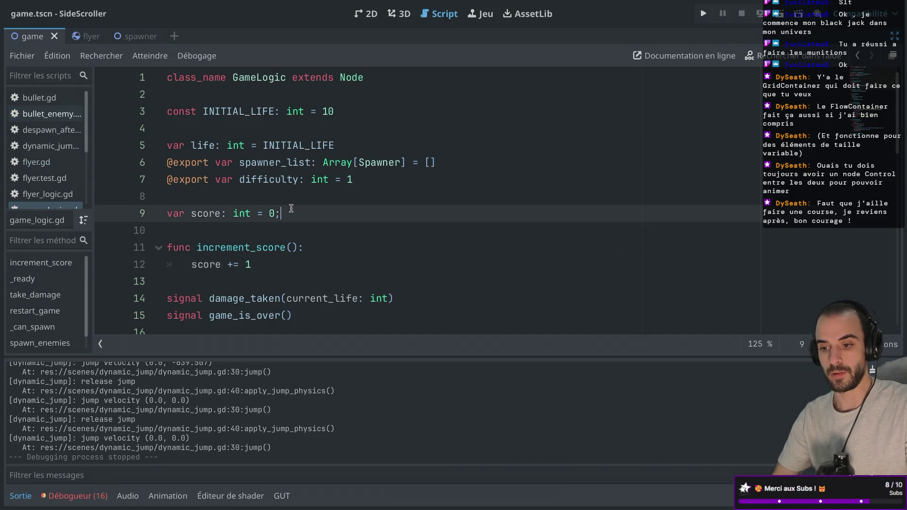
key(BackSpace)
key(ctrl+s)
key(BackSpace)
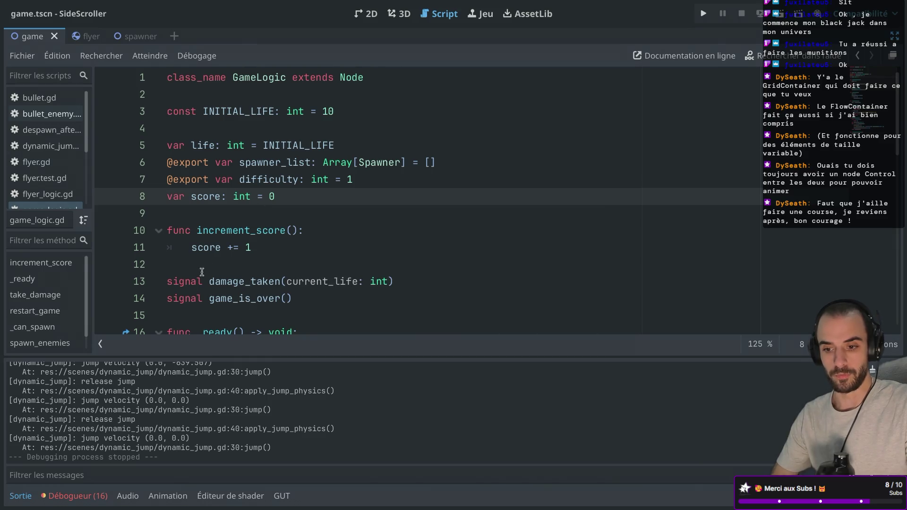
scroll(241, 230, down, 2)
scroll(242, 230, down, 2)
scroll(242, 230, up, 4)
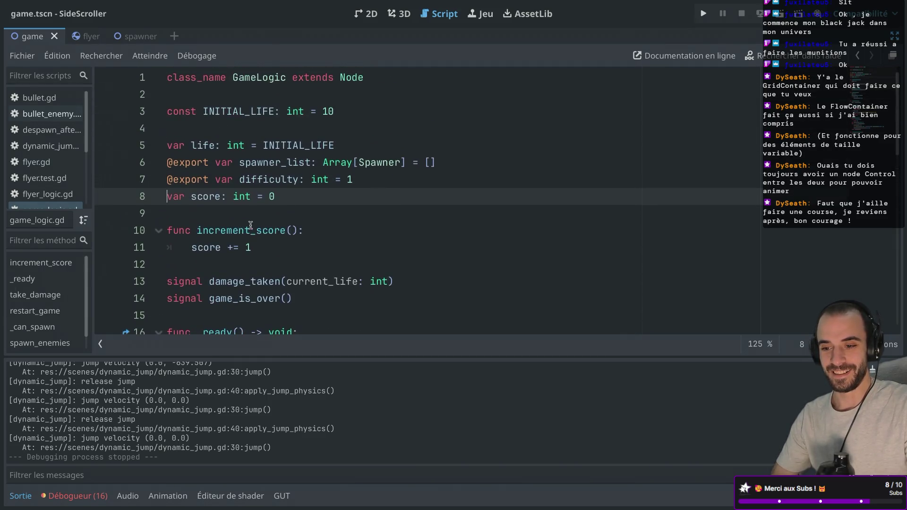
double_click(237, 230)
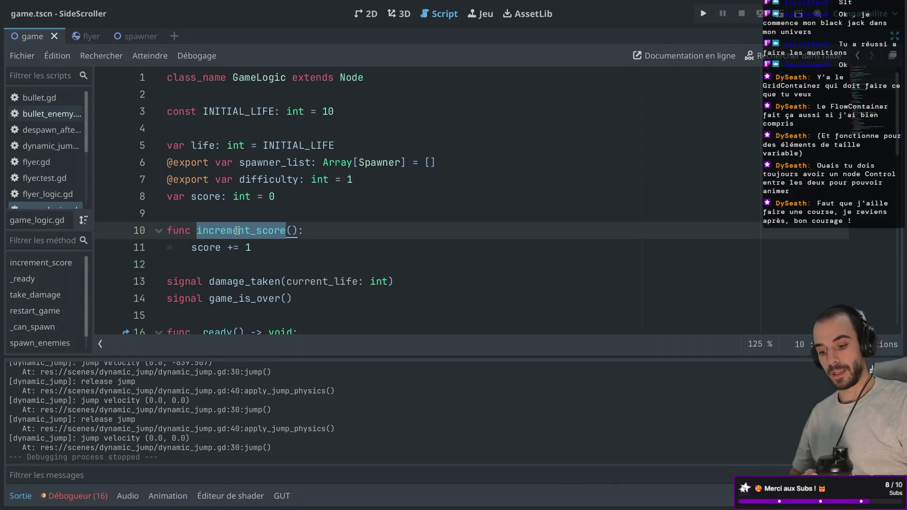
In the flyer scene, close flyer_logic.gd, bullet_enemy, despawn_after and dynamic_jump scripts.
click(92, 37)
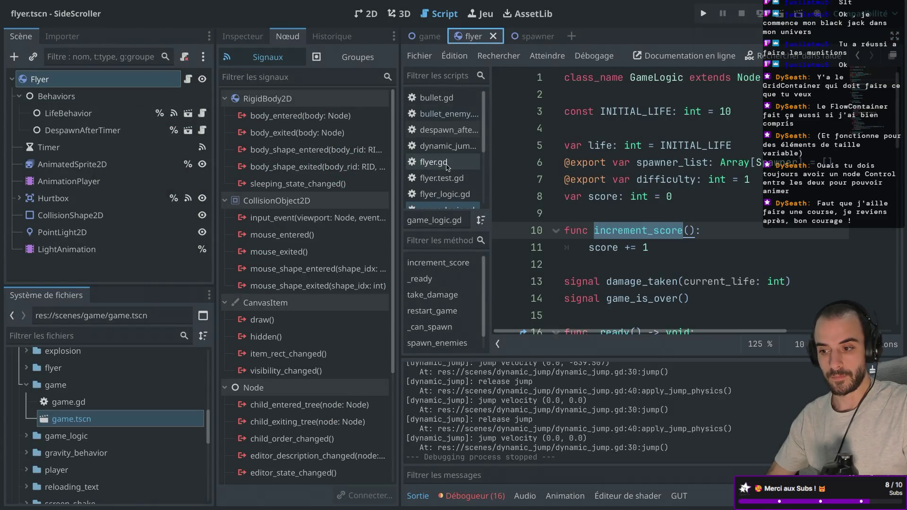
click(49, 179)
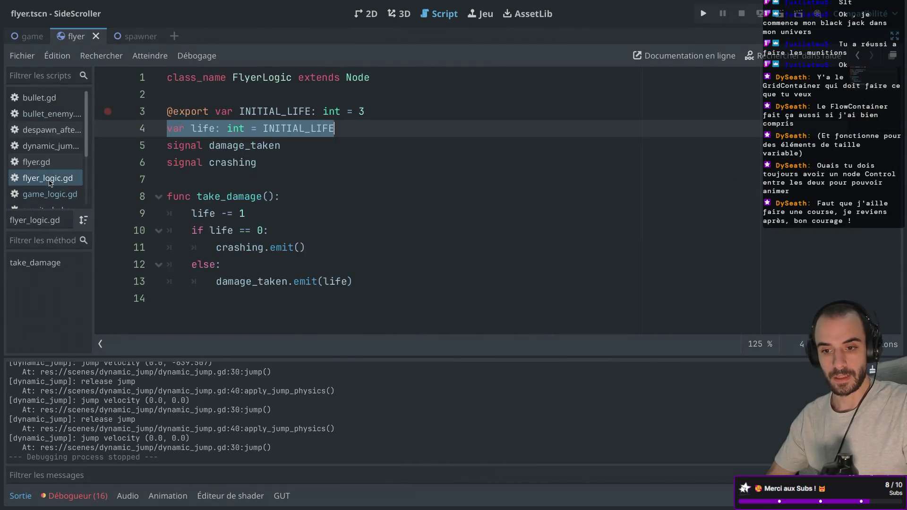
key(ctrl+w)
key(ctrl+w)
key(ctrl+w)
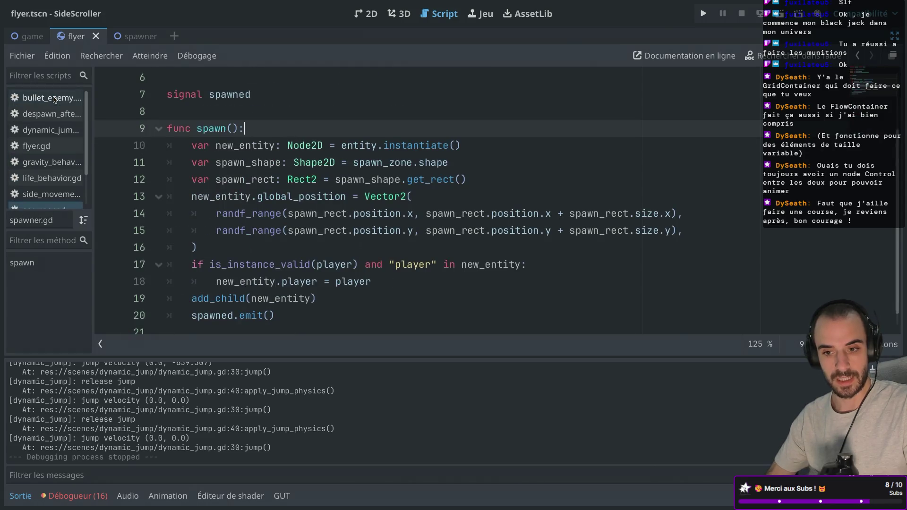
click(54, 99)
middle_click(54, 99)
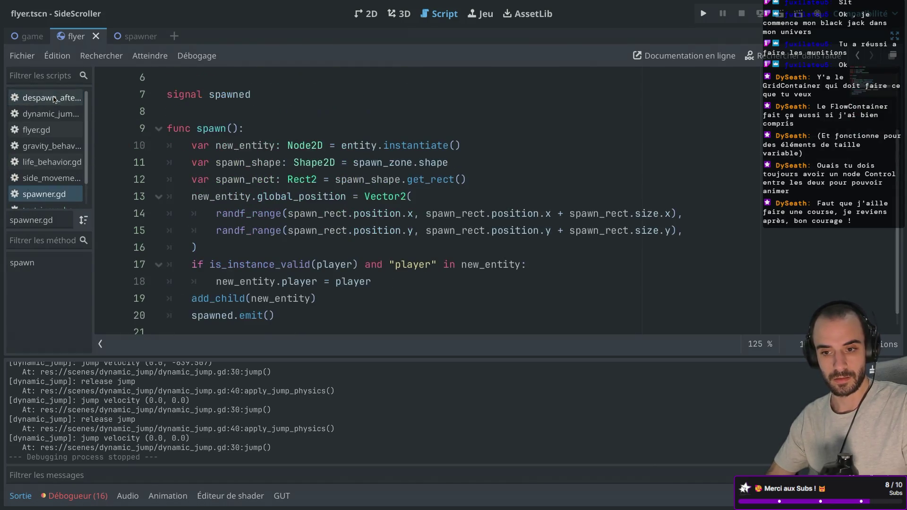
middle_click(54, 99)
middle_click(54, 100)
Close gravity_behavior, life_behavior and the remaining unneeded scripts from the script list.
click(51, 114)
click(50, 131)
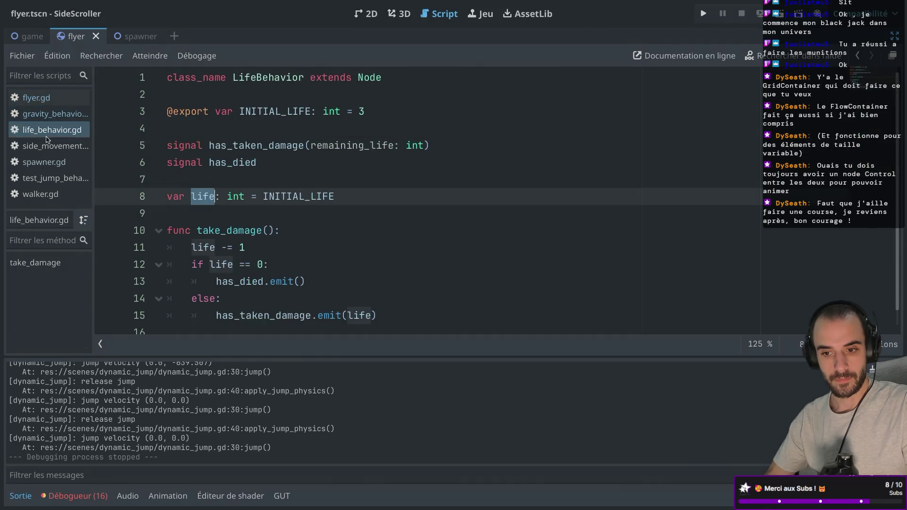
click(49, 117)
middle_click(51, 121)
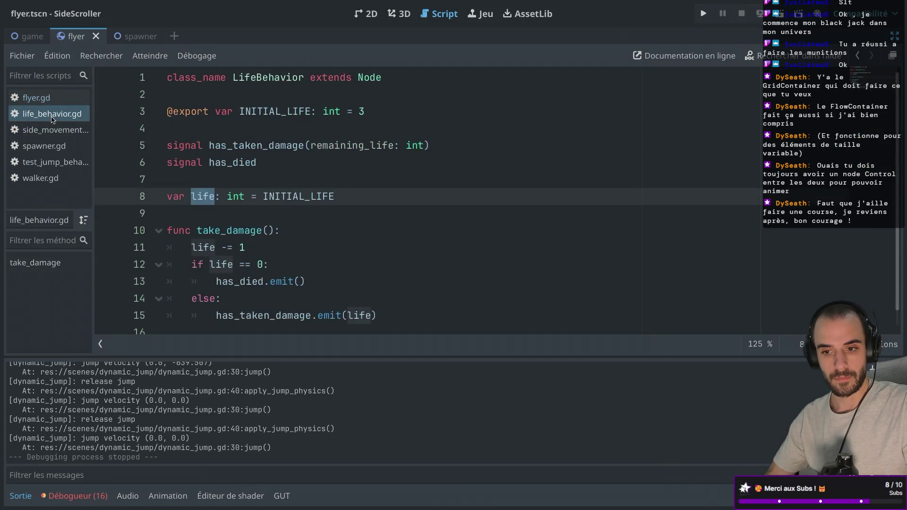
middle_click(51, 121)
middle_click(51, 121)
middle_click(51, 121)
middle_click(52, 120)
middle_click(51, 121)
middle_click(52, 120)
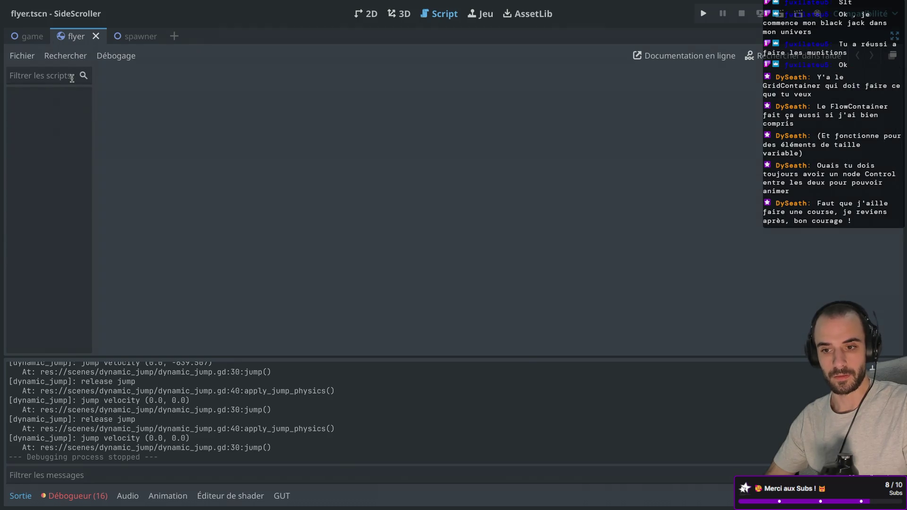
Restore the side docks, select flyer.gd and return to the game scene.
key(ctrl+shift+F11)
click(191, 81)
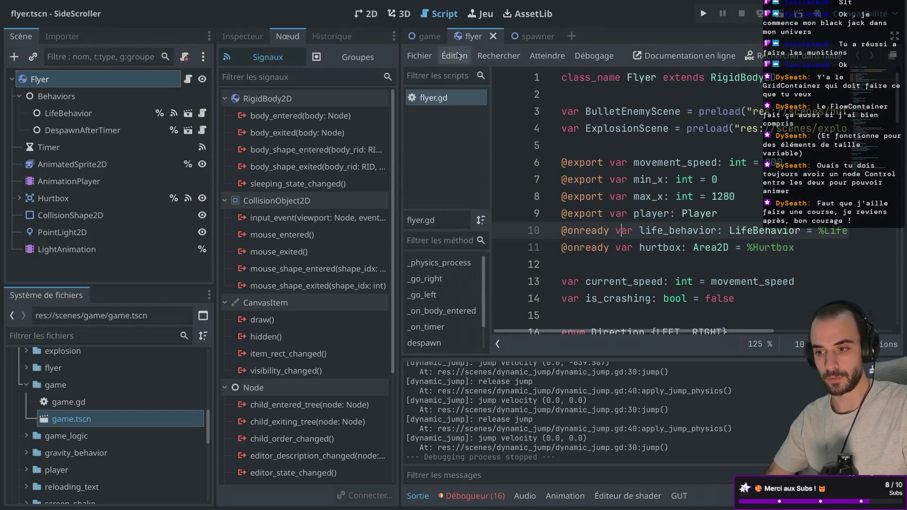
key(ctrl+shift+Tab)
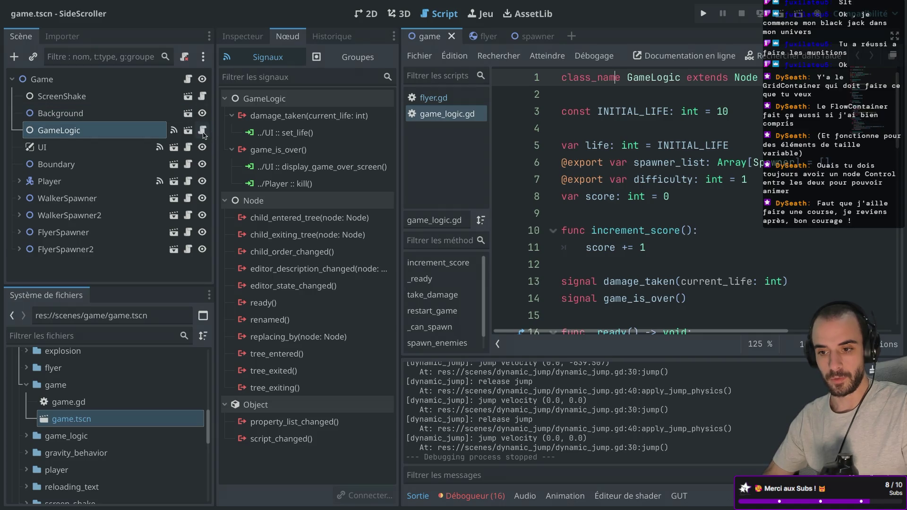
key(ctrl+shift+F11)
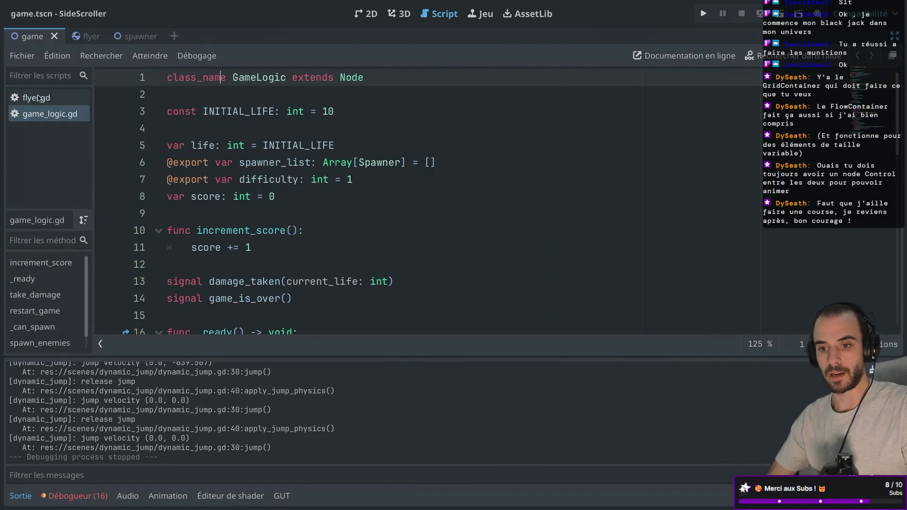
click(36, 97)
click(50, 114)
click(36, 98)
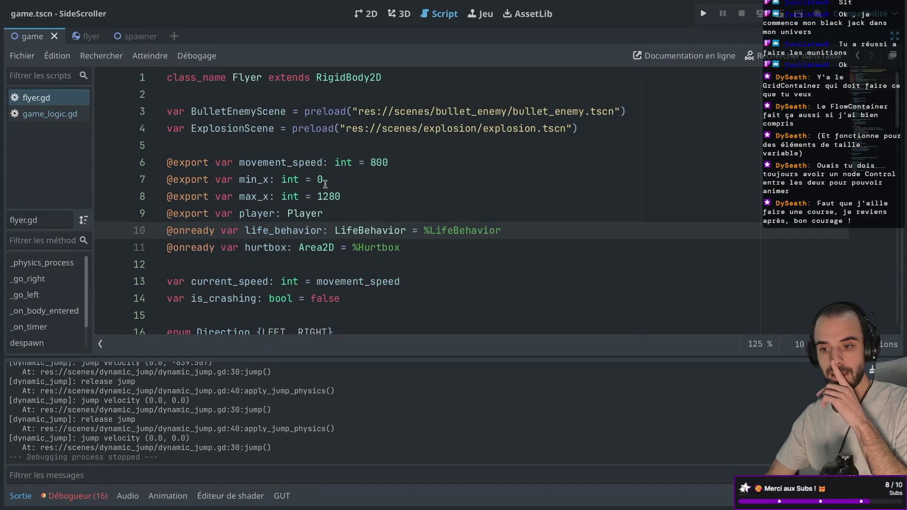
scroll(325, 184, down, 3)
scroll(325, 184, up, 3)
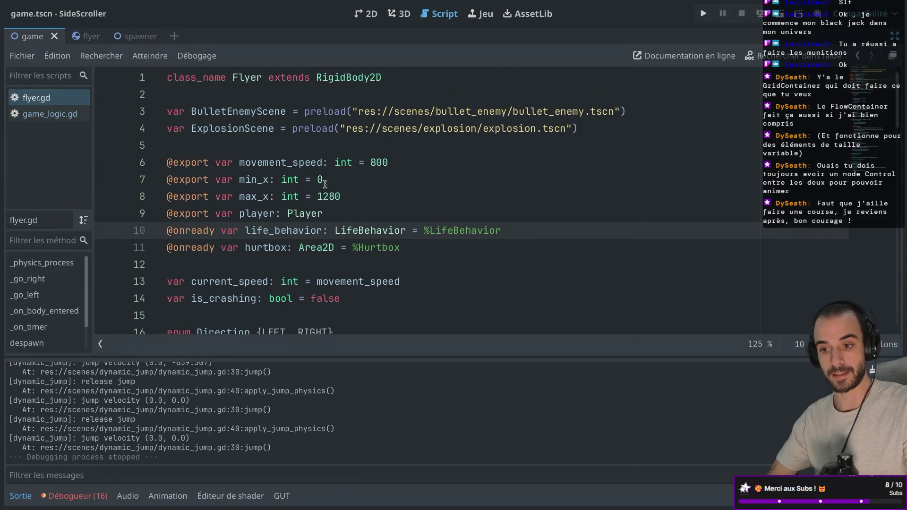
click(227, 149)
key(Return)
text(@export v)
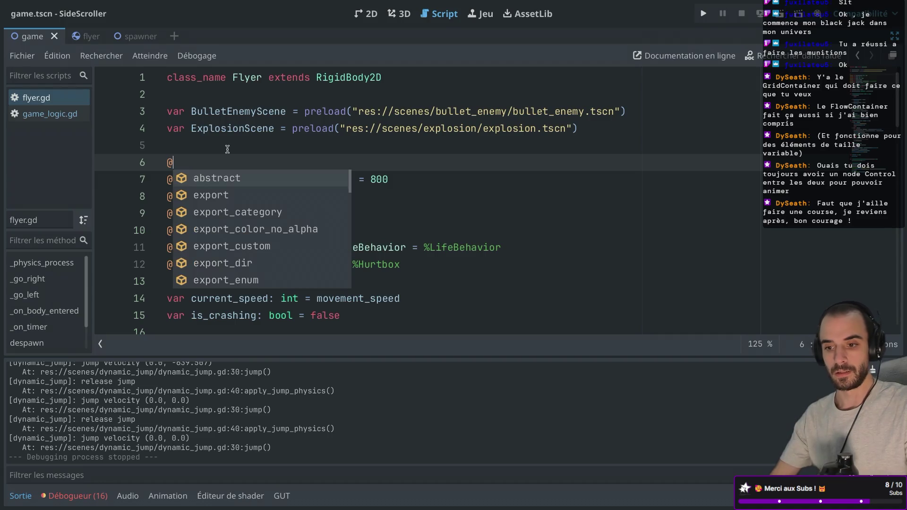
text(ar game_log)
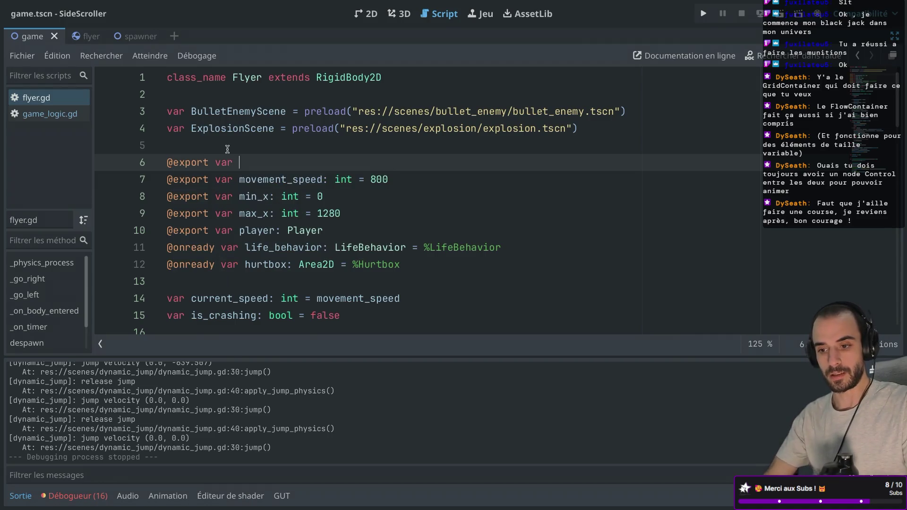
text(ic:)
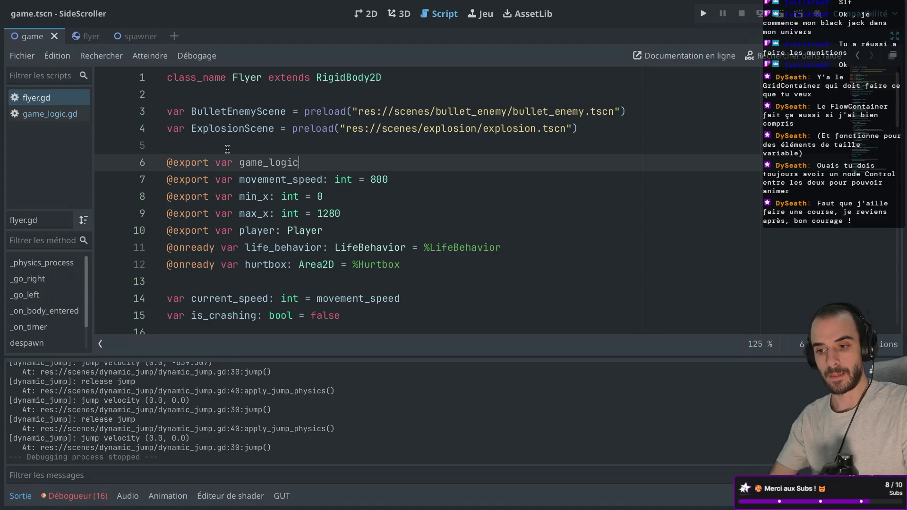
text( GameLogic)
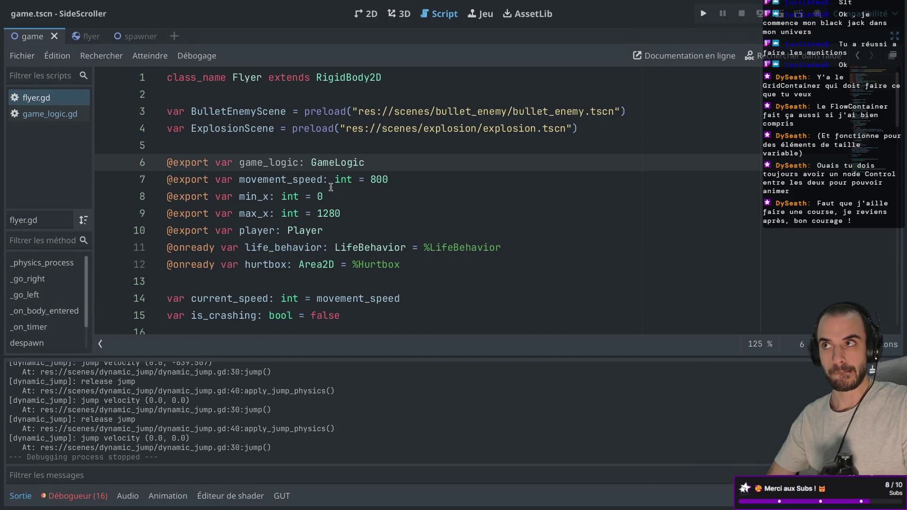
Select and delete the despawn() function that called queue_free().
scroll(208, 167, down, 8)
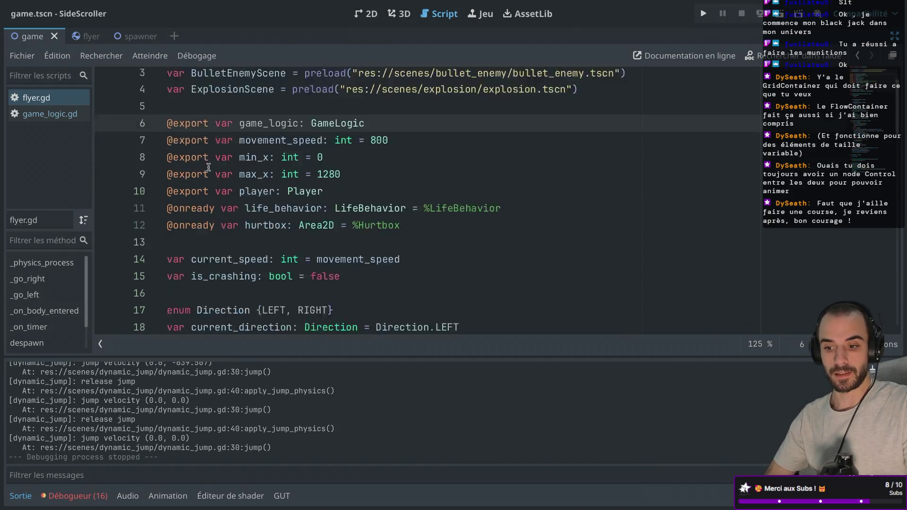
scroll(209, 168, down, 7)
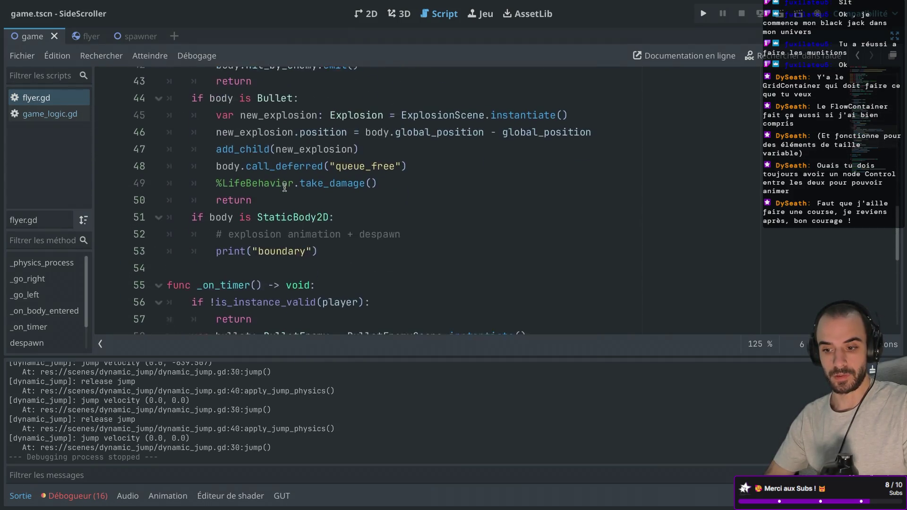
scroll(284, 188, down, 5)
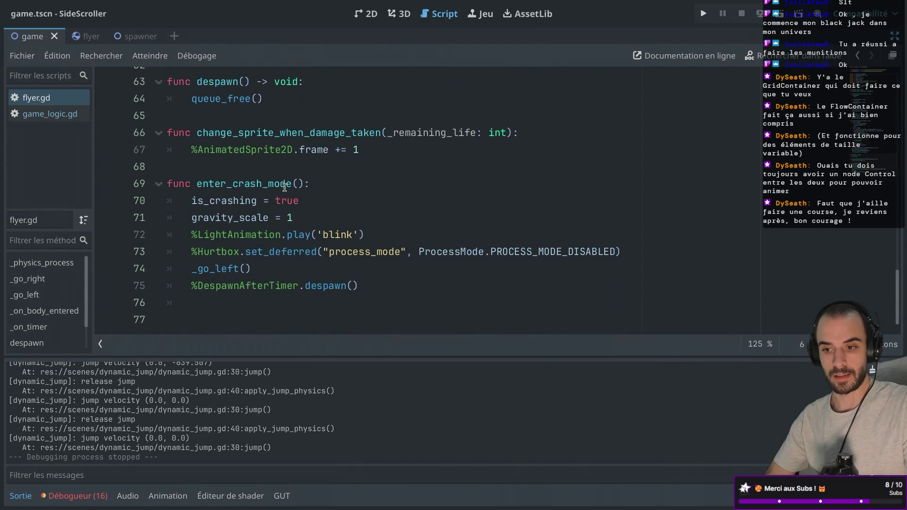
drag(263, 132, 241, 104)
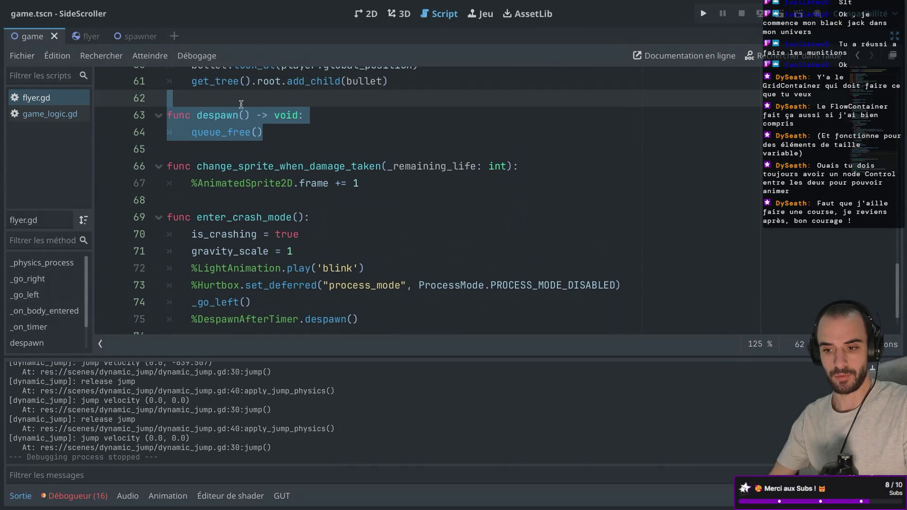
key(Delete)
key(Delete)
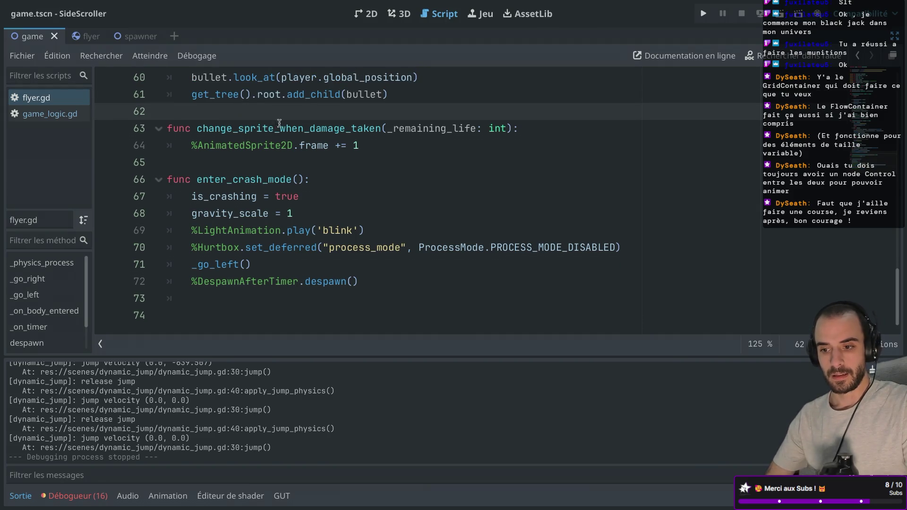
Insert an 'if game_logic:' check at the top of enter_crash_mode().
double_click(216, 179)
click(333, 178)
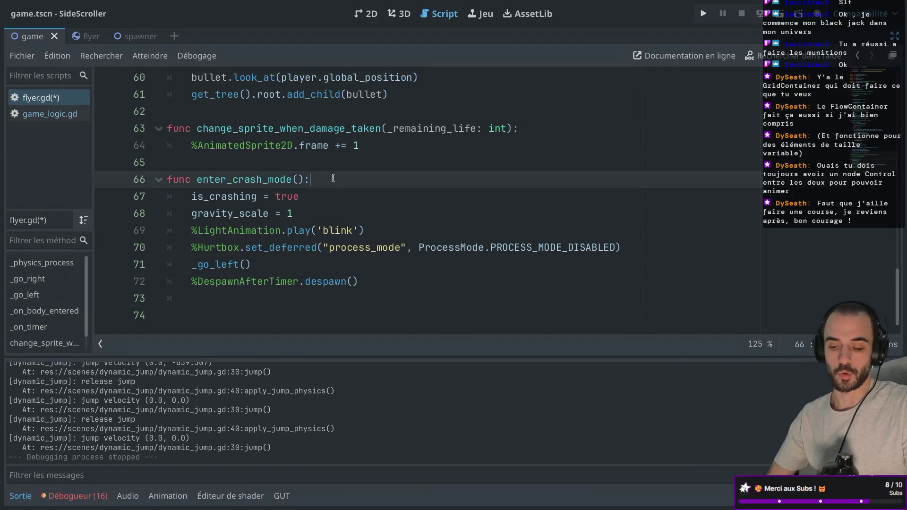
key(Return)
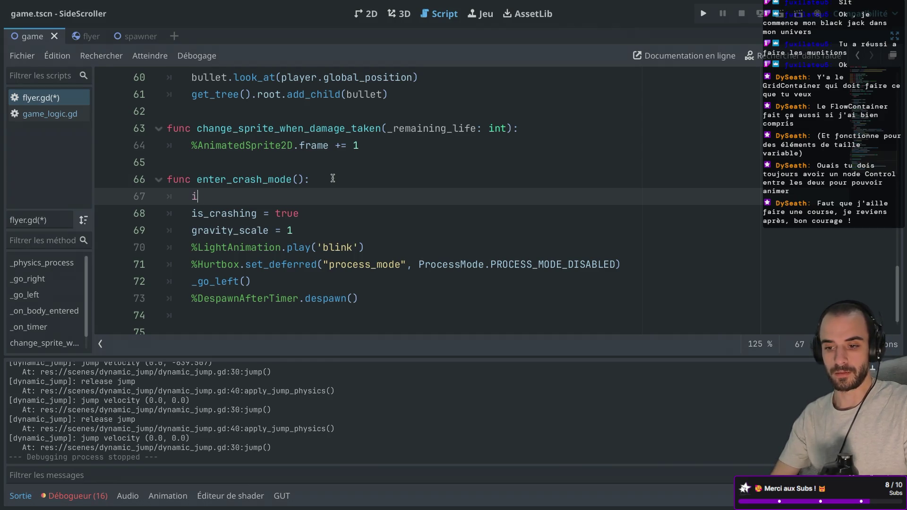
text(%Gam)
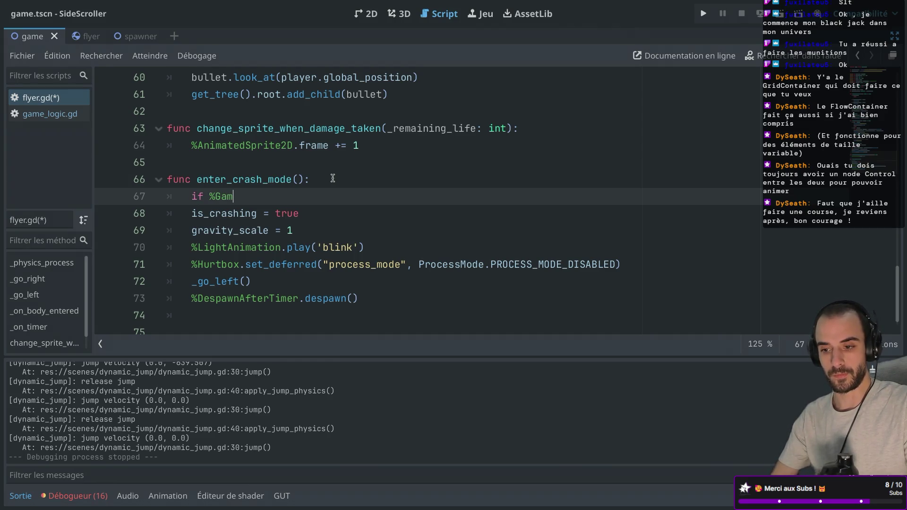
key(BackSpace)
key(BackSpace)
key(BackSpace)
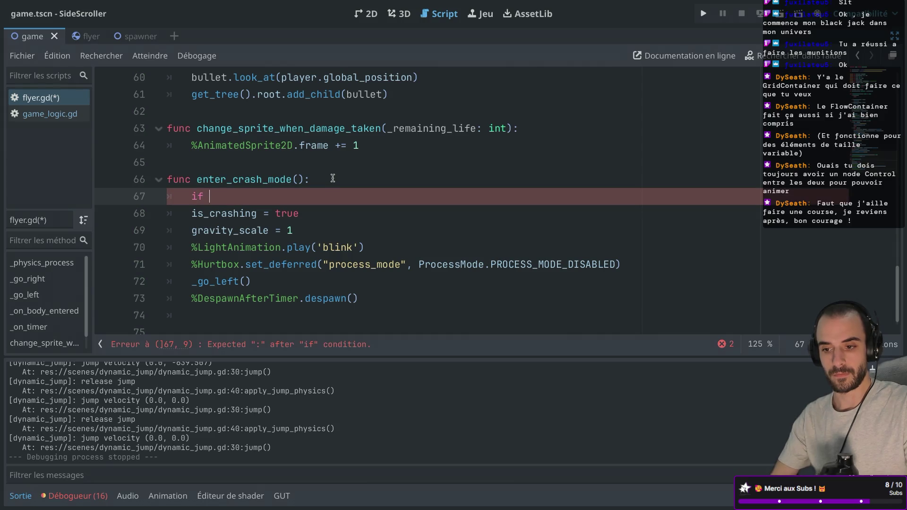
text(game)
key(Return)
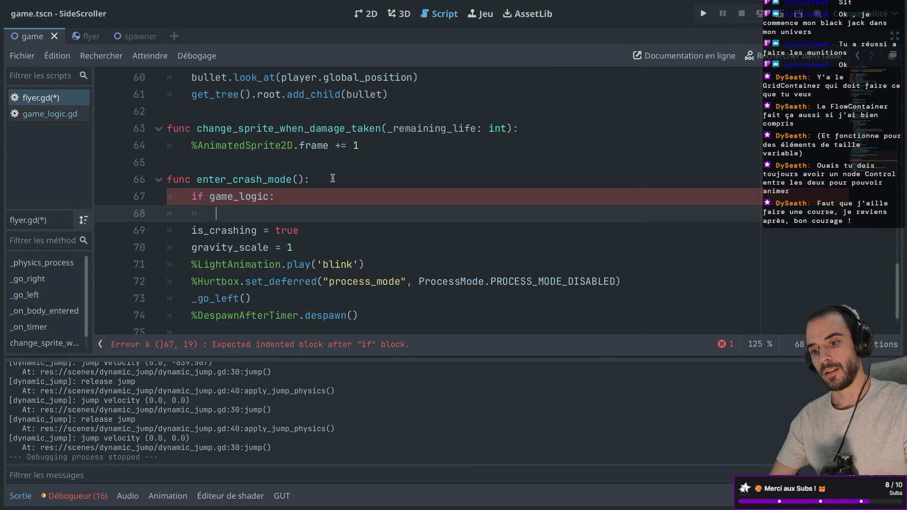
Make the check call game_logic.increment_score() instead of increment_difficulty, and save flyer.gd.
text(game_logic.)
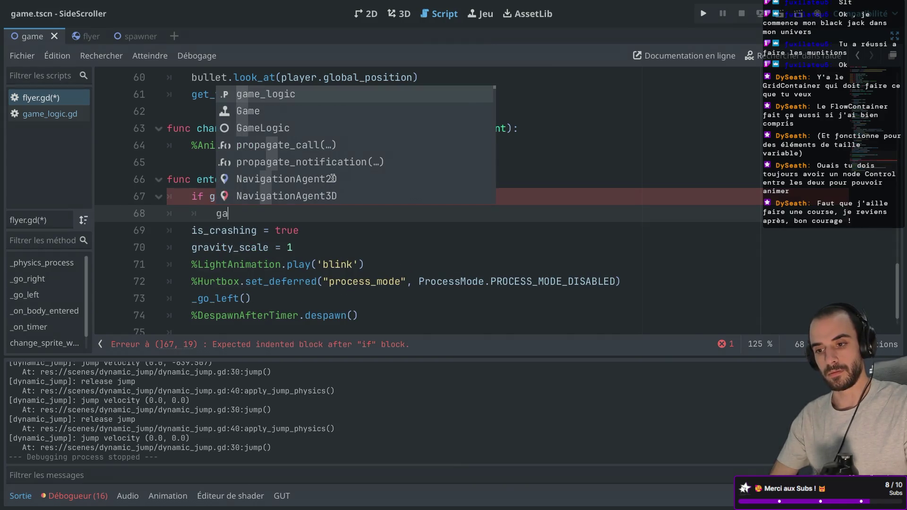
text(in)
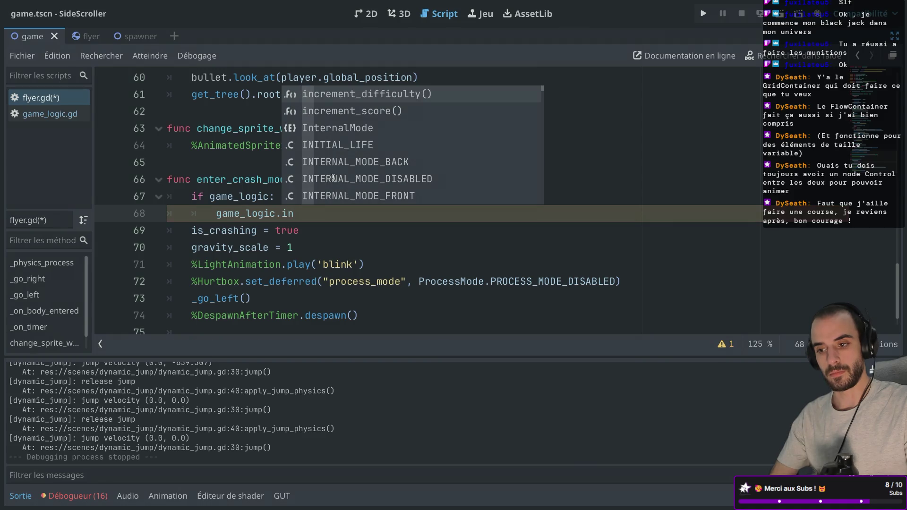
key(Return)
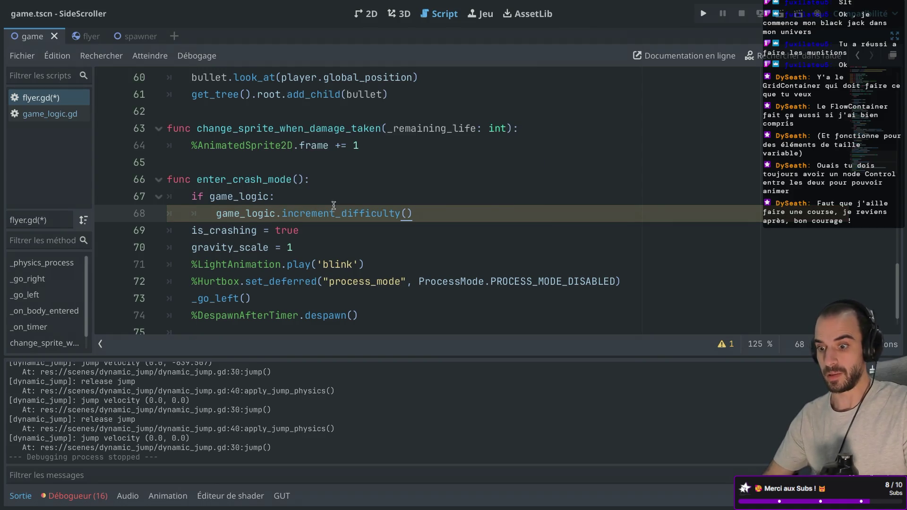
double_click(331, 210)
key(BackSpace)
text(incre)
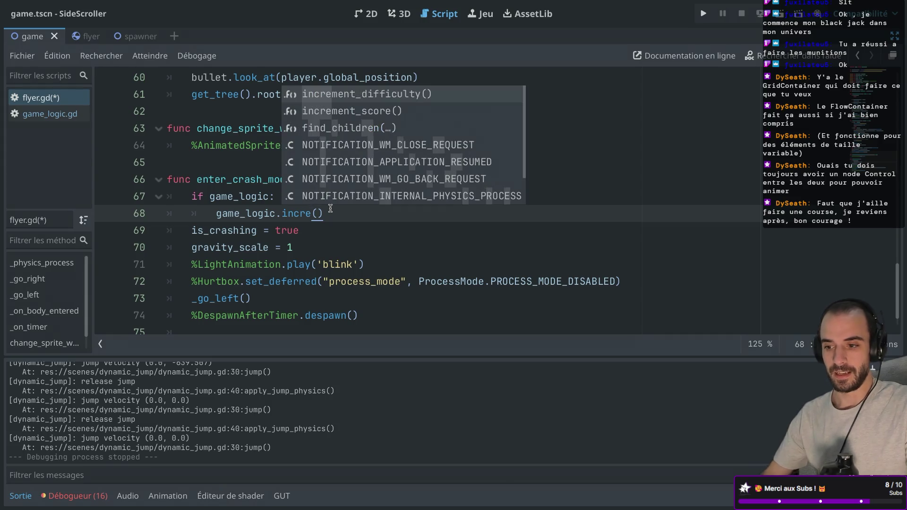
key(Down)
key(Return)
key(ctrl+s)
Review the movement_speed and game_logic declarations, then bring back the scene and file panels.
click(387, 184)
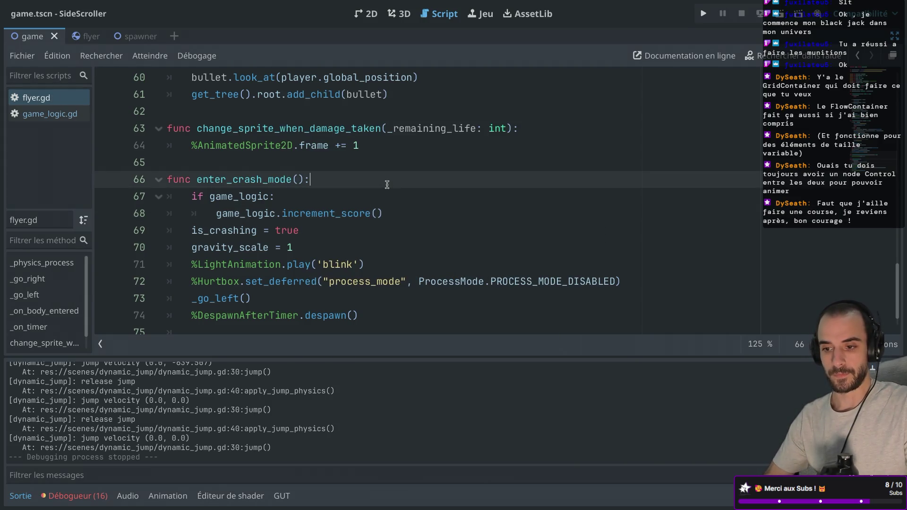
scroll(359, 179, up, 20)
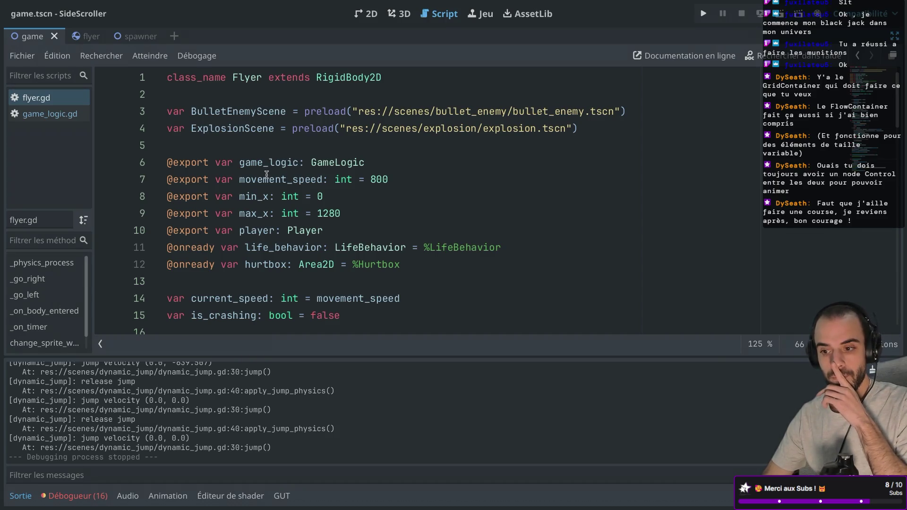
double_click(266, 176)
double_click(266, 164)
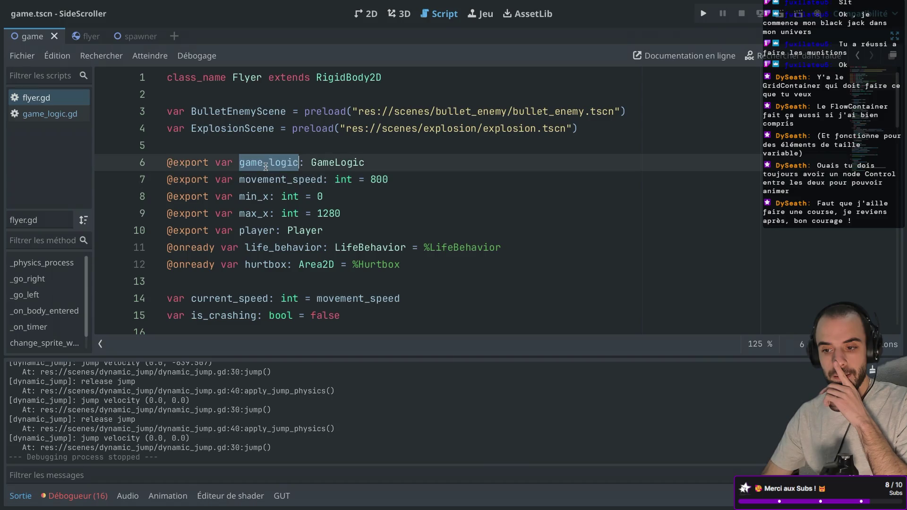
key(ctrl+shift+F11)
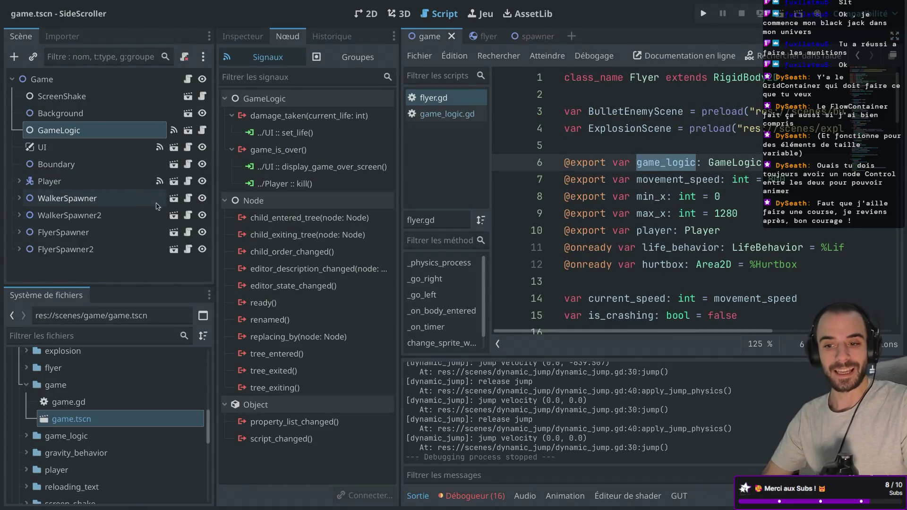
Filter the FileSystem for 'spawn', open spawner.tscn, and edit its script full-width.
scroll(83, 414, down, 2)
click(77, 336)
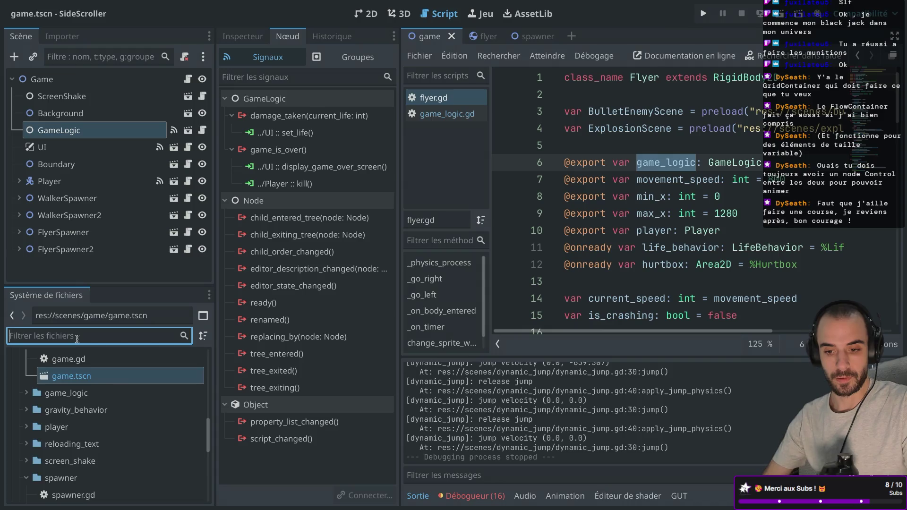
text(sap)
key(BackSpace)
key(BackSpace)
key(BackSpace)
text(pawn)
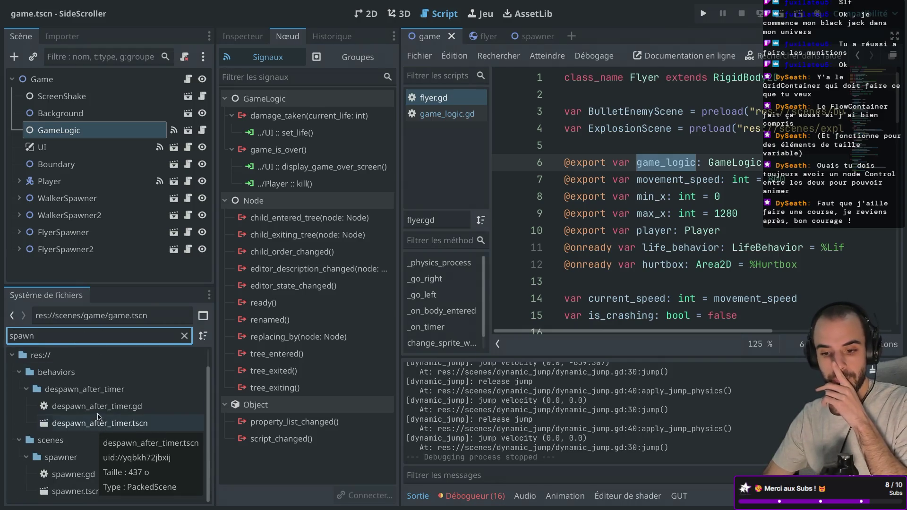
double_click(79, 493)
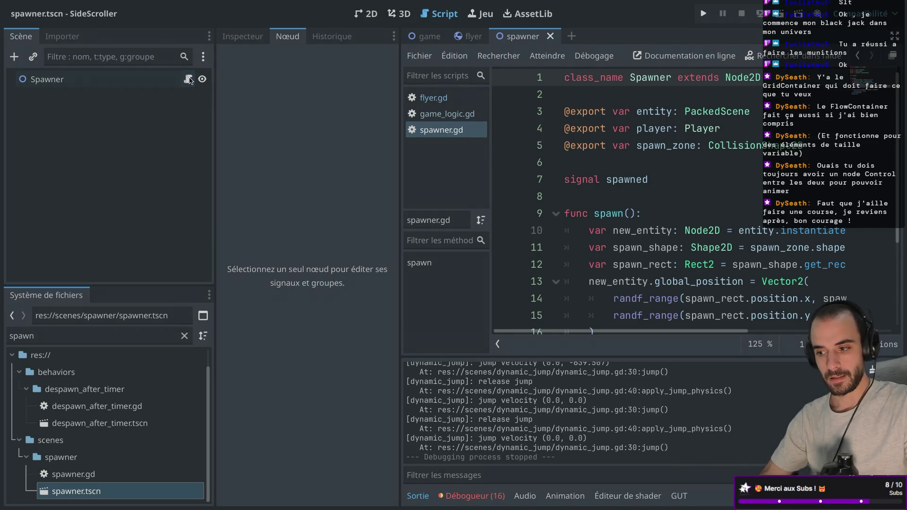
key(ctrl+shift+F11)
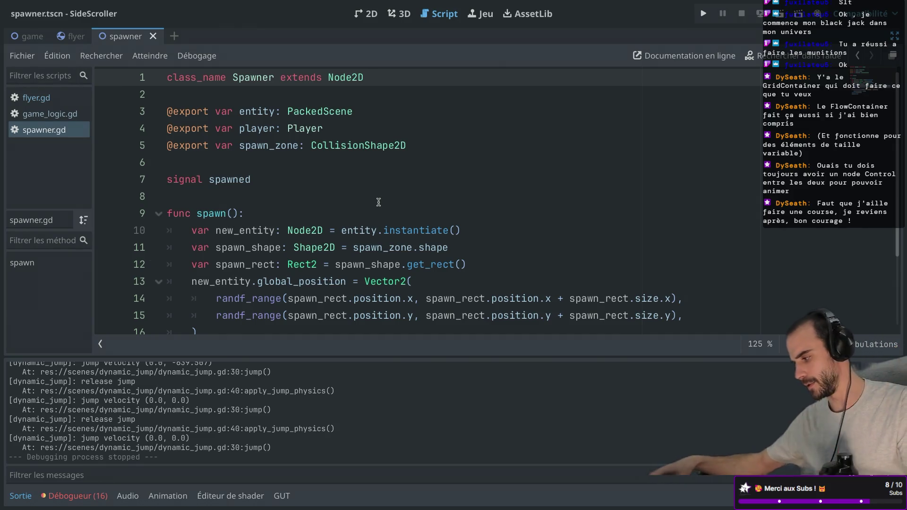
Add an 'if new_entity is Flyer:' check after the instantiate line in spawn().
scroll(379, 202, down, 3)
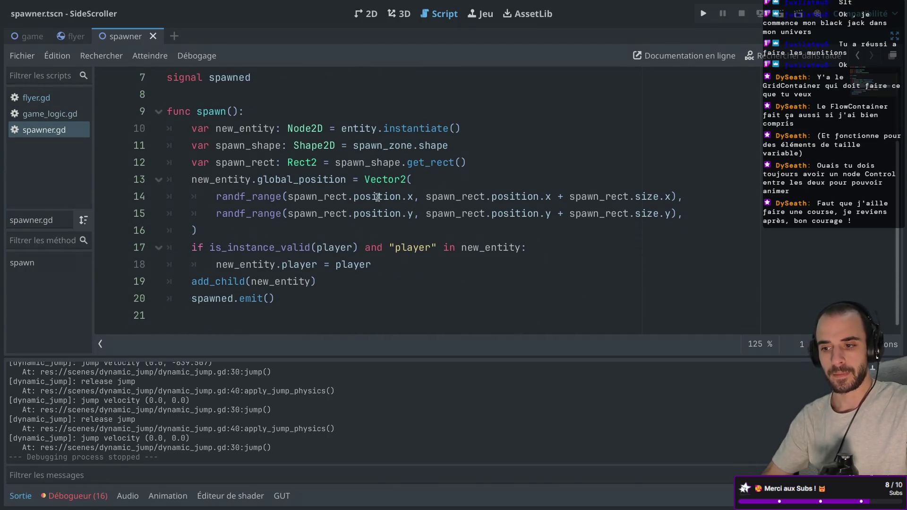
double_click(366, 129)
double_click(404, 130)
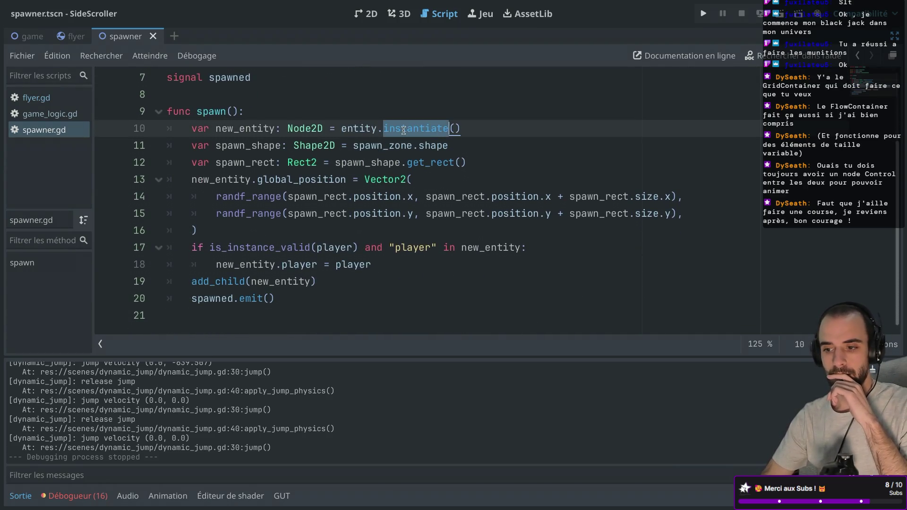
scroll(403, 129, up, 3)
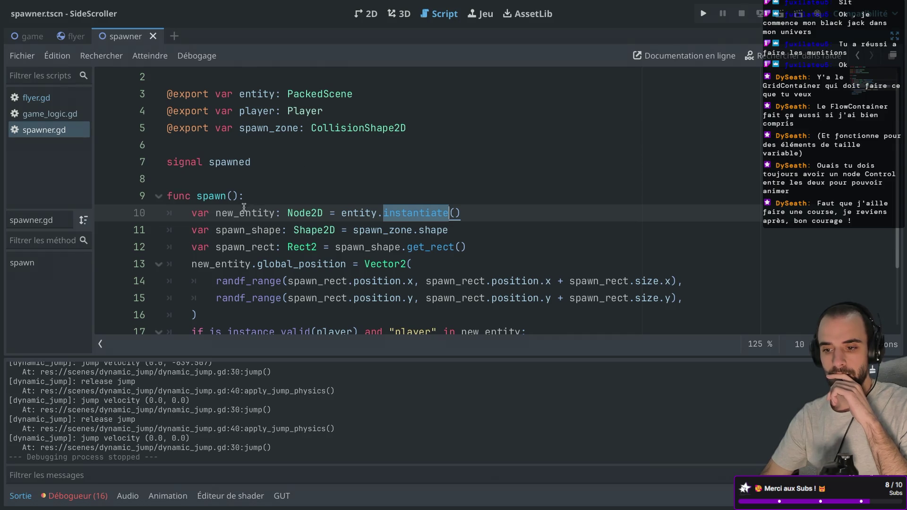
double_click(234, 213)
click(484, 216)
key(Return)
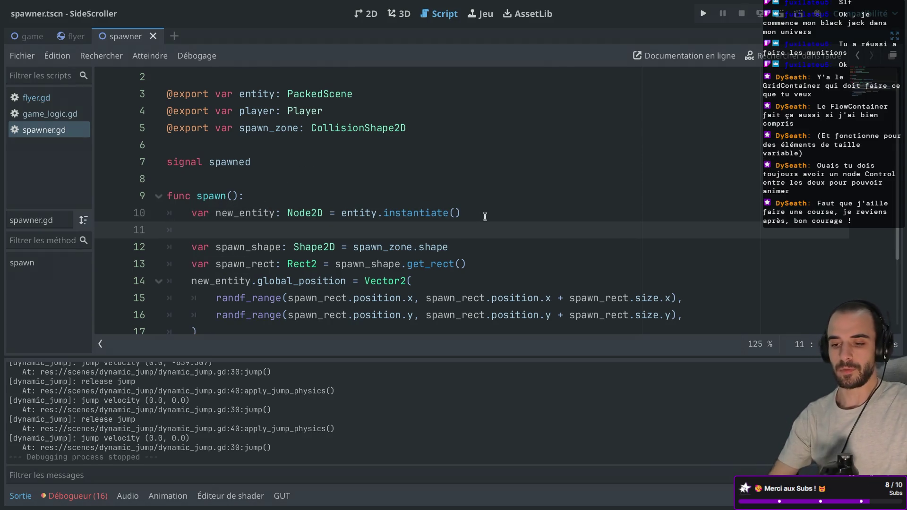
text(f new)
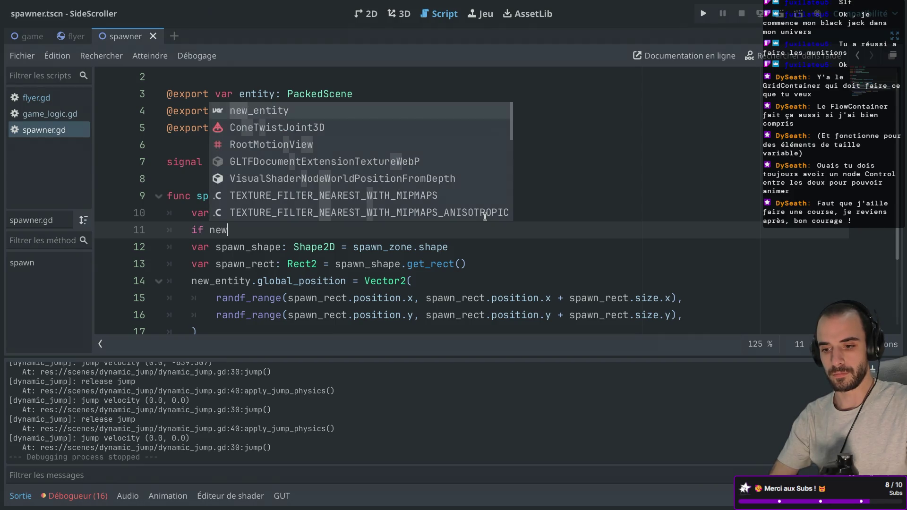
key(Return)
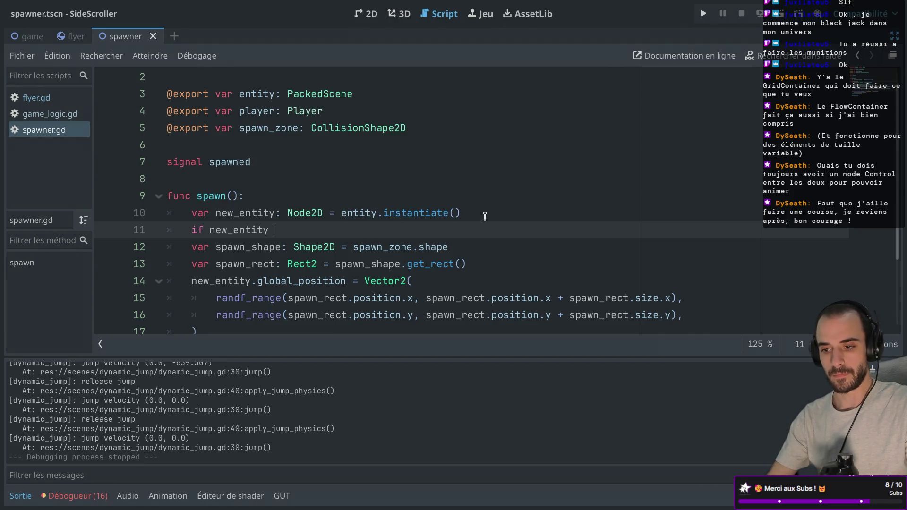
text(s)
key(BackSpace)
key(BackSpace)
key(BackSpace)
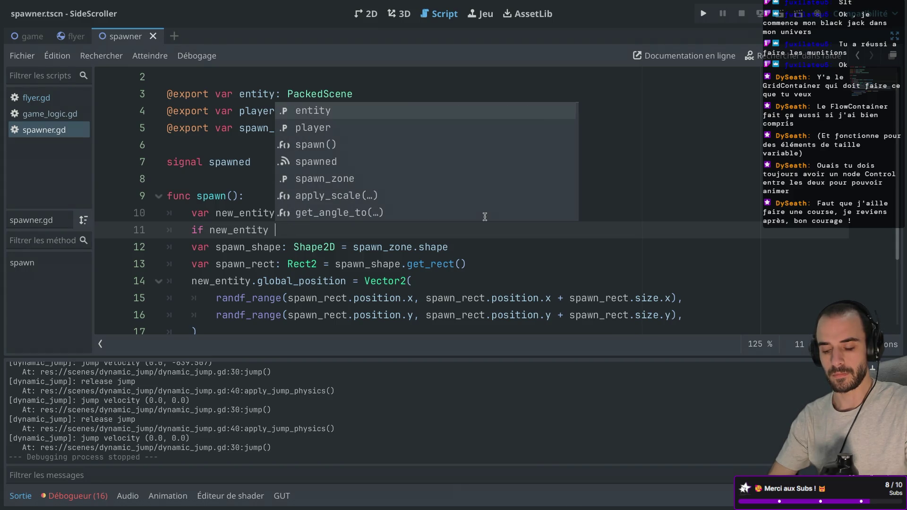
text(is F)
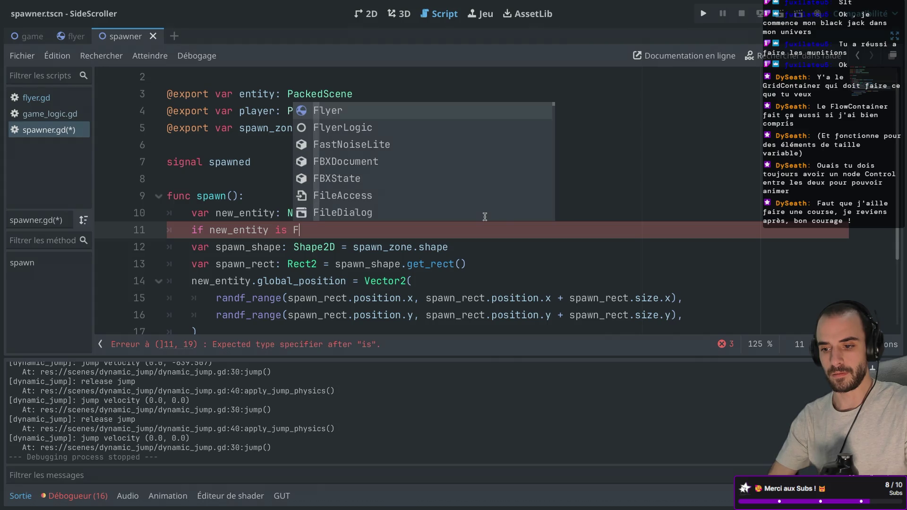
text(ly)
key(Escape)
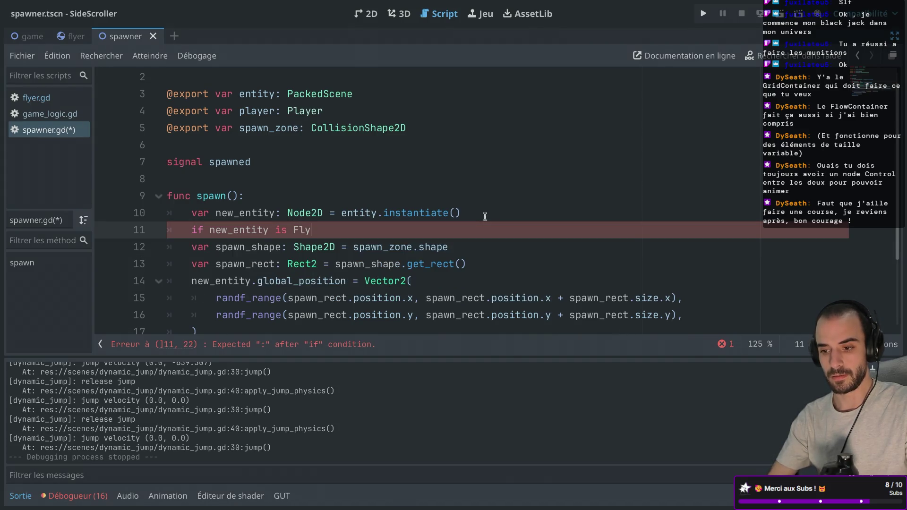
text(e)
key(Return)
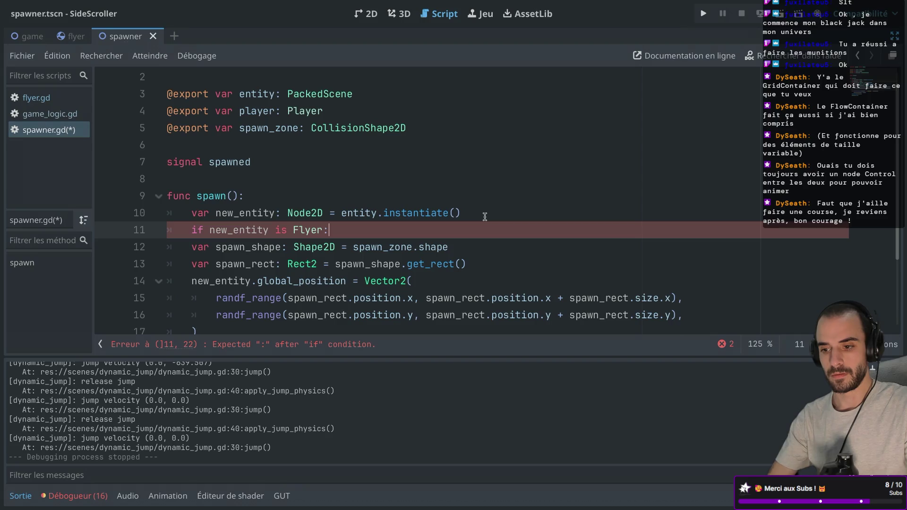
Start the line 'new_entity.game_logic =' inside the Flyer check.
key(Return)
text(new)
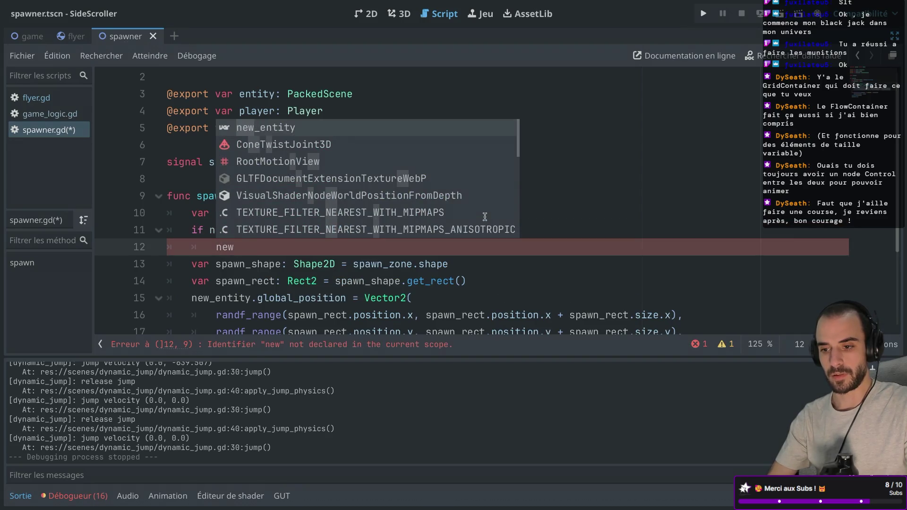
key(Return)
text(.ga)
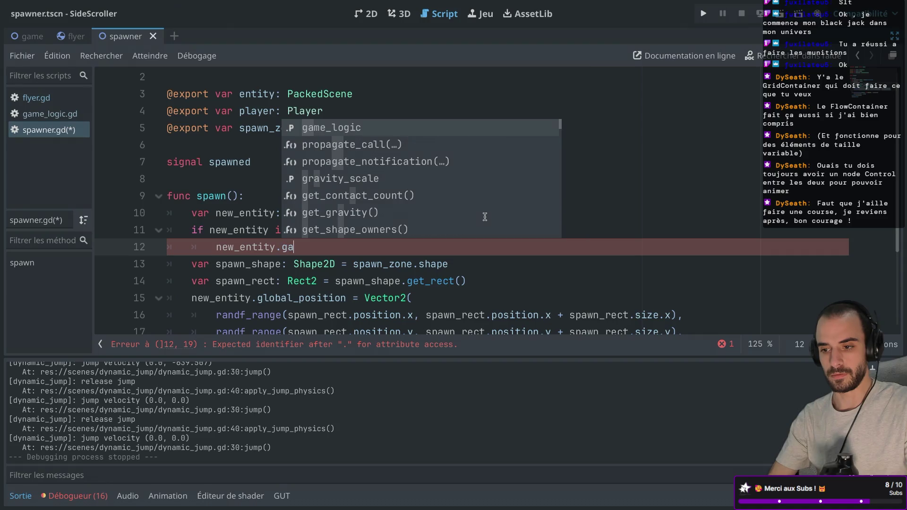
key(Return)
text(=)
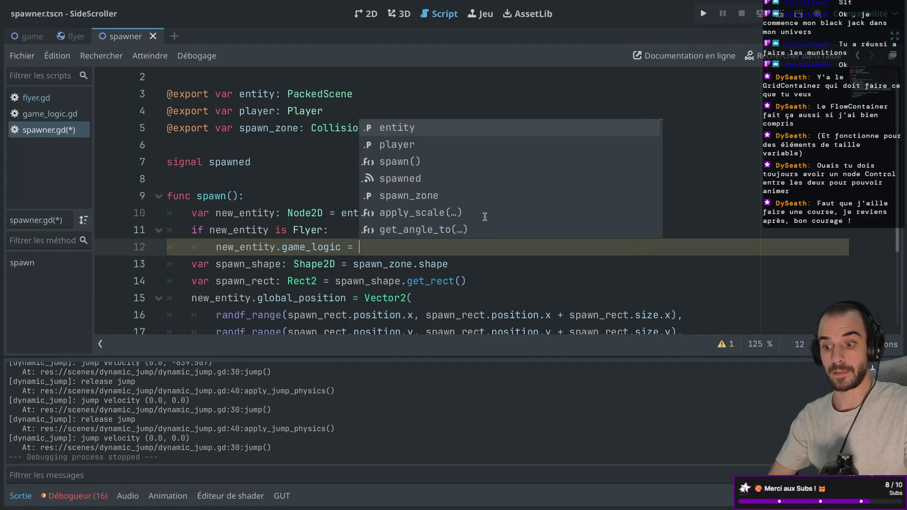
click(347, 229)
click(372, 244)
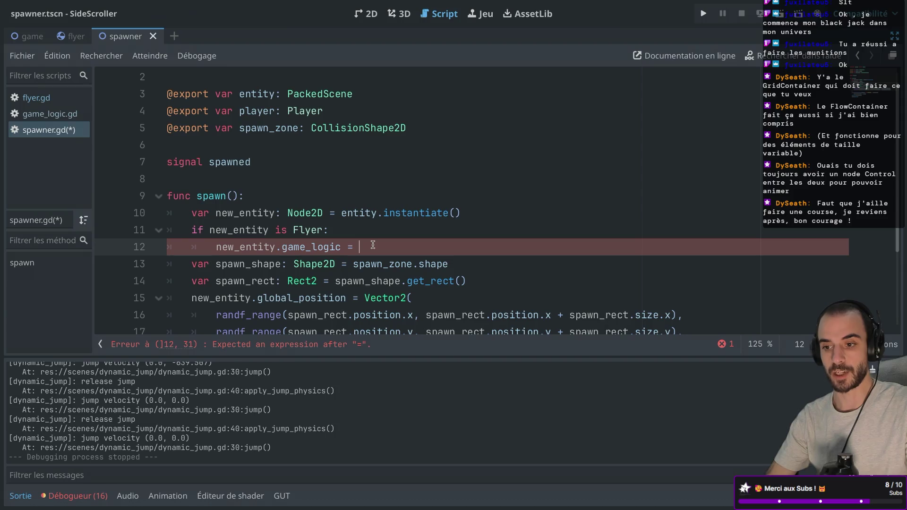
scroll(373, 245, up, 1)
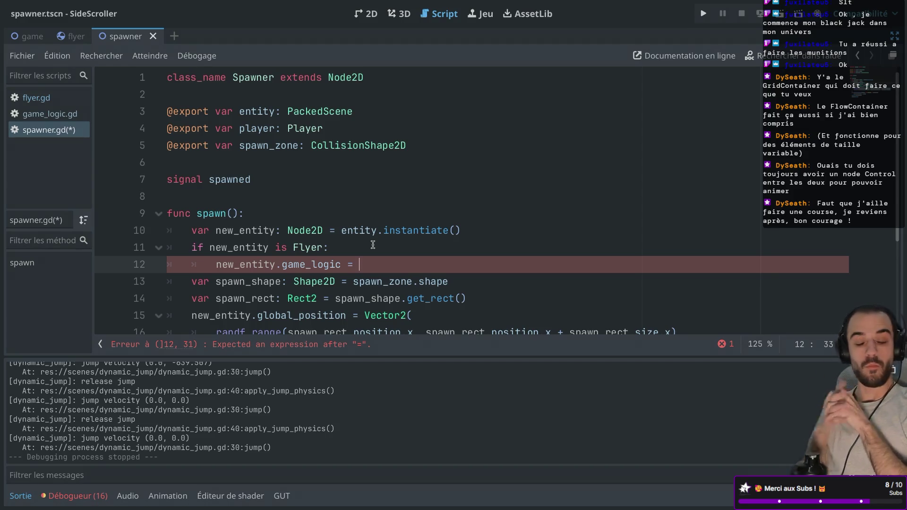
key(ctrl+shift+F11)
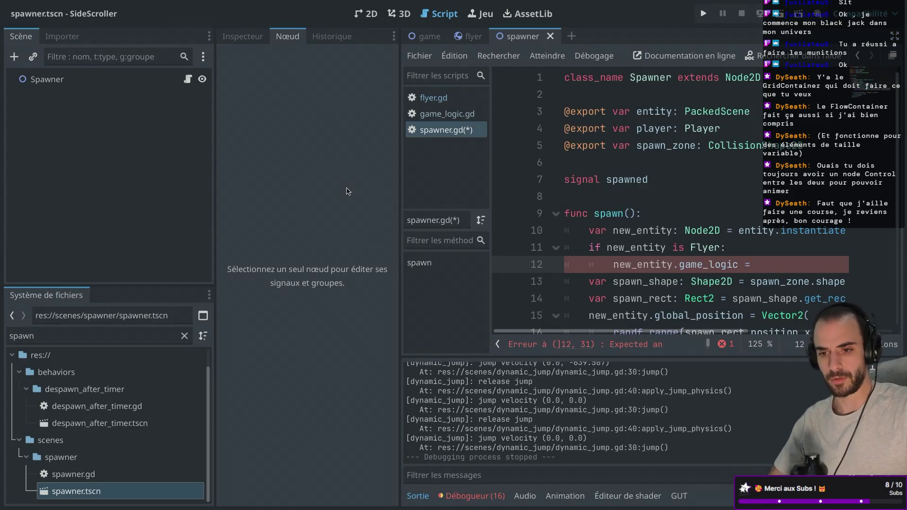
key(ctrl+shift+F11)
double_click(310, 261)
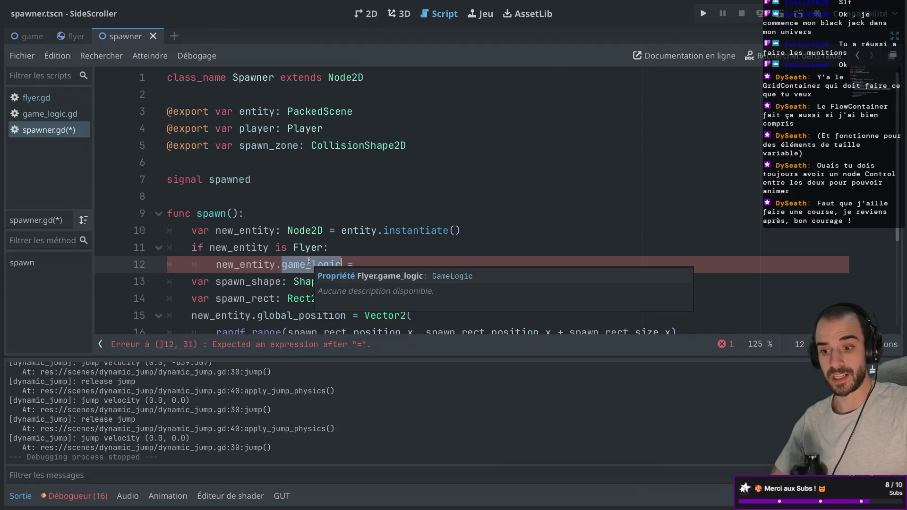
click(190, 94)
key(Return)
text(@expo)
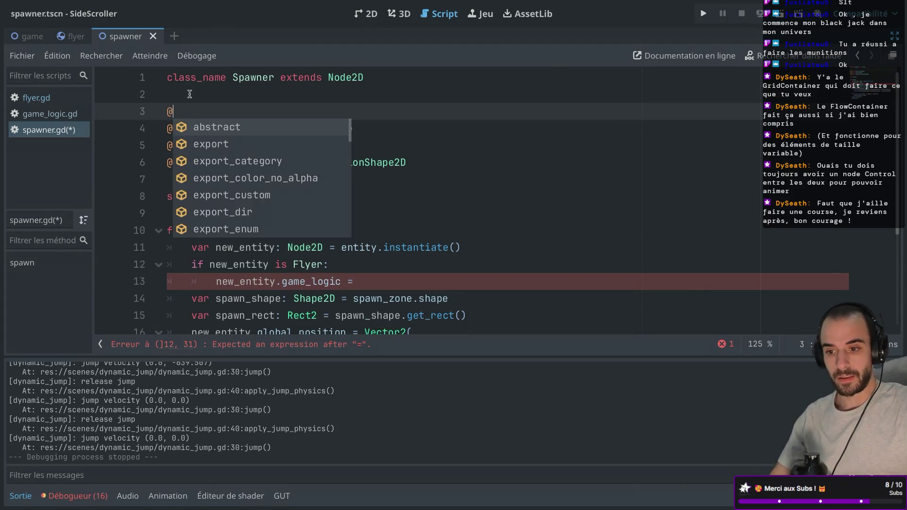
text(rt var game_l)
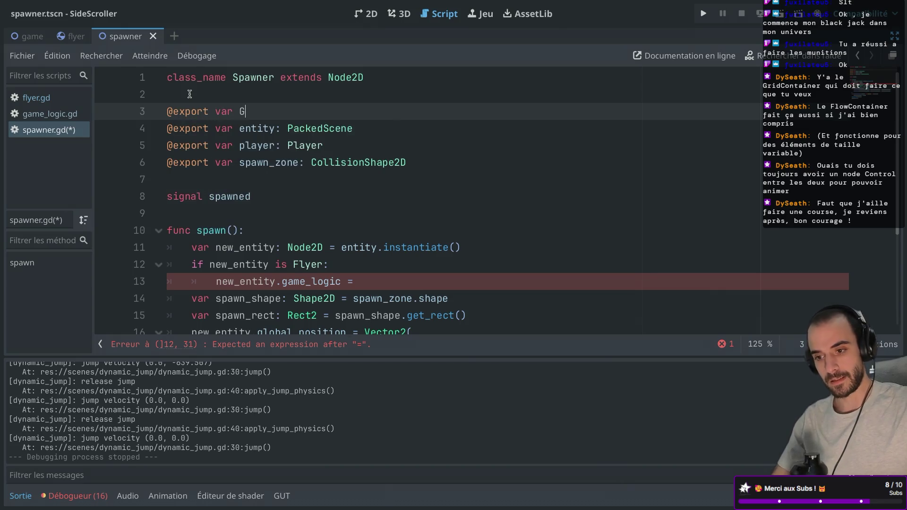
text(ogic: Ga)
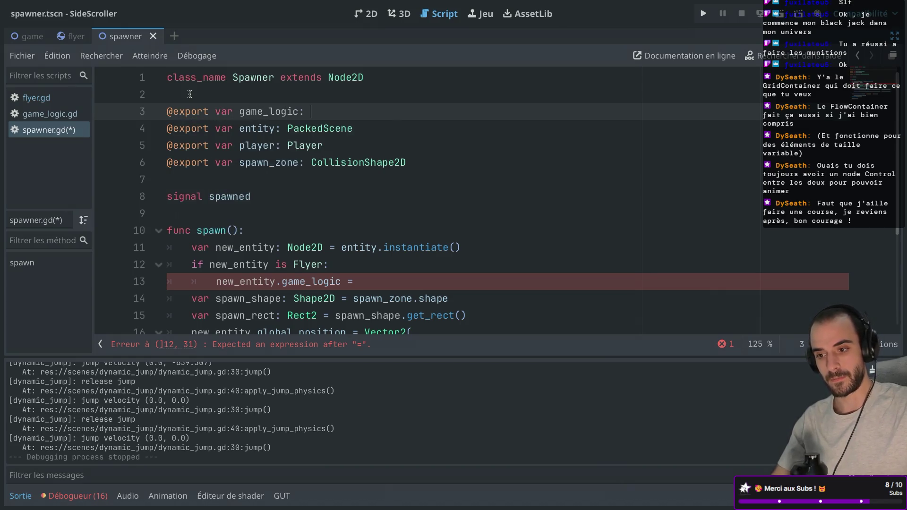
text(me)
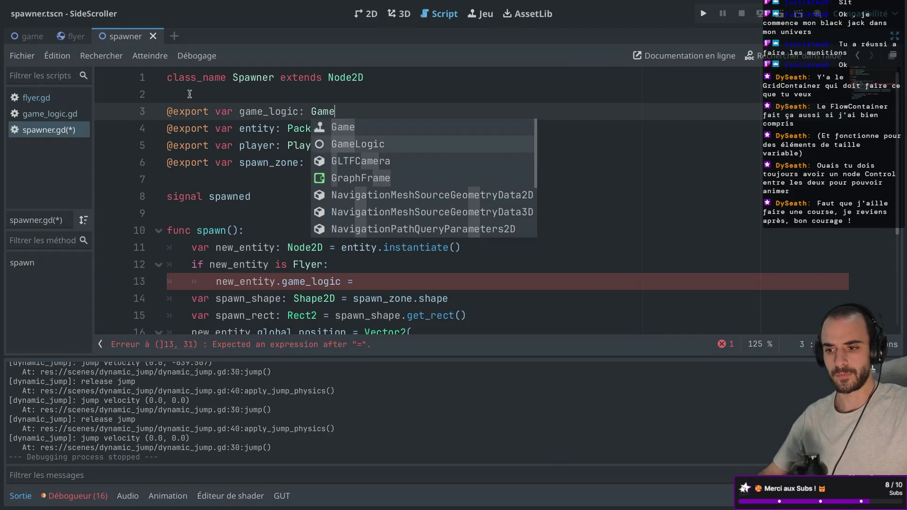
key(Down)
key(Return)
key(ctrl+s)
Complete the assignment as 'new_entity.game_logic = game_logic', save, and review the Flyer check.
click(370, 281)
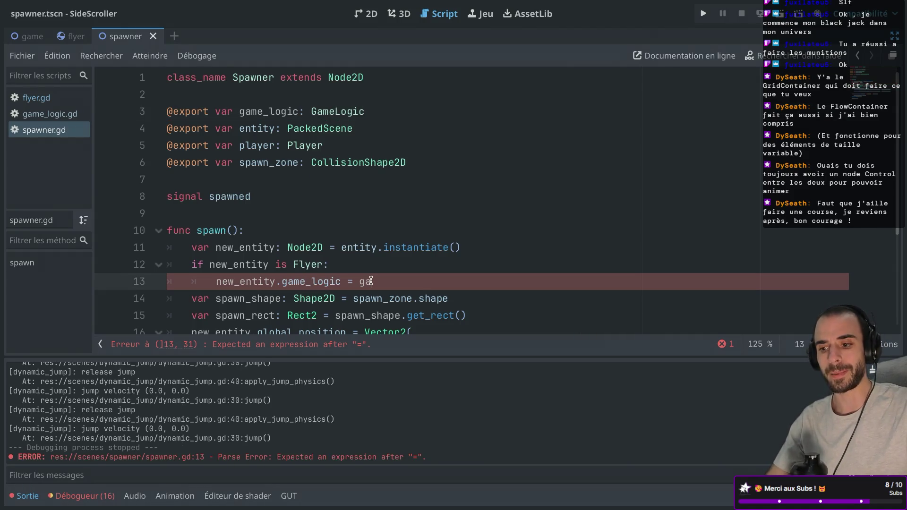
key(ctrl+space)
key(Return)
key(ctrl+s)
scroll(439, 275, down, 2)
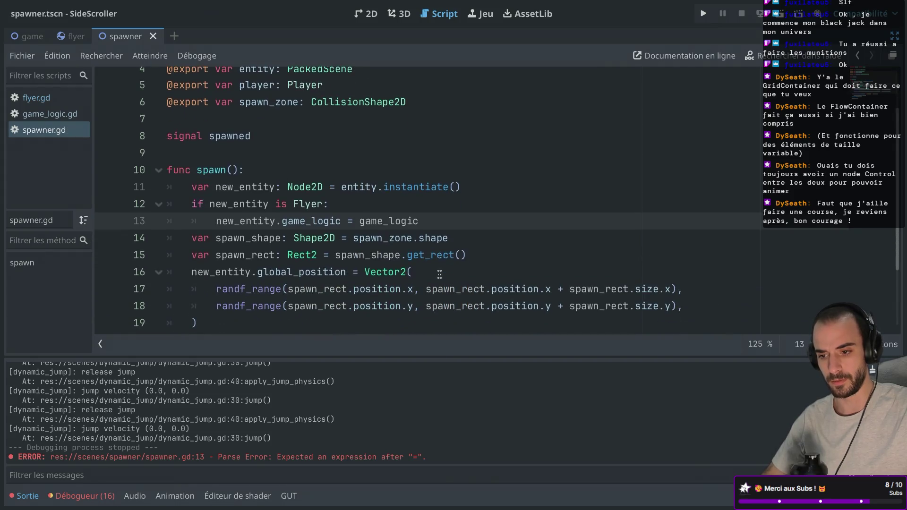
drag(459, 219, 487, 188)
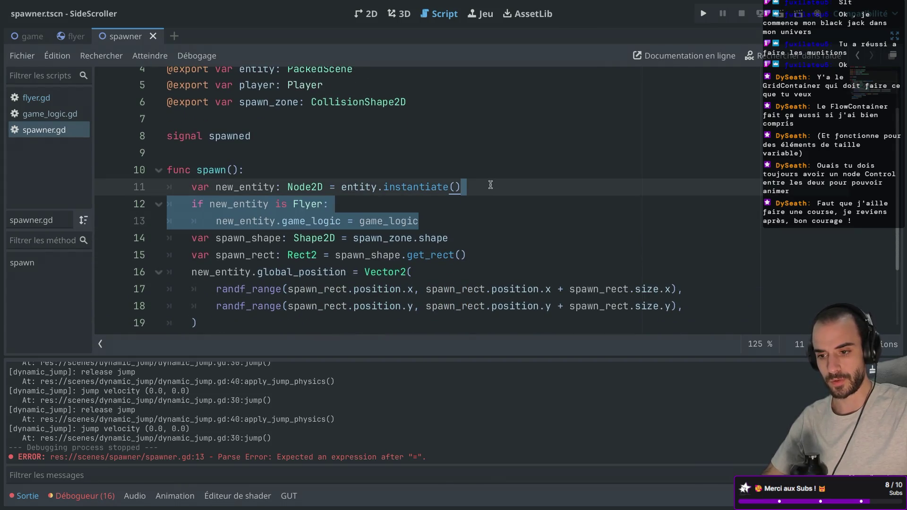
scroll(385, 213, up, 1)
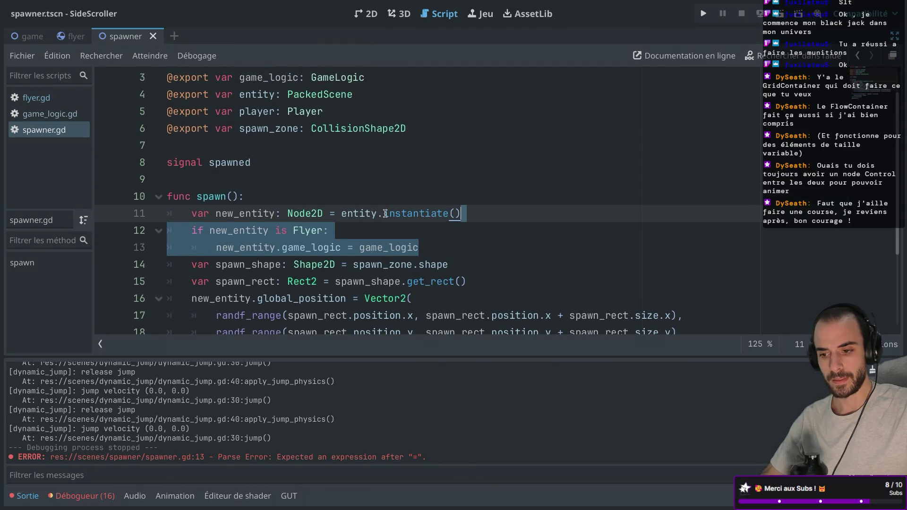
scroll(385, 213, down, 2)
click(406, 174)
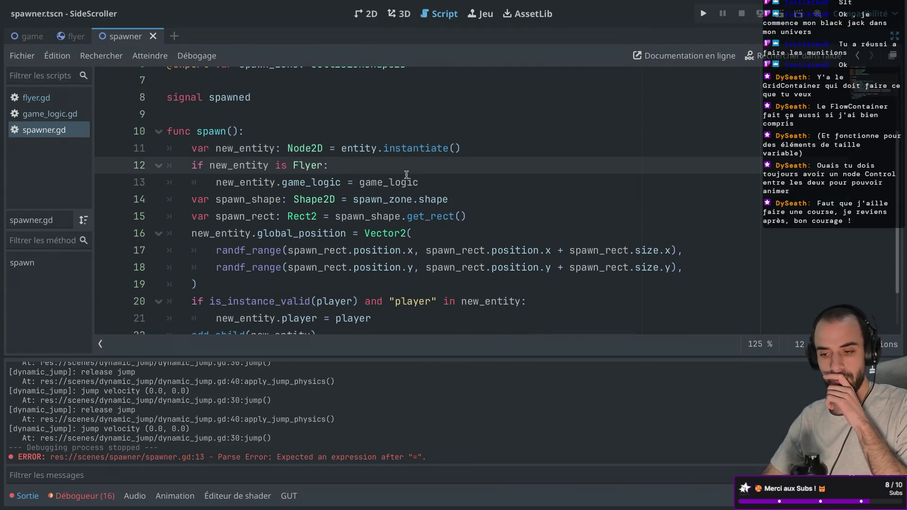
scroll(406, 179, up, 2)
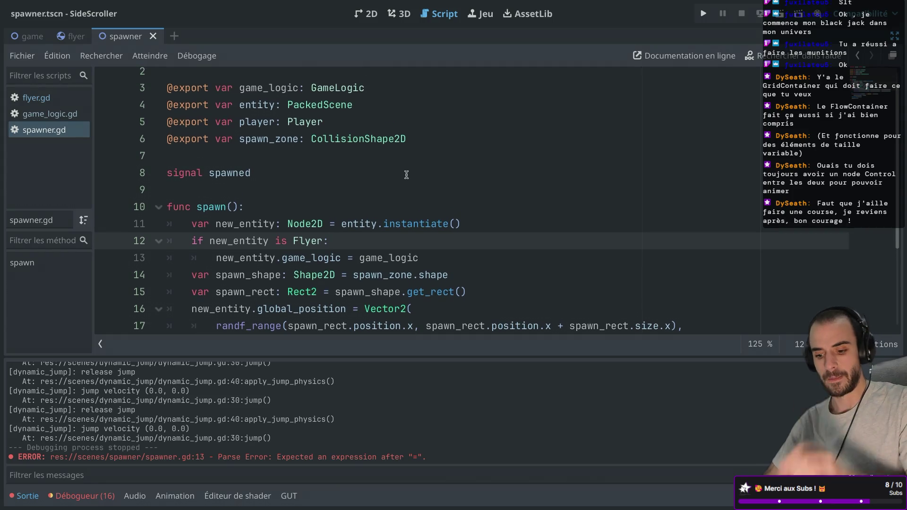
Move the increment_score function from the top of game_logic.gd to the end and save.
click(47, 114)
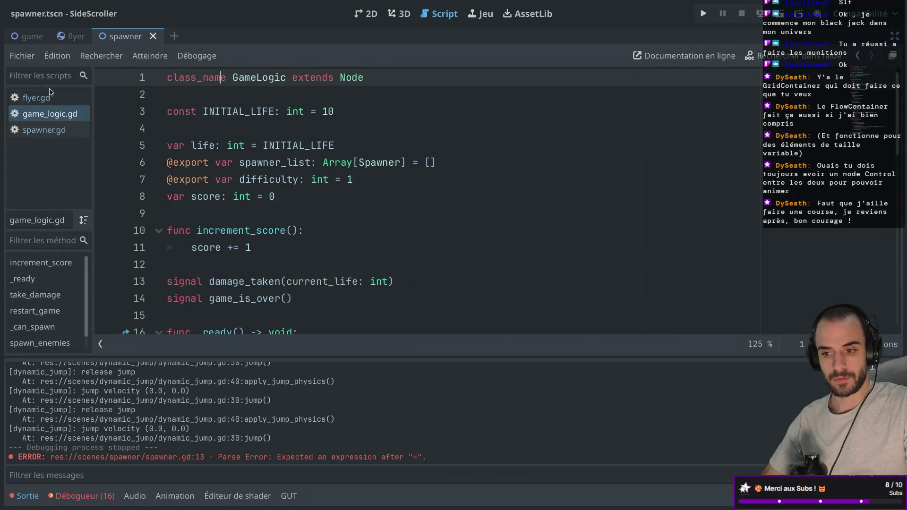
scroll(287, 176, down, 2)
scroll(287, 177, up, 2)
scroll(287, 176, down, 2)
scroll(287, 176, down, 2)
mouse_move(267, 136)
mouse_down()
mouse_move(232, 120)
mouse_move(230, 108)
mouse_up()
key(ctrl+c)
key(BackSpace)
scroll(225, 241, down, 3)
scroll(225, 242, down, 10)
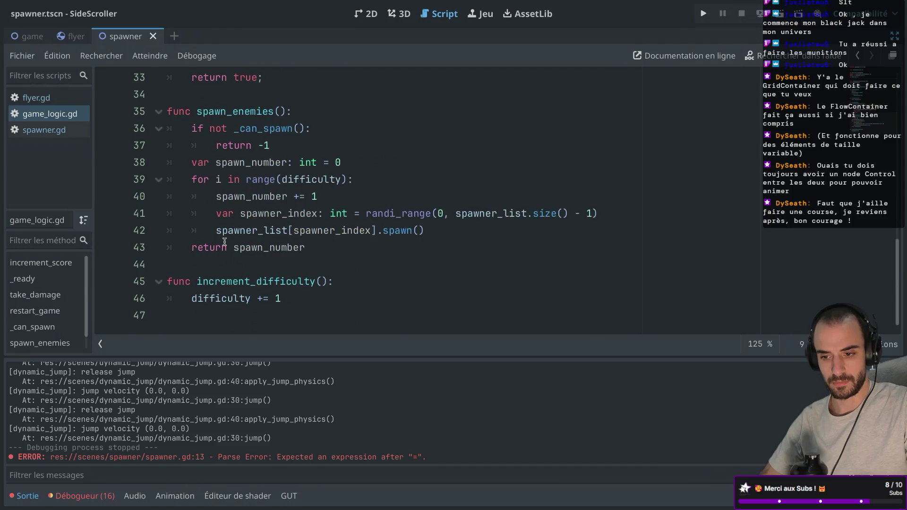
click(294, 303)
key(Return)
key(ctrl+v)
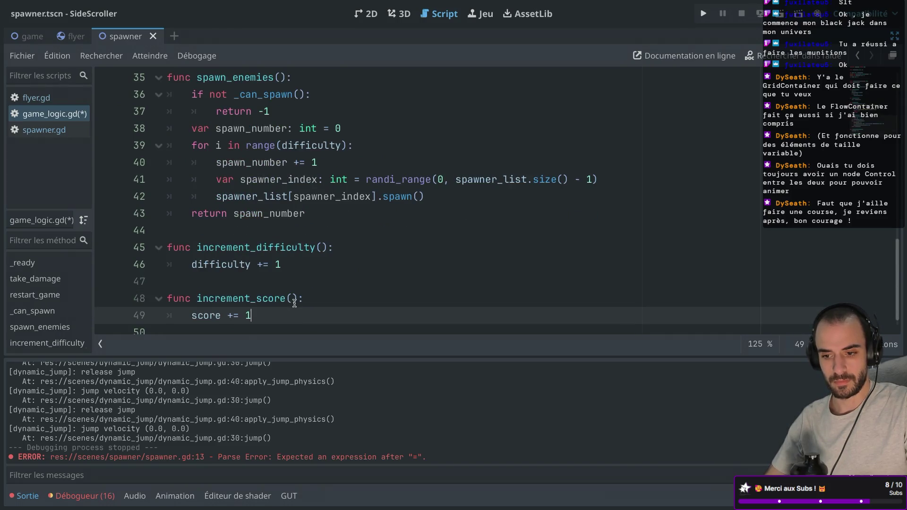
scroll(268, 274, up, 11)
key(ctrl+s)
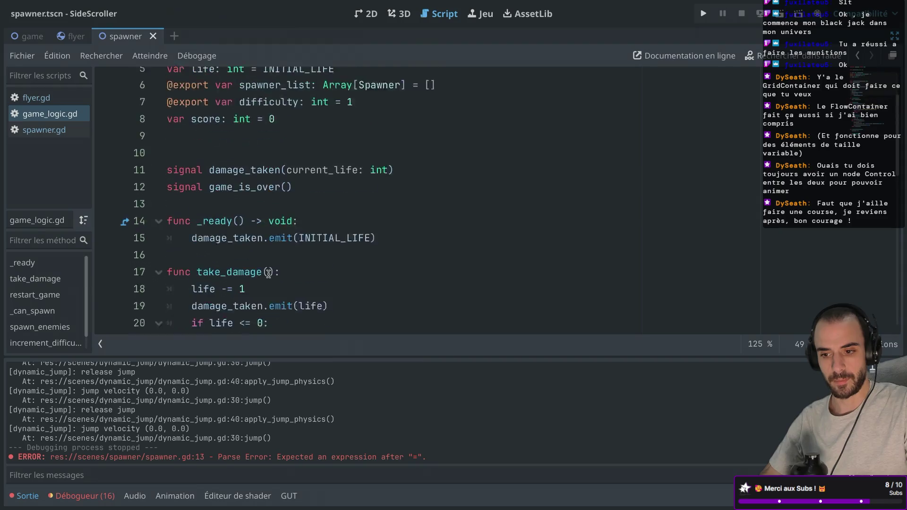
Duplicate the game_is_over signal line into a new score_changed(new_score: int) signal.
click(212, 223)
key(BackSpace)
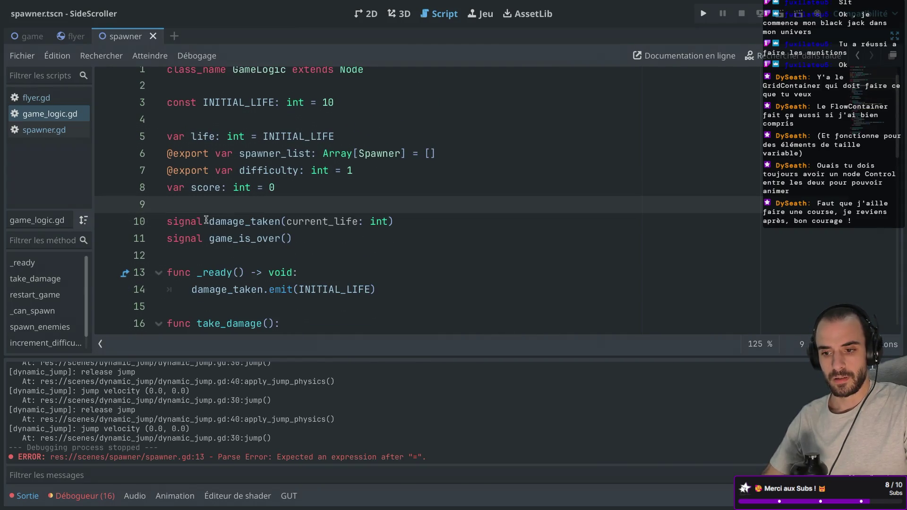
drag(294, 239, 449, 227)
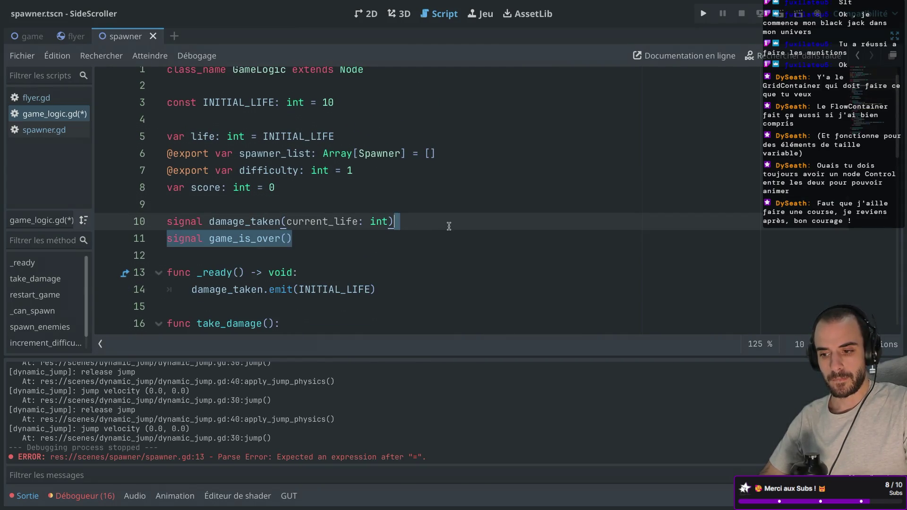
key(ctrl+shift+d)
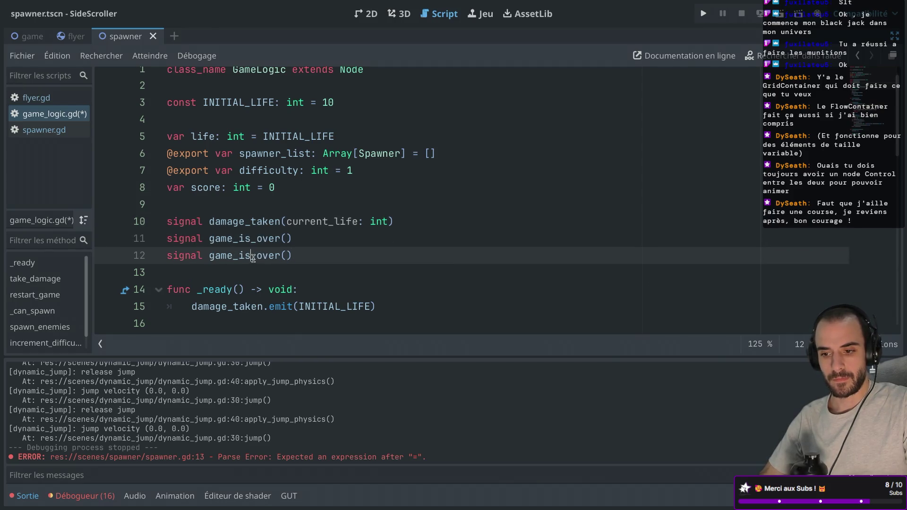
double_click(253, 258)
text(score_c)
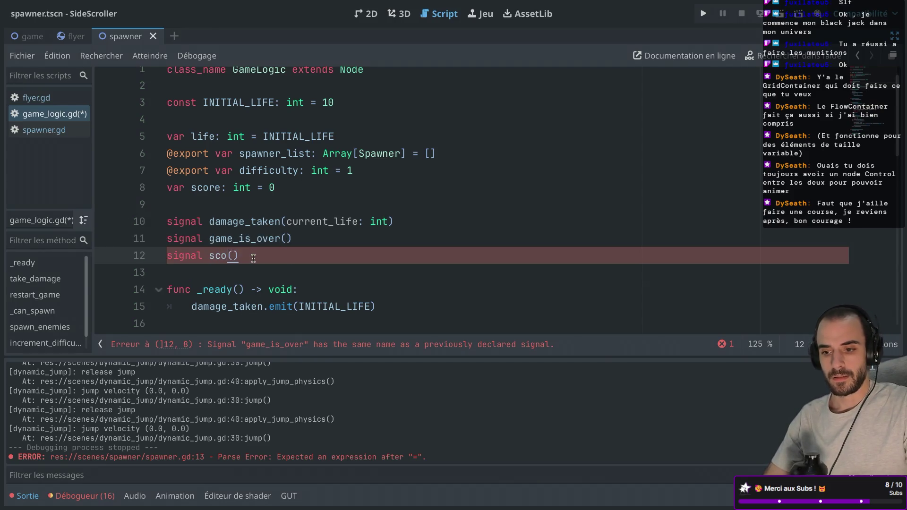
text(hange)
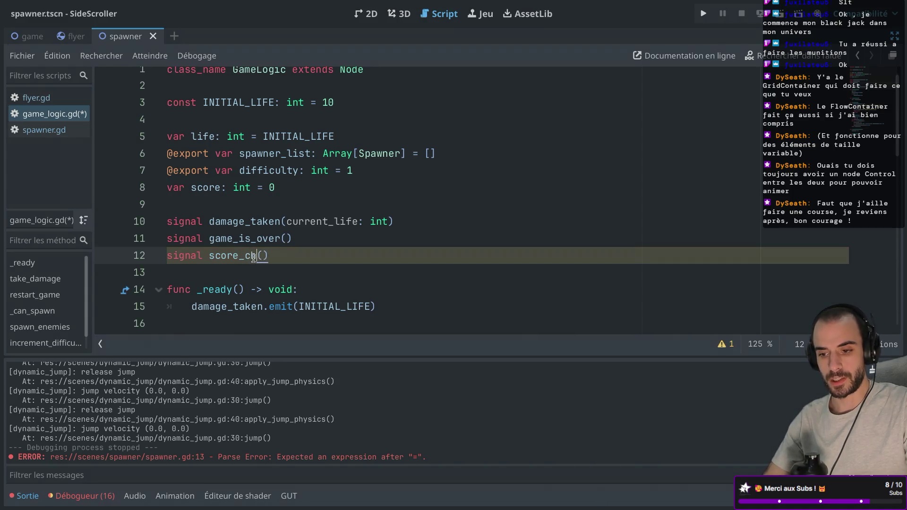
text(d)
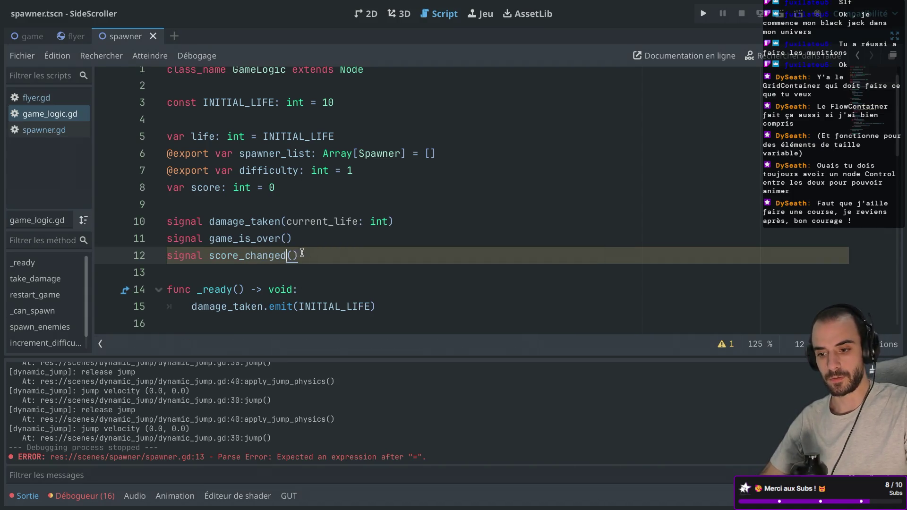
key(ctrl+s)
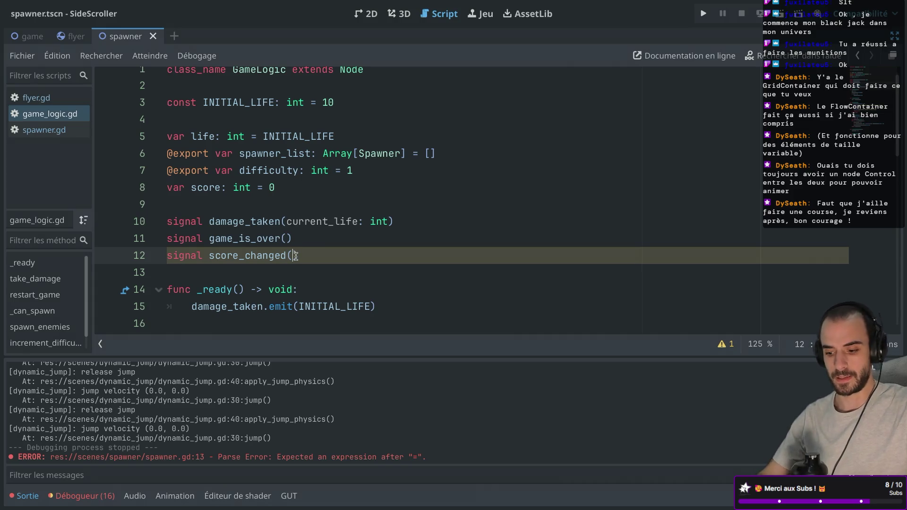
text(new_)
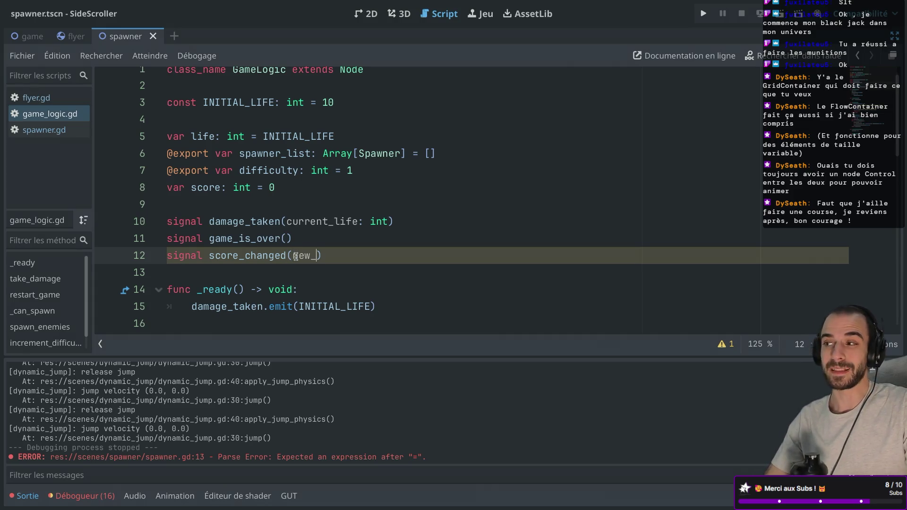
text(score: int)
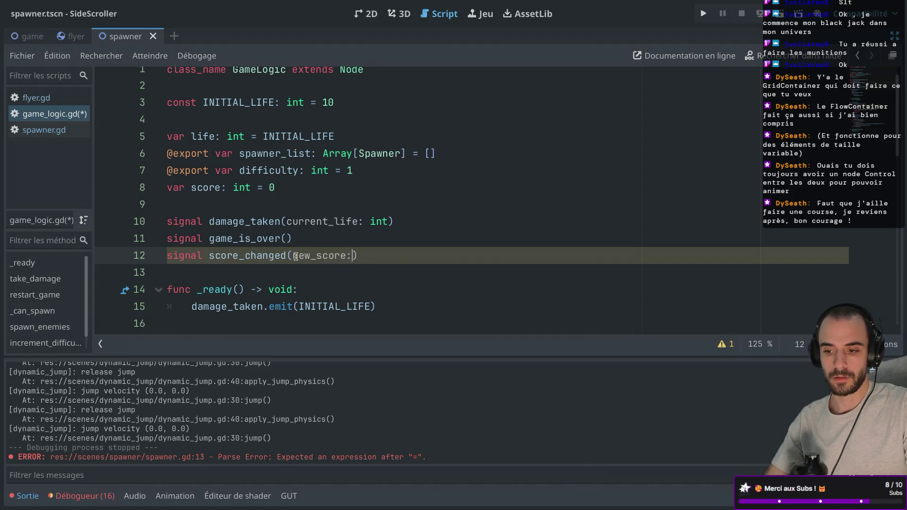
key(Escape)
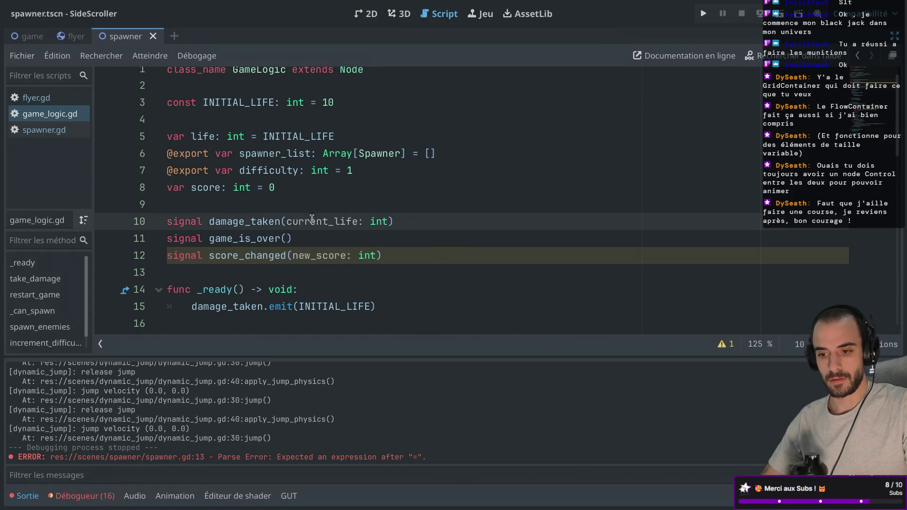
click(325, 203)
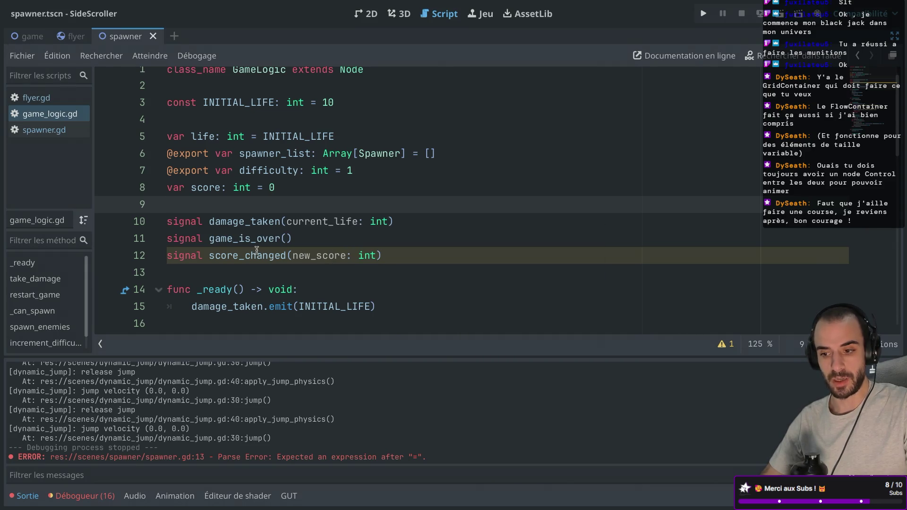
click(237, 251)
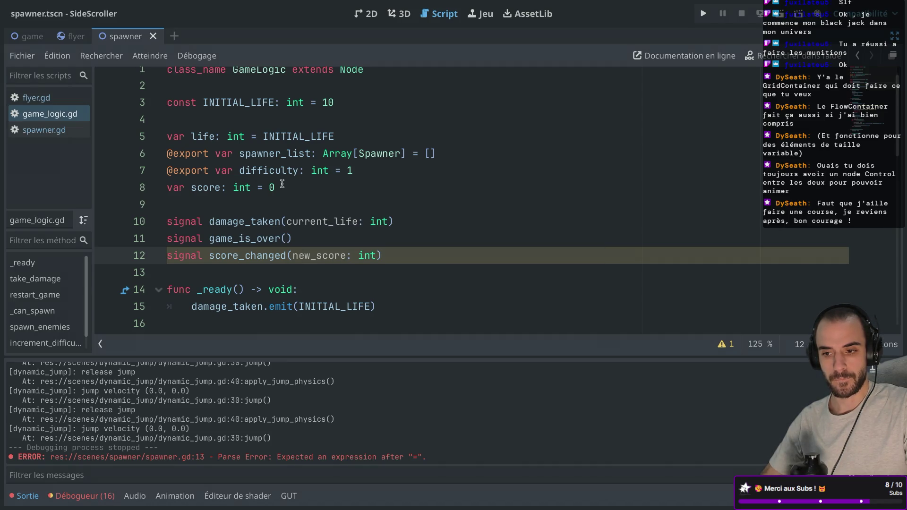
mouse_move(282, 184)
mouse_down()
mouse_move(418, 170)
mouse_move(399, 137)
mouse_up()
key(ctrl+c)
key(BackSpace)
click(363, 105)
key(Return)
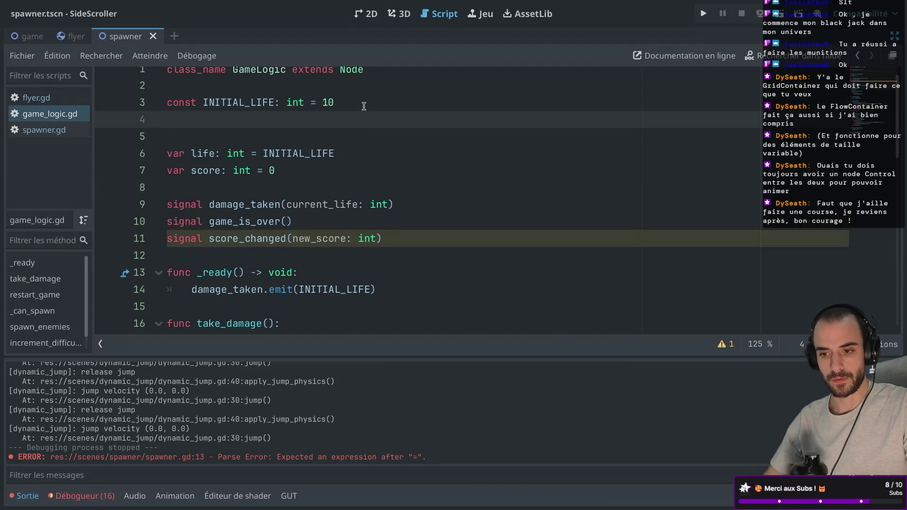
key(ctrl+v)
key(Up)
key(Up)
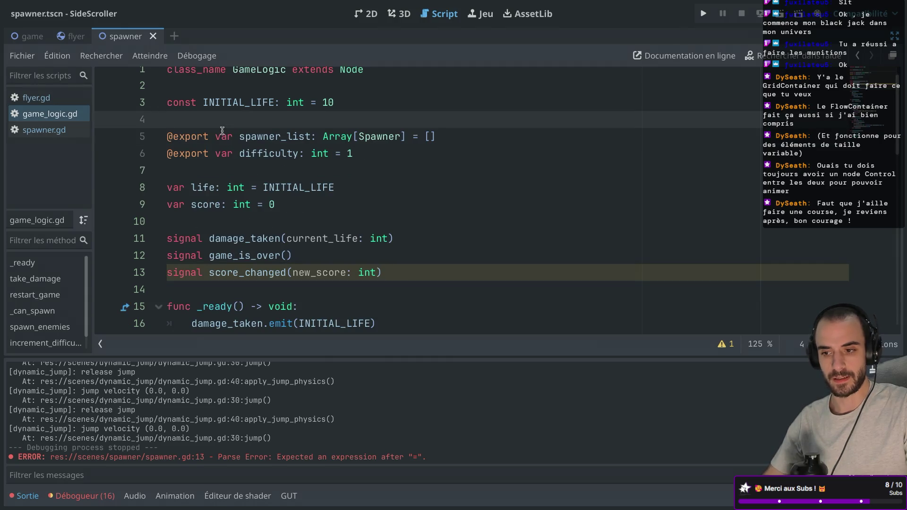
drag(348, 97, 349, 90)
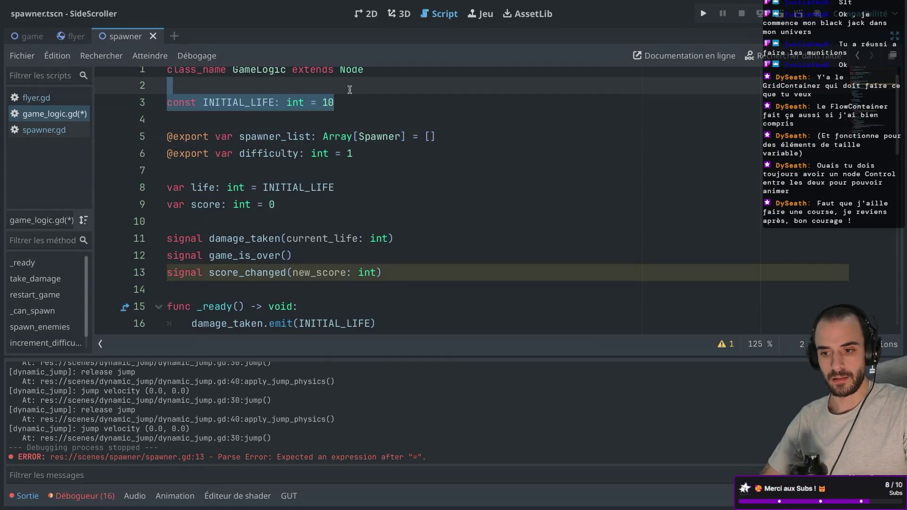
click(326, 116)
scroll(325, 116, up, 1)
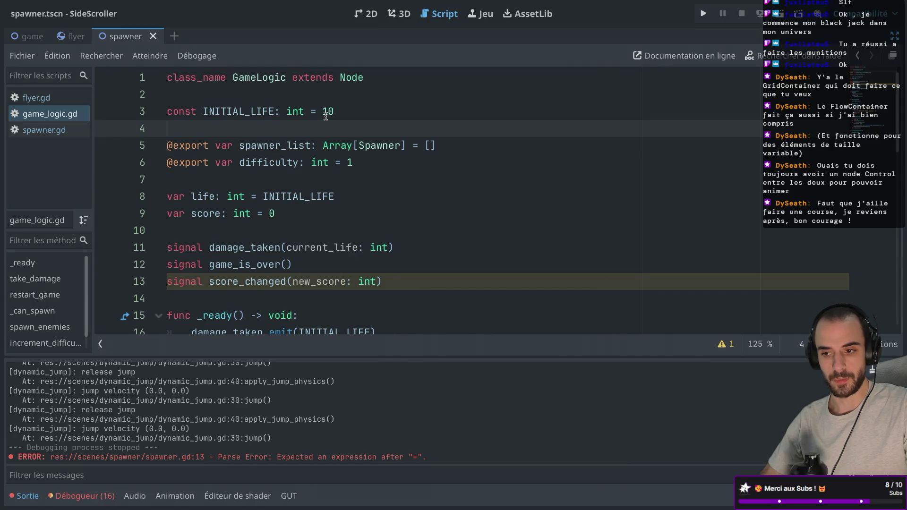
scroll(328, 142, down, 5)
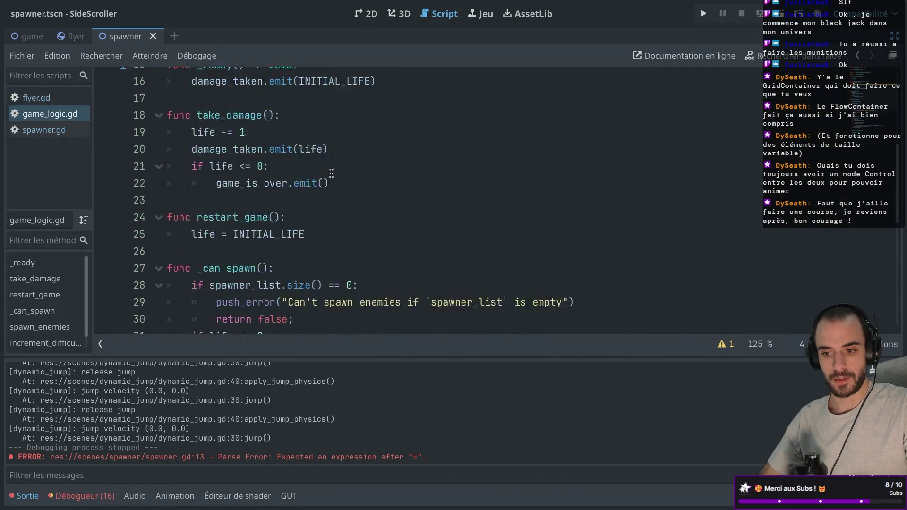
scroll(331, 174, down, 4)
scroll(331, 173, up, 9)
key(ctrl+s)
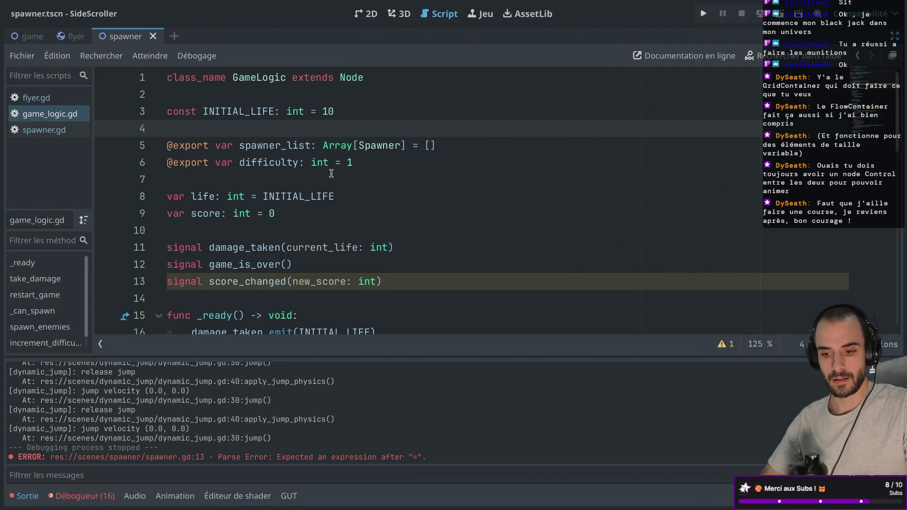
key(ctrl+shift+F11)
Filter the FileSystem for 'ui' and open ui.tscn on its 2D canvas.
click(434, 39)
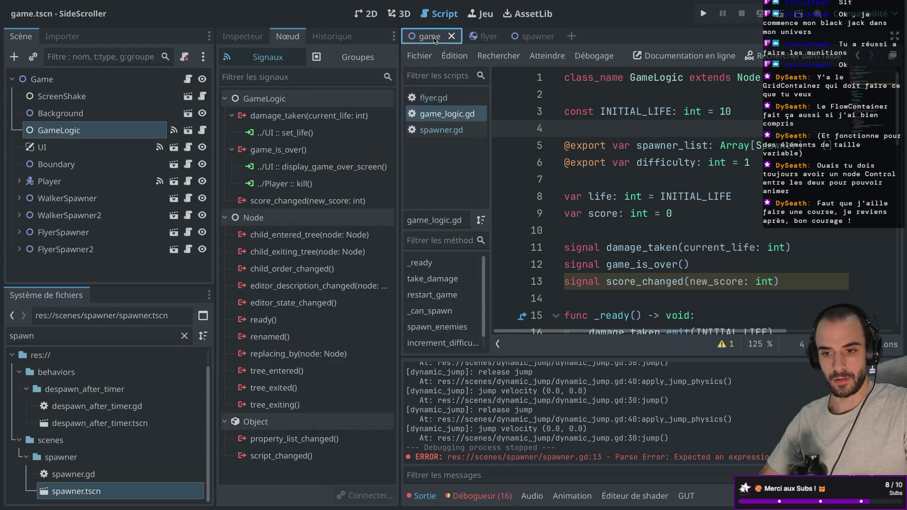
double_click(61, 336)
text(ui)
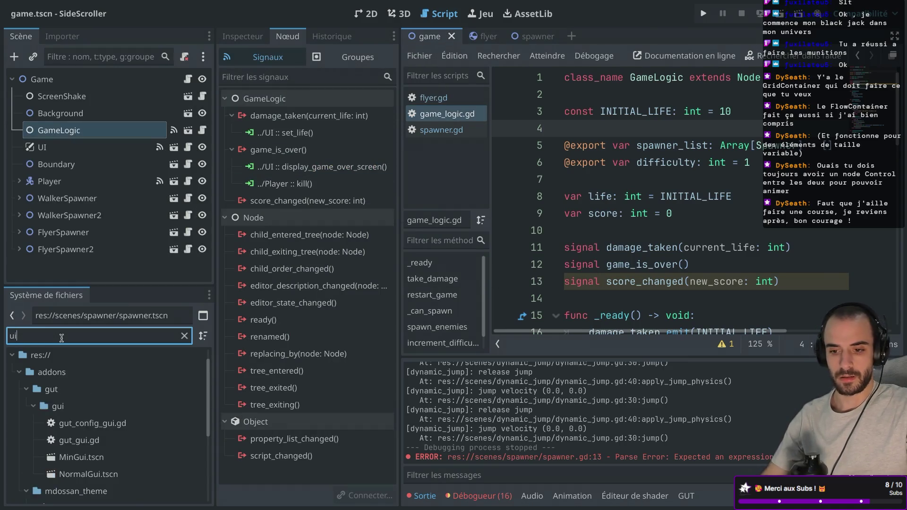
scroll(76, 453, down, 5)
click(78, 457)
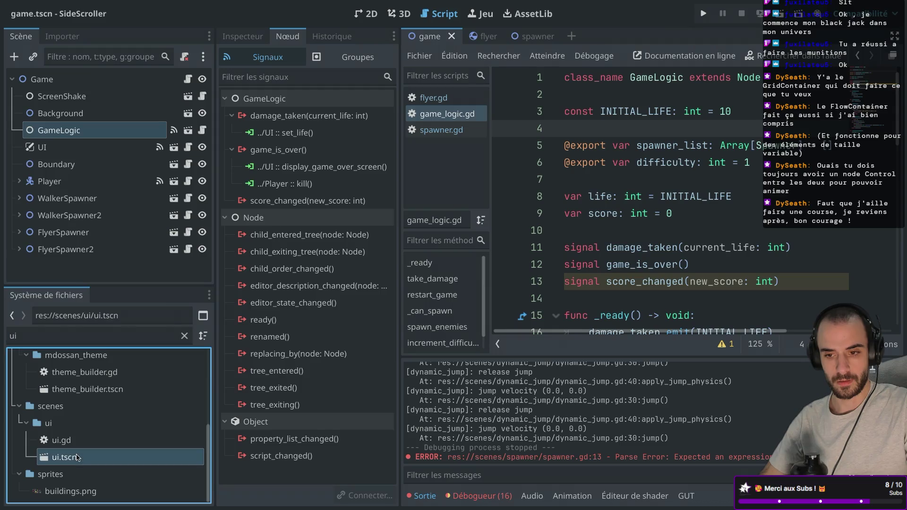
double_click(77, 456)
click(41, 147)
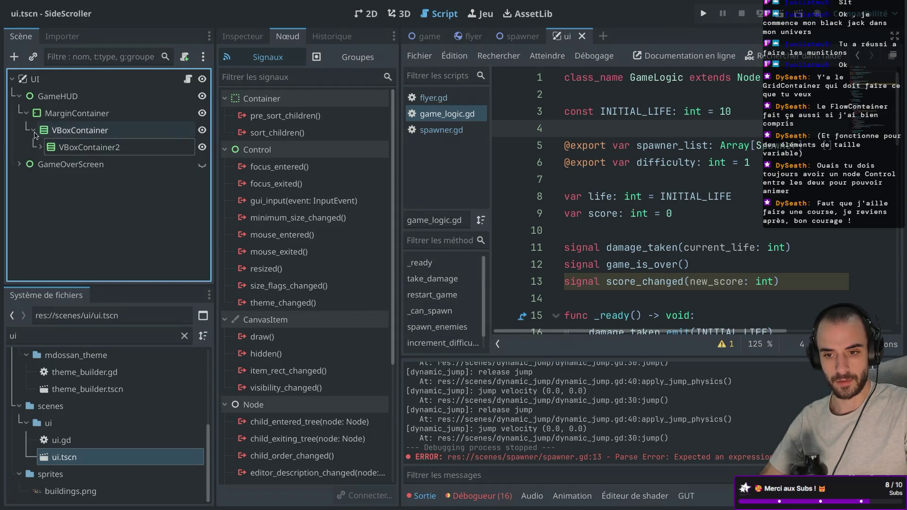
click(371, 13)
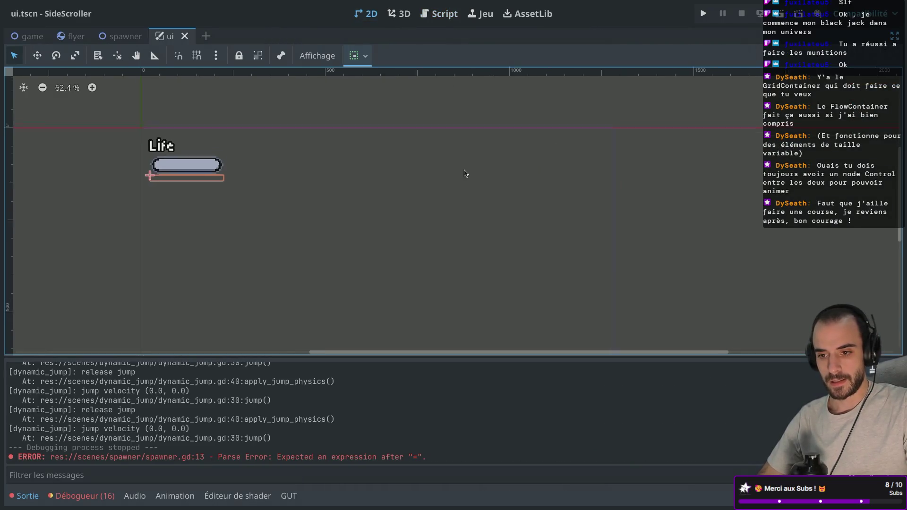
key(ctrl+shift+F11)
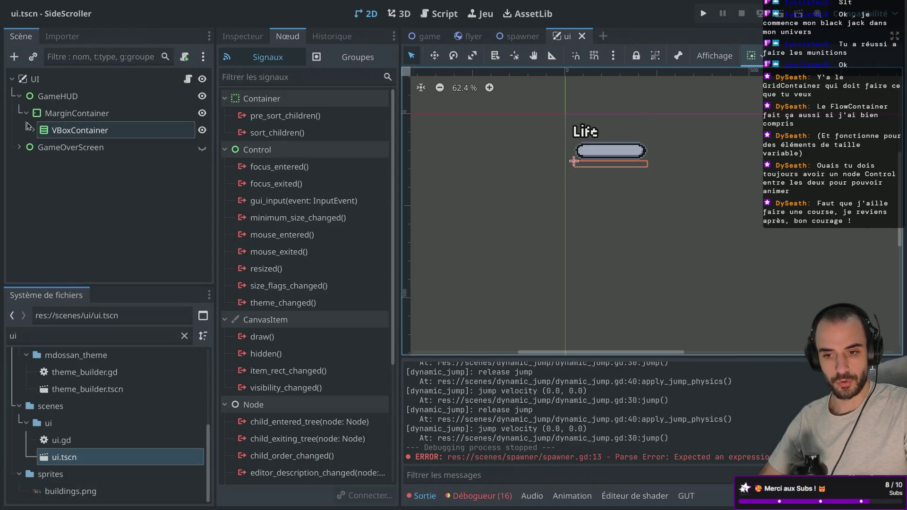
Duplicate LifeLabel inside VBoxContainer2, creating LifeLabel2.
click(33, 130)
click(40, 147)
click(78, 166)
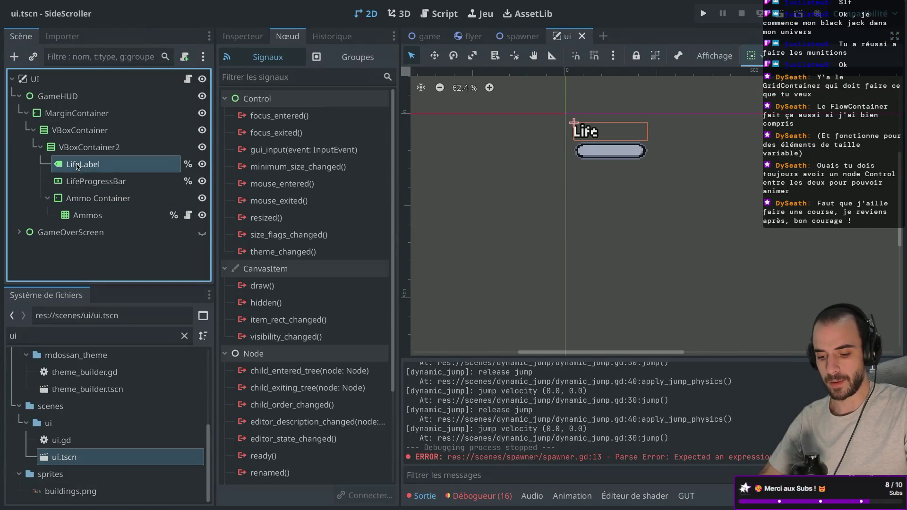
key(ctrl+d)
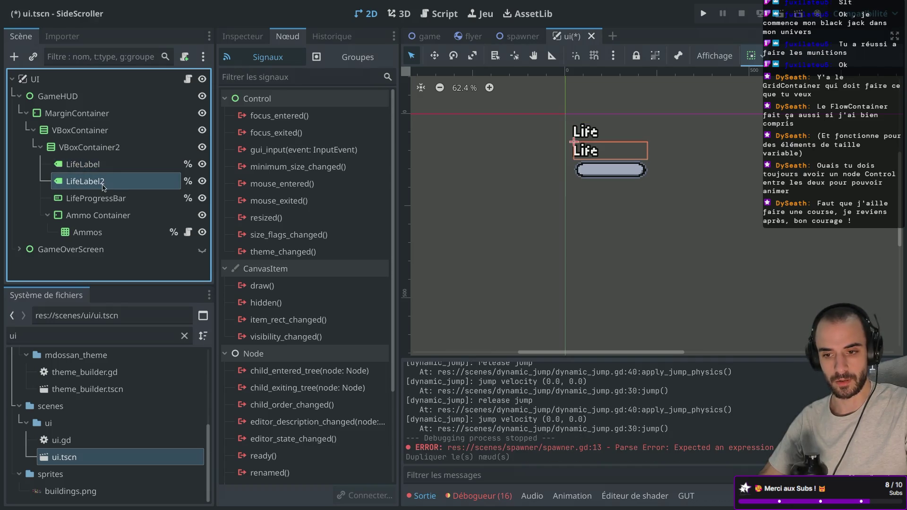
Rename the duplicated LifeLabel2 node to Score.
double_click(105, 184)
text(Score)
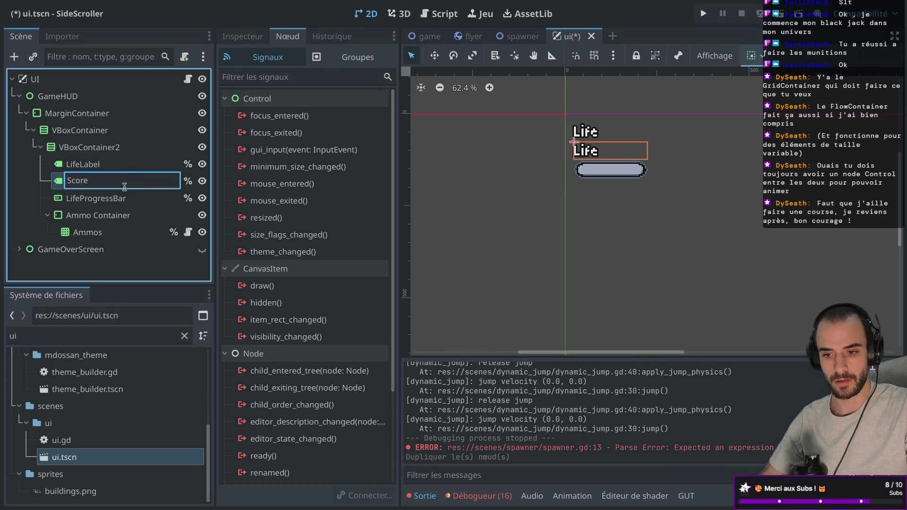
key(Return)
double_click(125, 188)
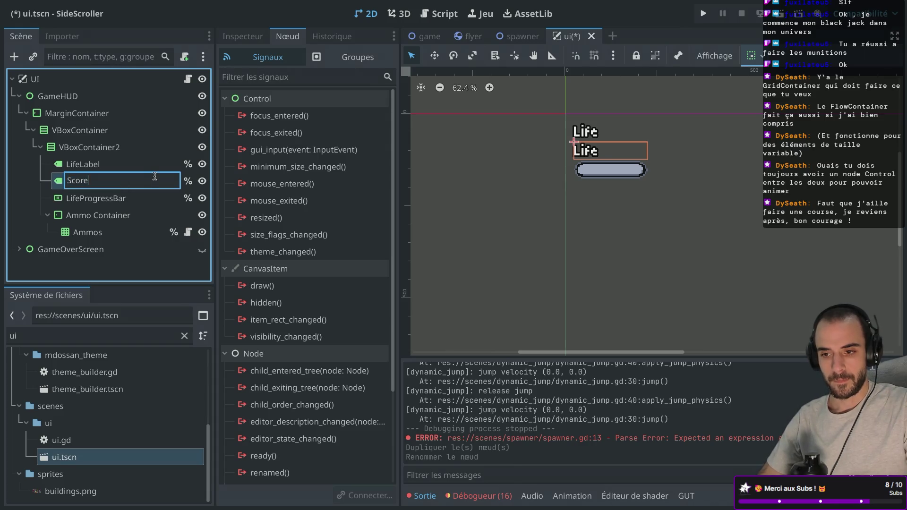
key(Escape)
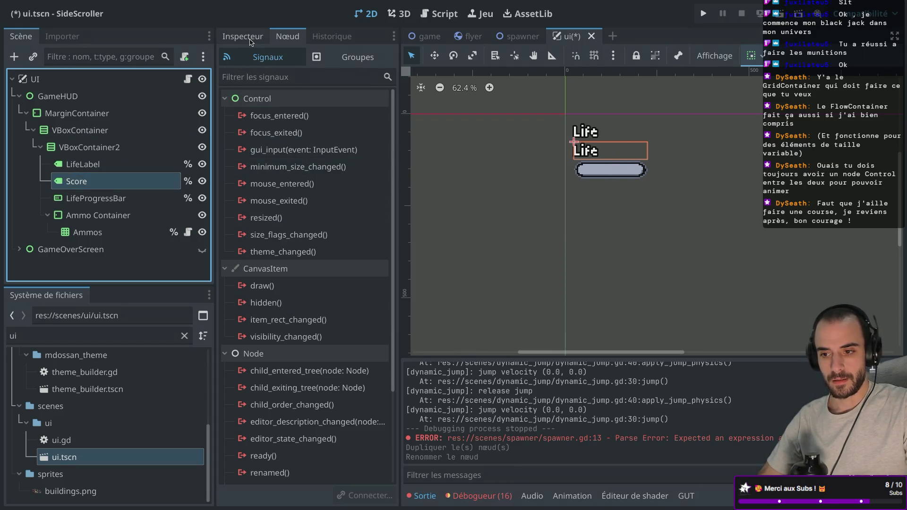
Set the Score label's Text to 'Score 0' and save ui.tscn.
click(259, 40)
double_click(239, 151)
text(Score 0)
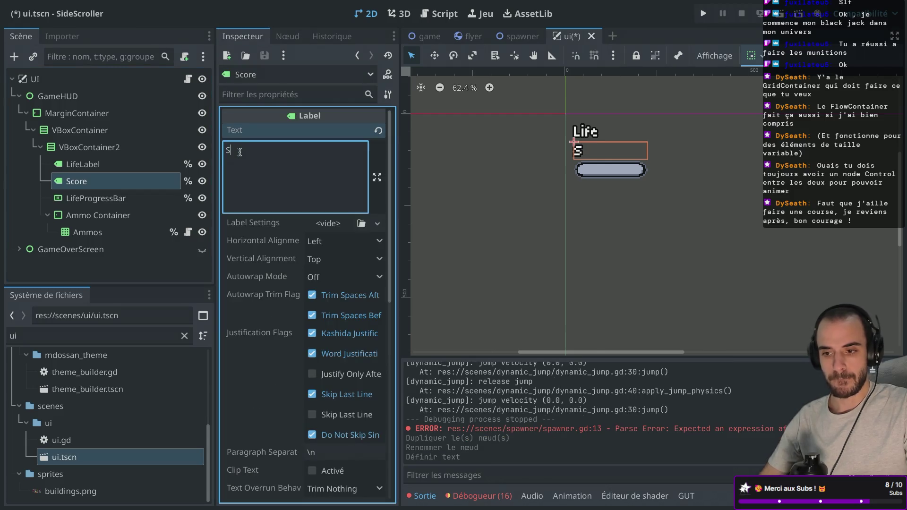
key(ctrl+s)
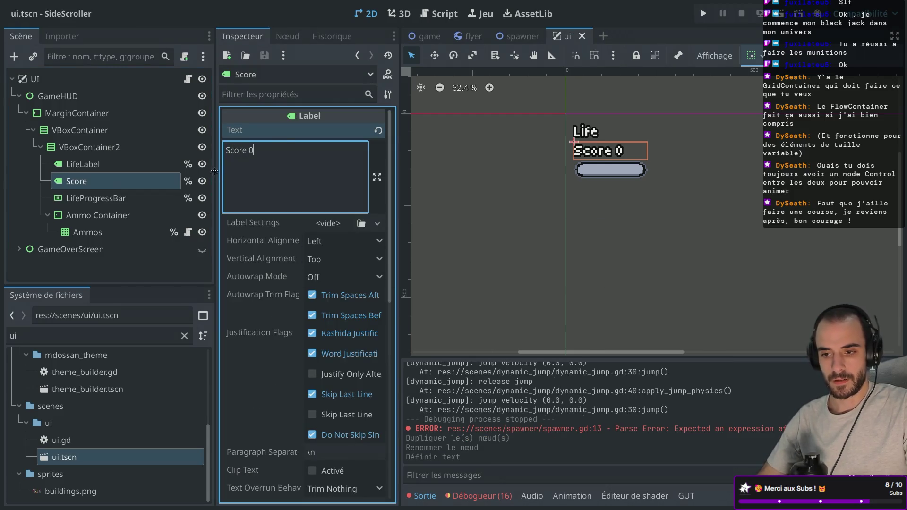
click(118, 185)
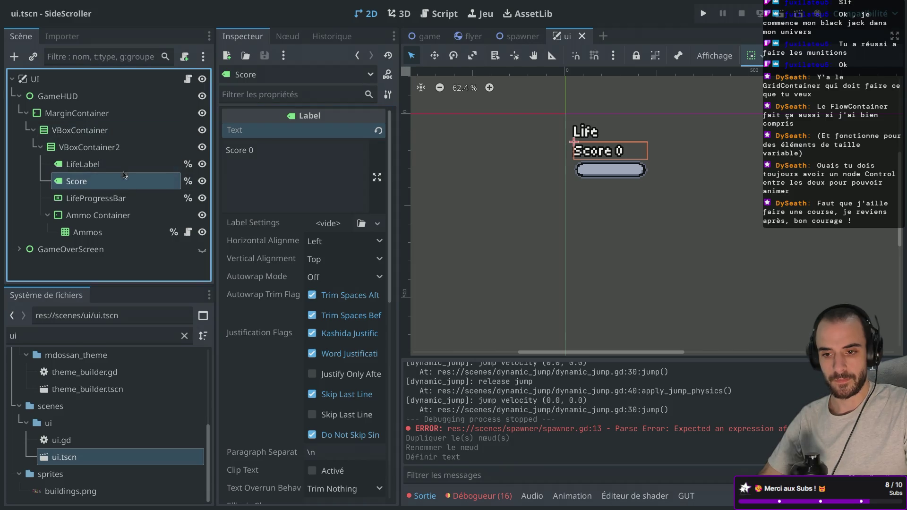
click(188, 79)
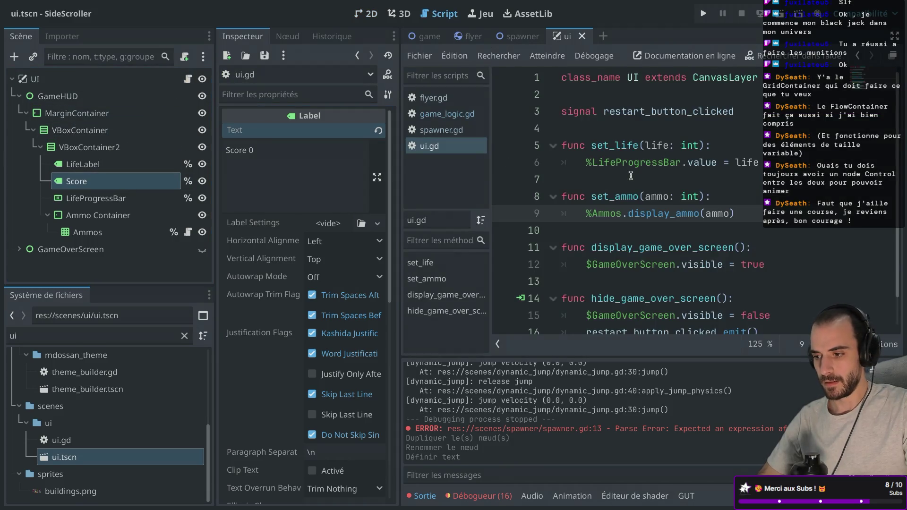
scroll(614, 203, down, 1)
click(566, 210)
drag(566, 209, 566, 182)
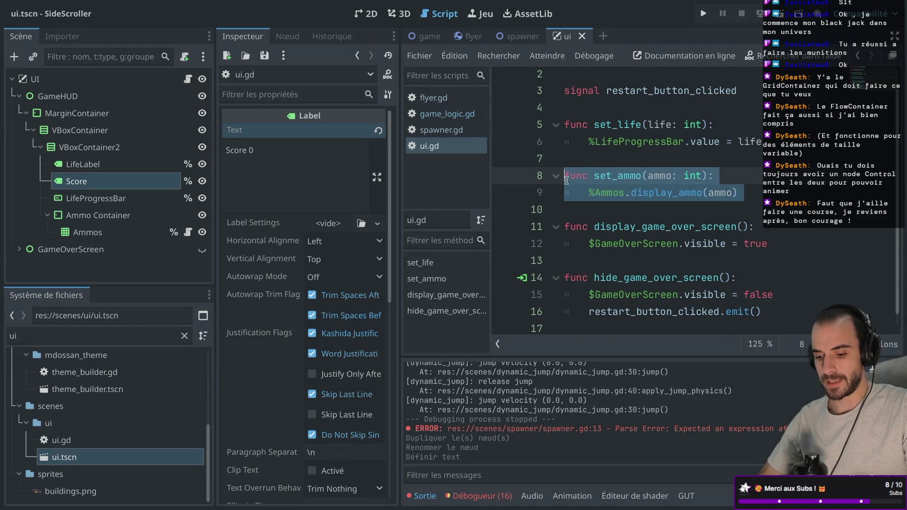
key(ctrl+shift+d)
click(751, 192)
key(Return)
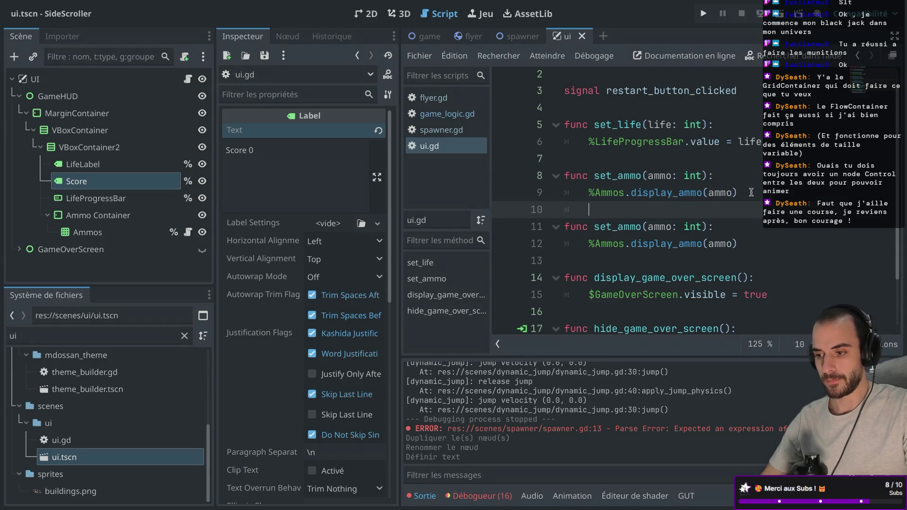
text(set_score)
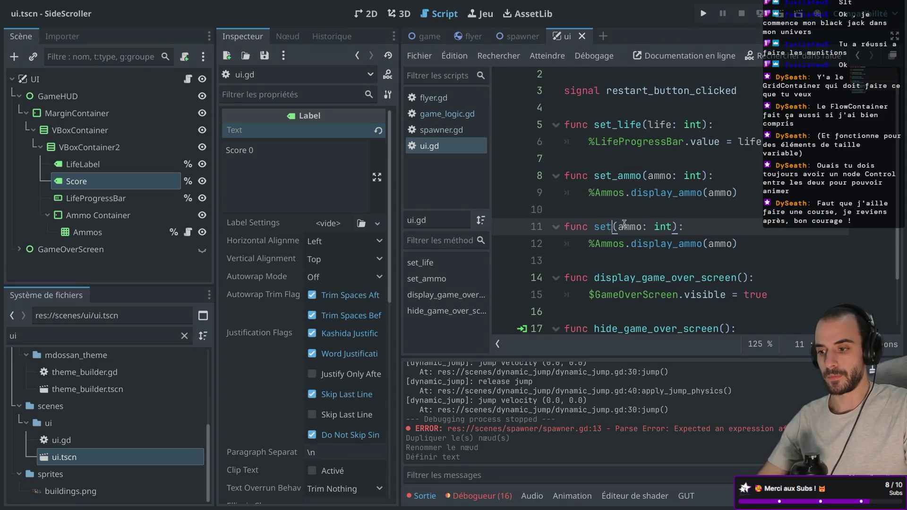
double_click(661, 227)
text(score)
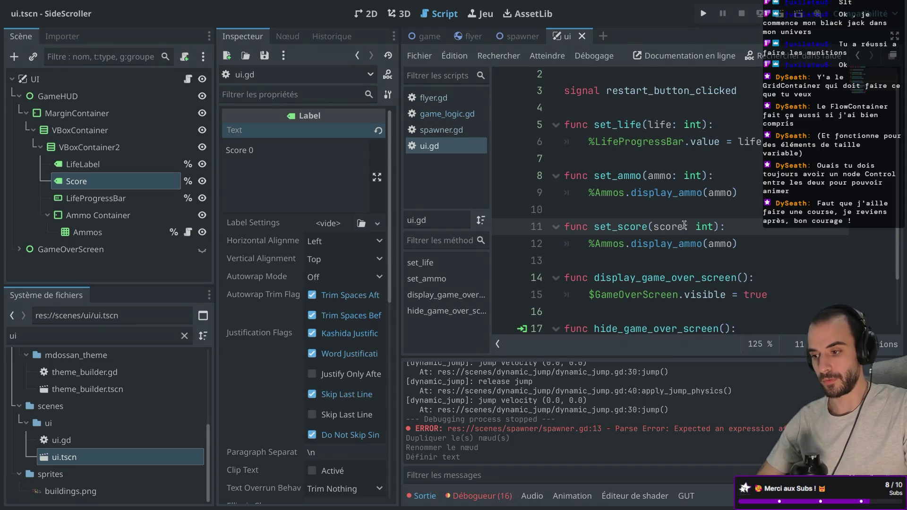
click(700, 226)
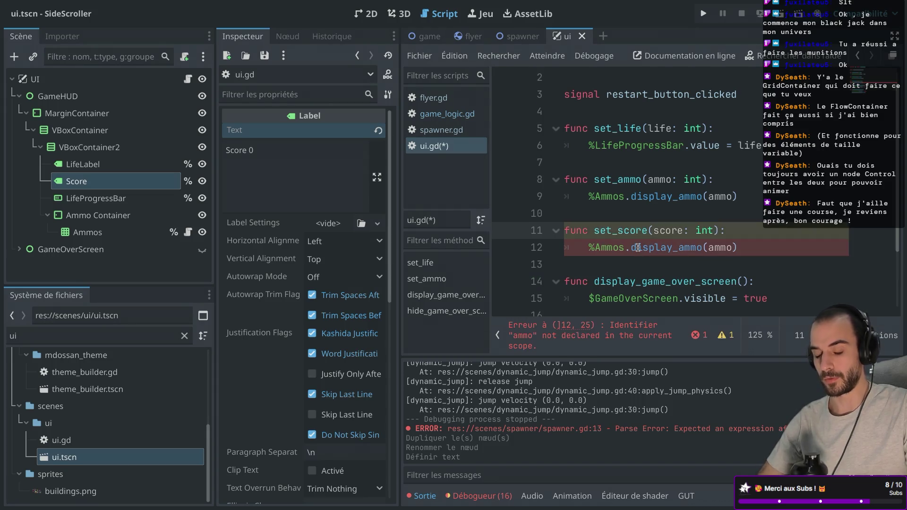
click(595, 248)
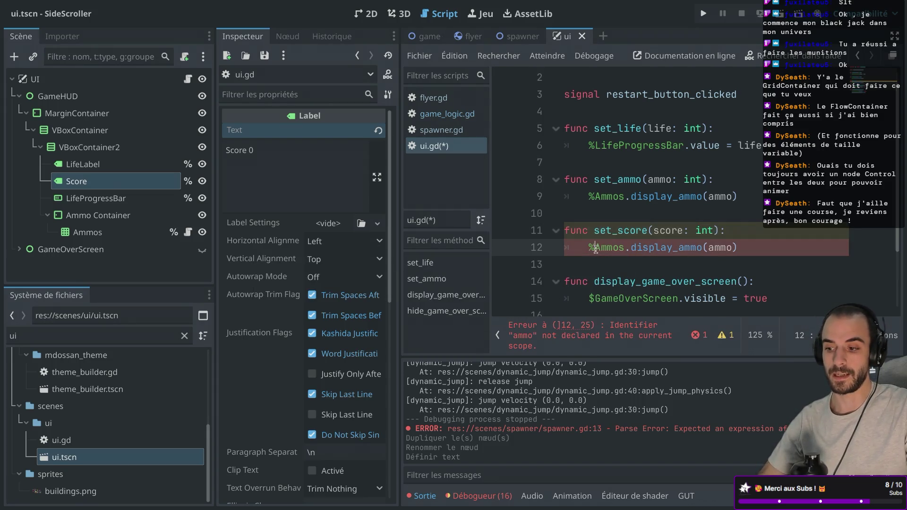
click(440, 115)
scroll(632, 151, down, 3)
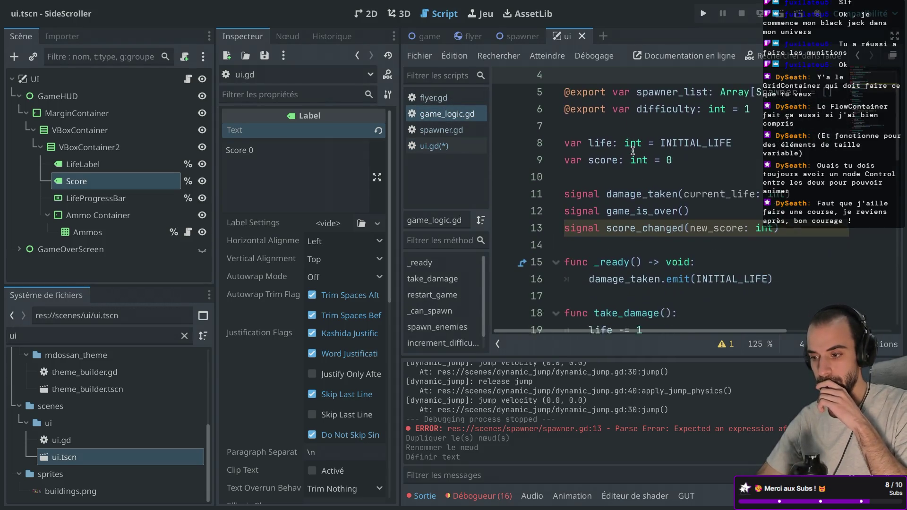
drag(606, 226, 762, 226)
click(666, 260)
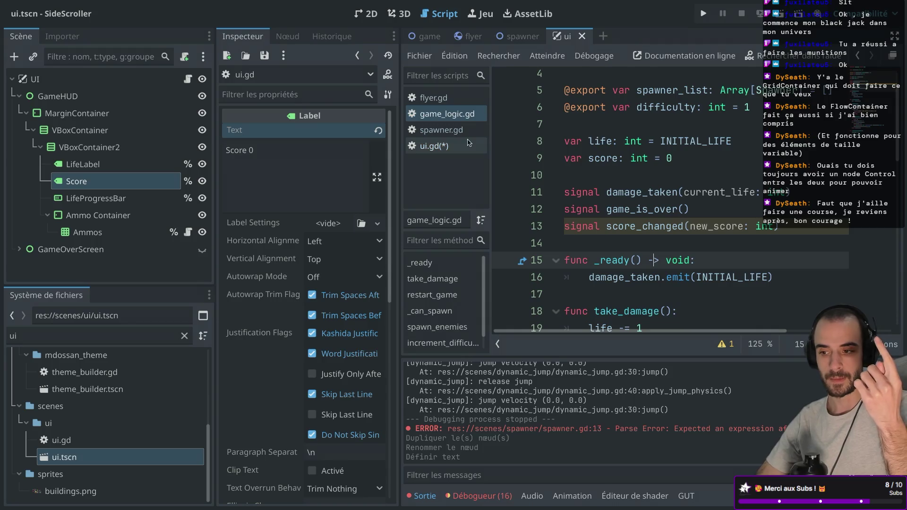
click(442, 147)
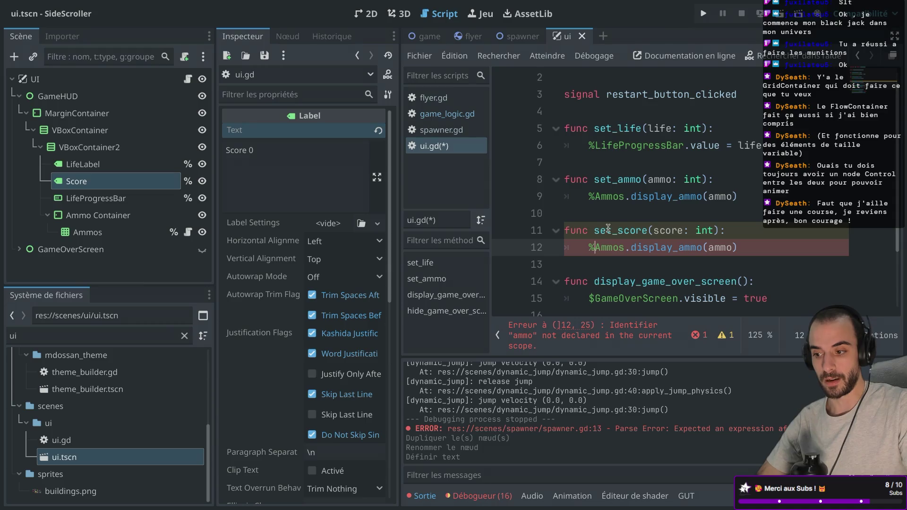
drag(592, 232, 720, 230)
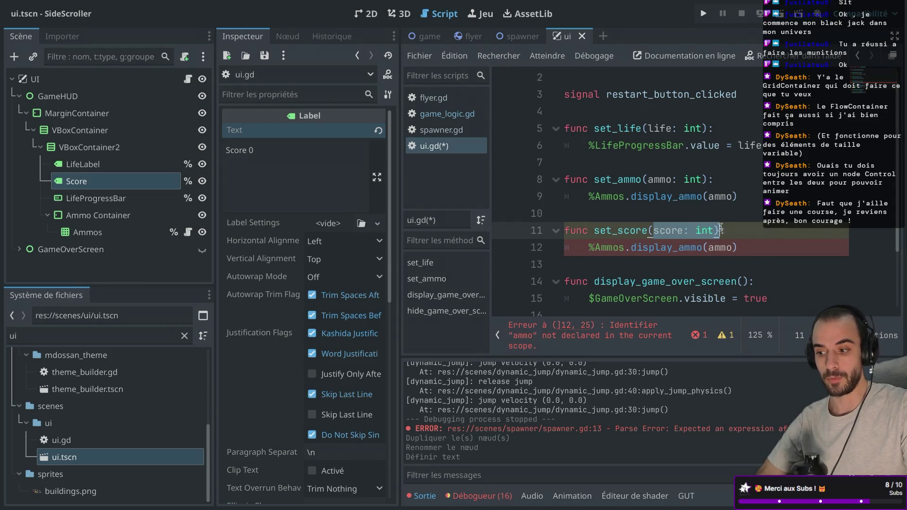
click(440, 114)
click(433, 145)
On line 12 of ui.gd, replace %Ammos with %Score and delete the display_ammo call.
click(604, 250)
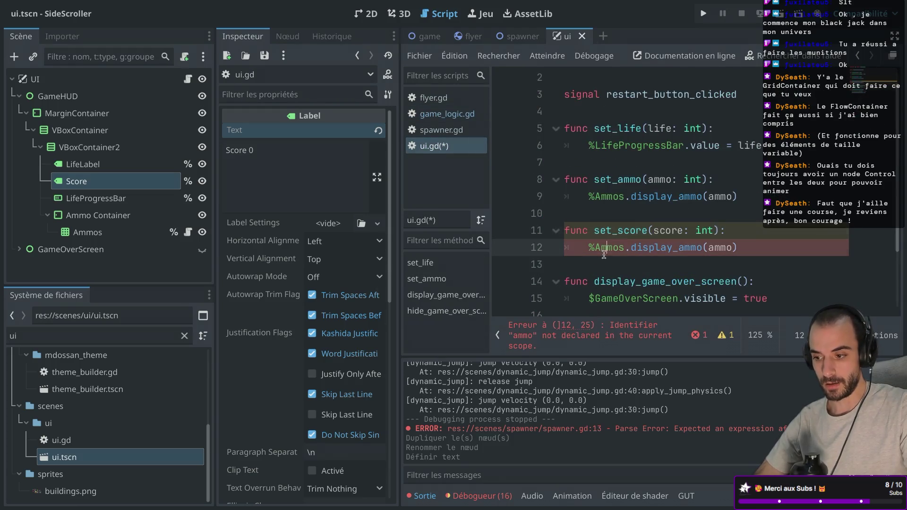
double_click(604, 249)
text(Score)
double_click(660, 246)
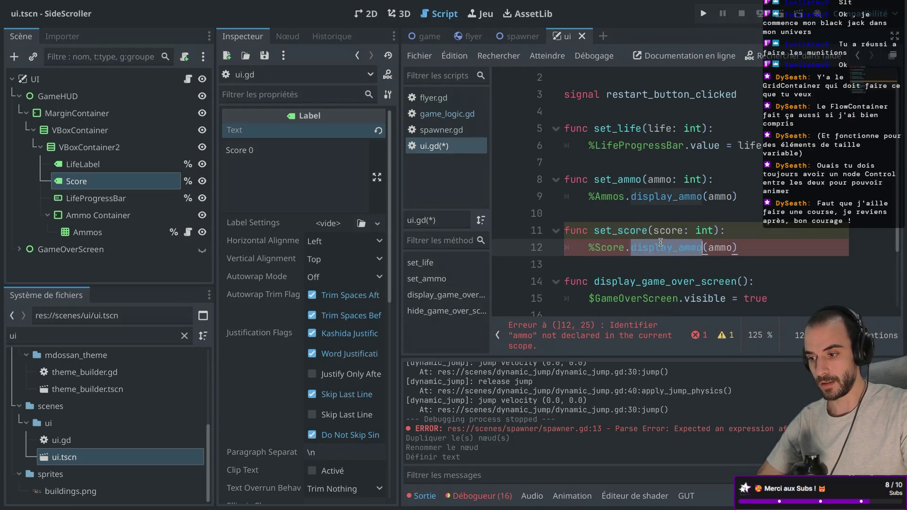
key(BackSpace)
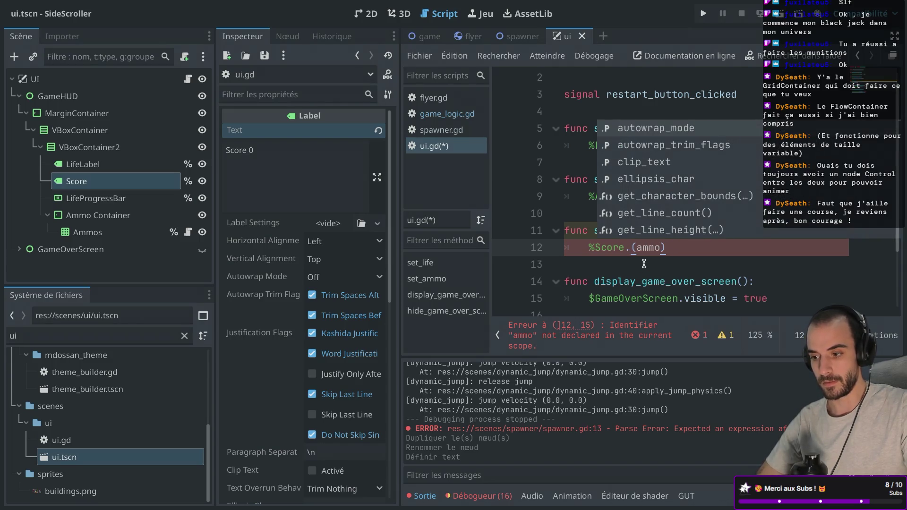
click(628, 281)
scroll(629, 262, down, 1)
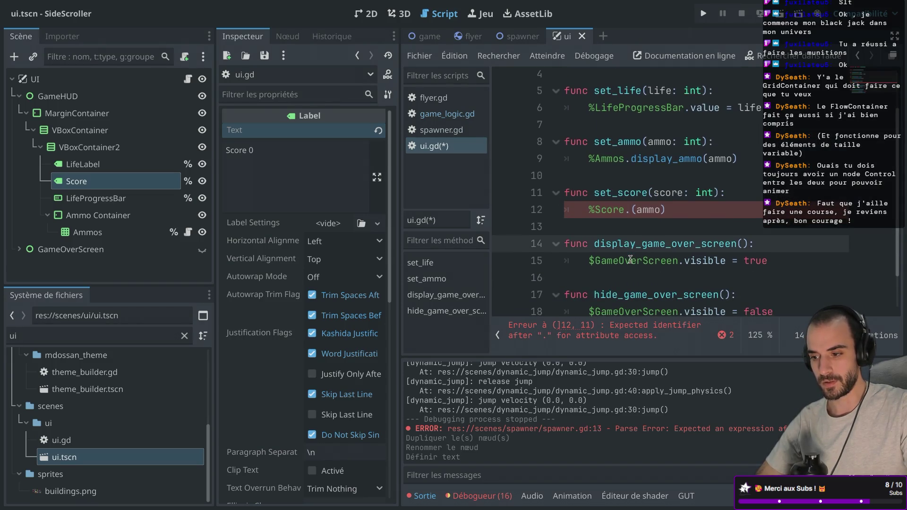
scroll(627, 229, up, 1)
click(629, 221)
key(BackSpace)
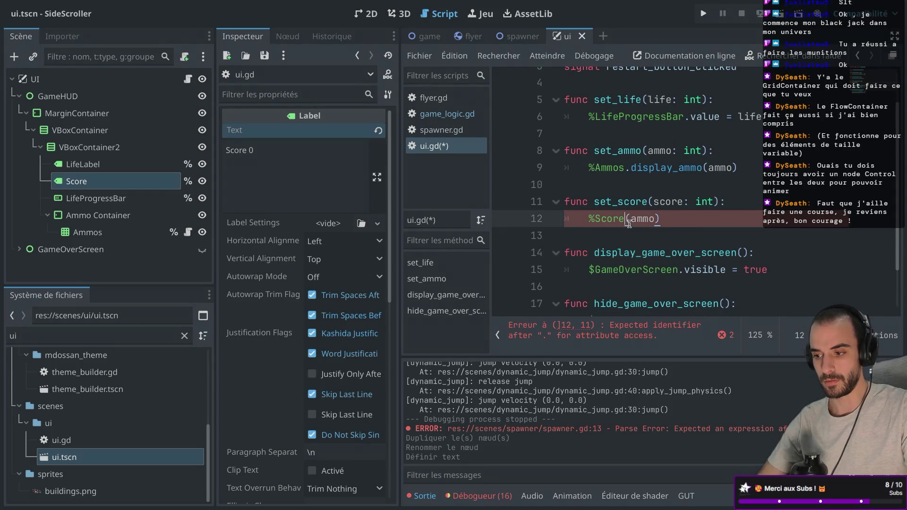
text(.a)
Complete line 12 as %Score.value = score and save ui.gd.
scroll(629, 223, up, 1)
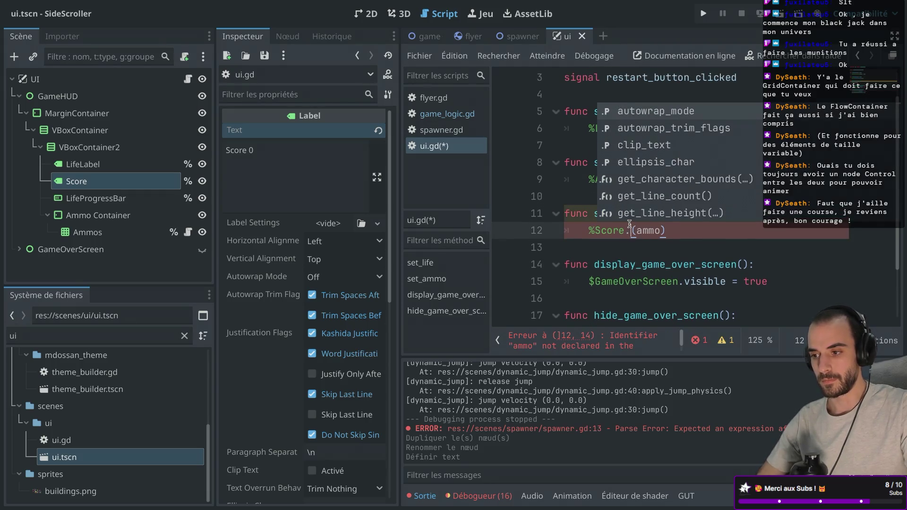
text(la)
key(Escape)
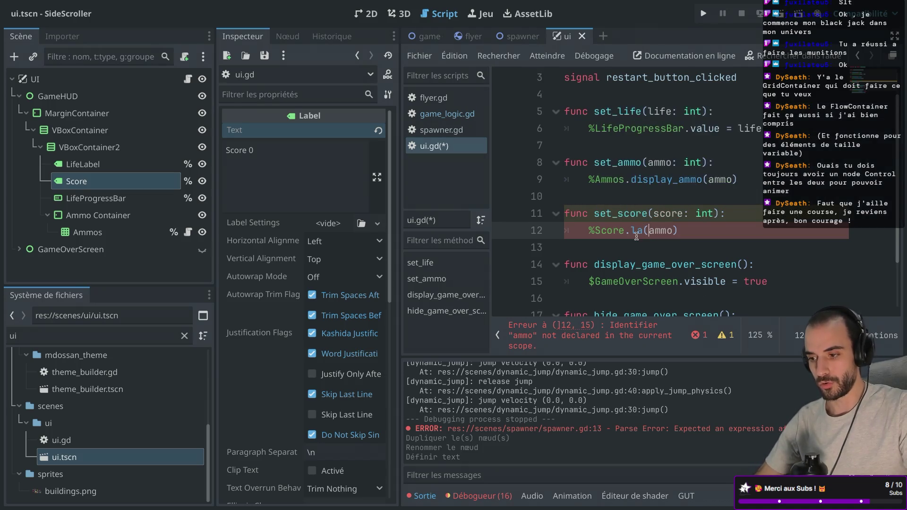
click(686, 226)
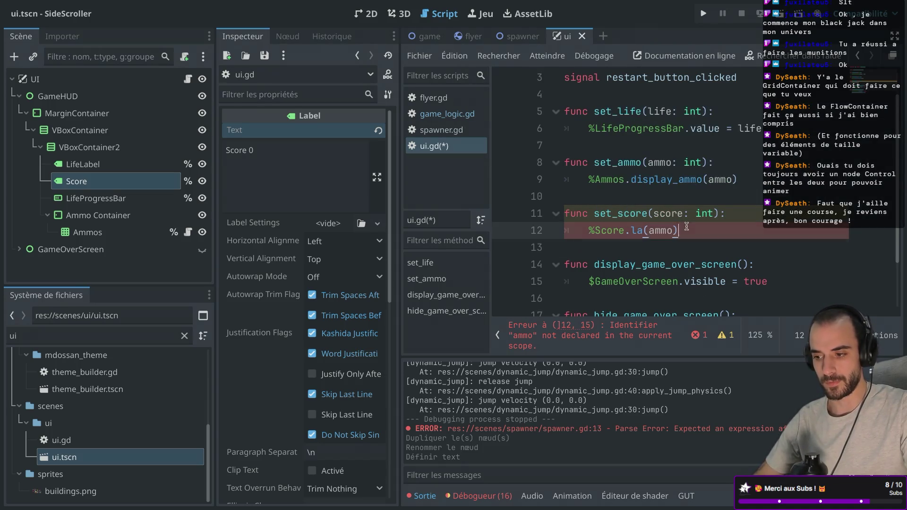
drag(686, 227, 631, 230)
key(BackSpace)
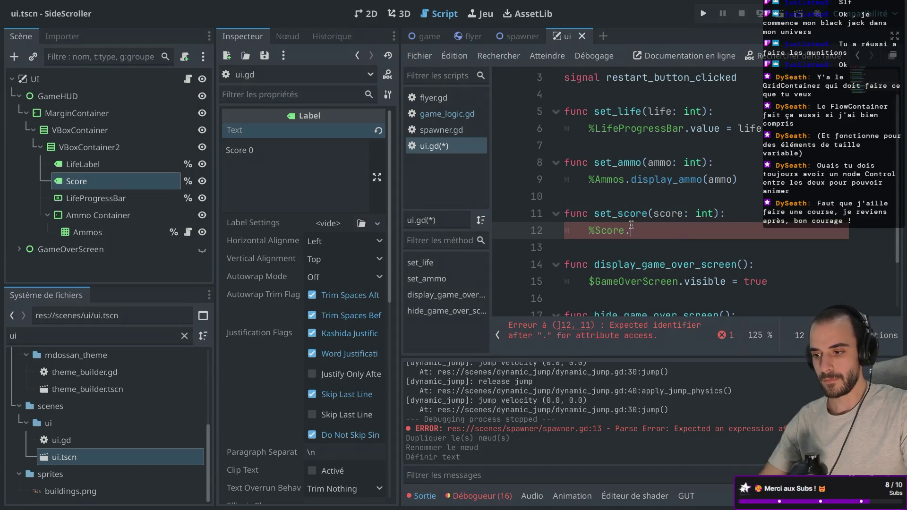
text(value)
scroll(671, 188, up, 1)
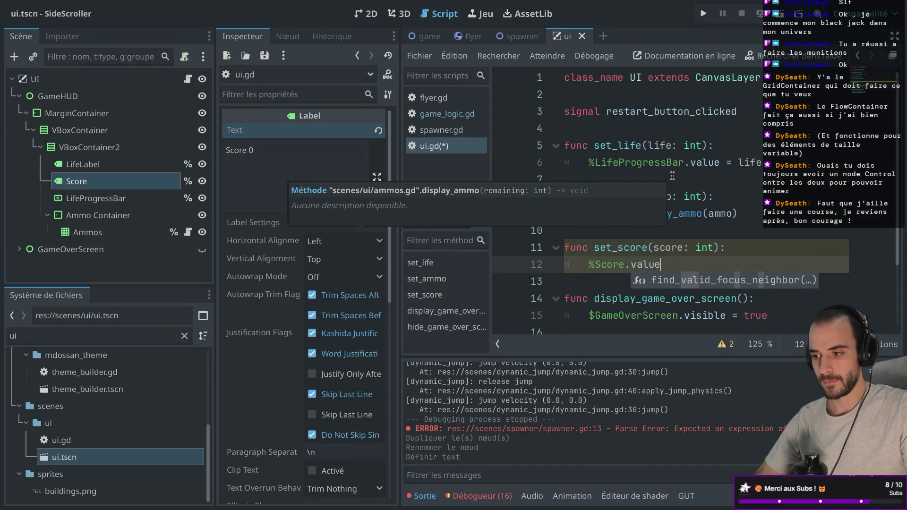
scroll(672, 176, down, 2)
scroll(685, 201, up, 1)
click(674, 215)
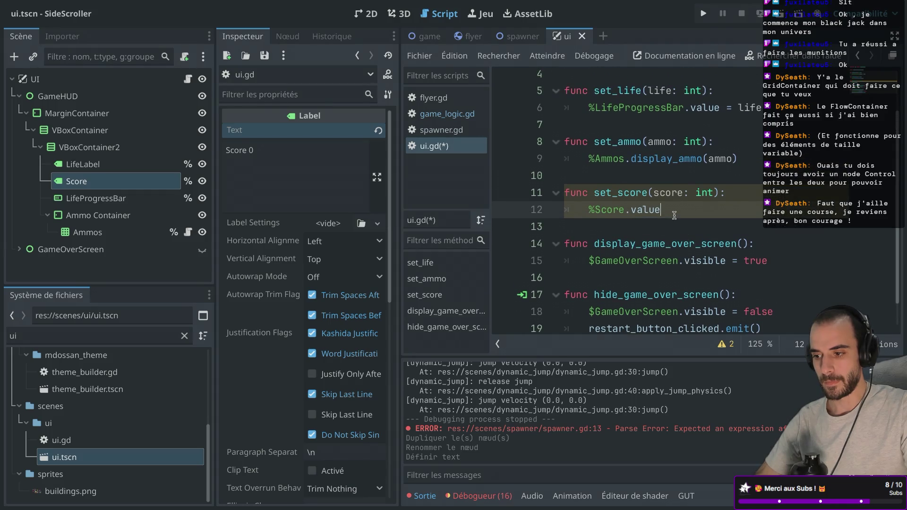
text(= )
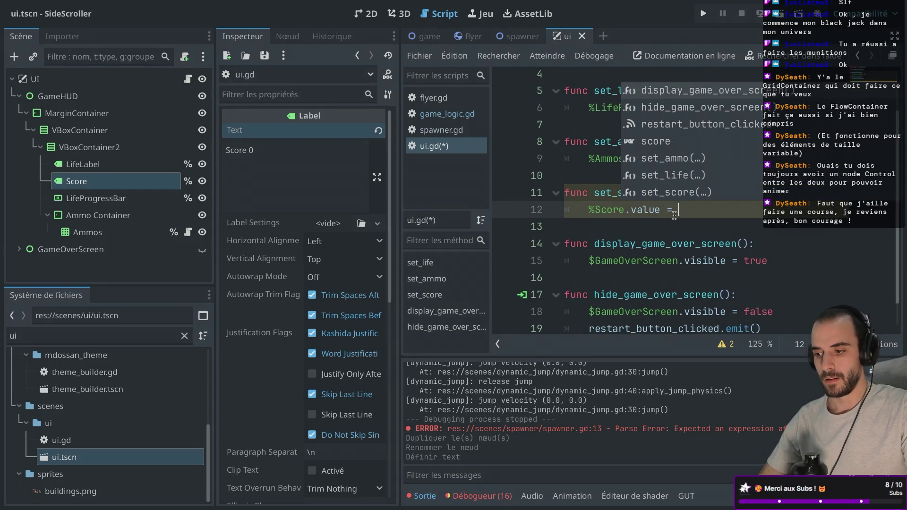
text(score)
click(707, 225)
key(ctrl+s)
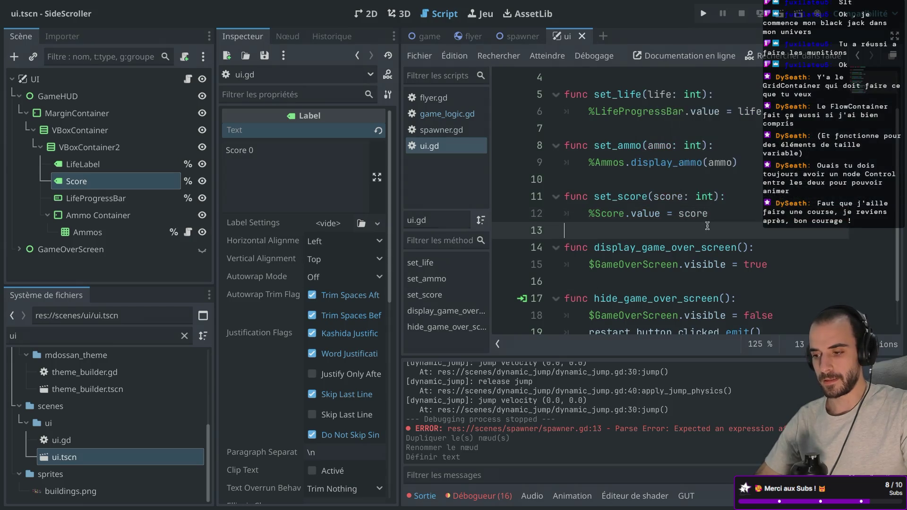
key(Left)
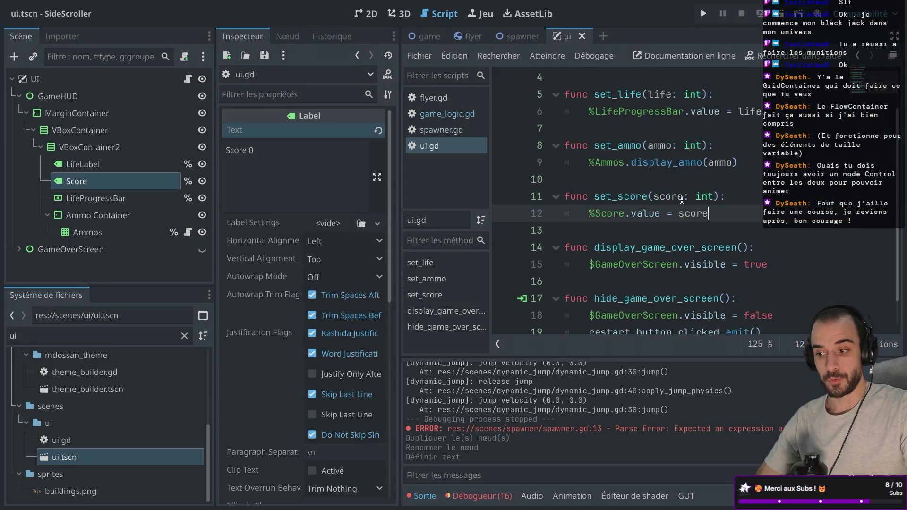
scroll(681, 201, up, 1)
scroll(681, 201, down, 2)
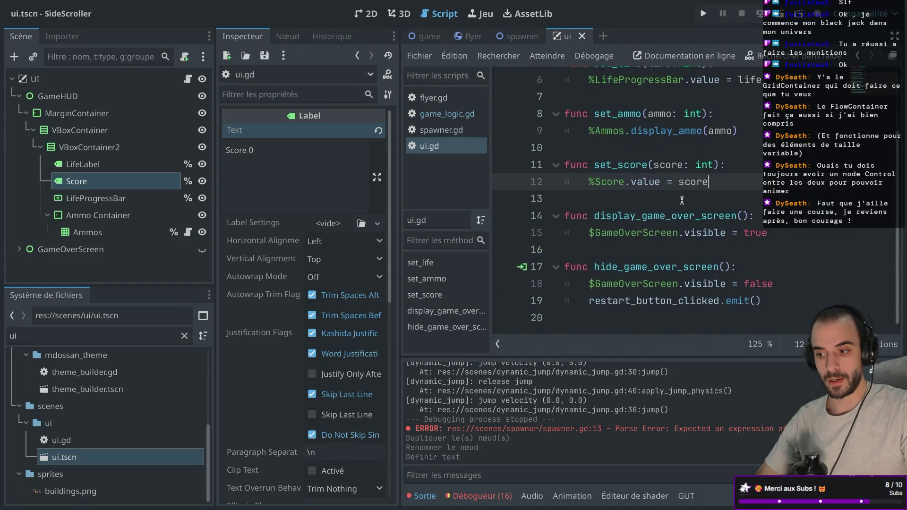
scroll(682, 201, up, 2)
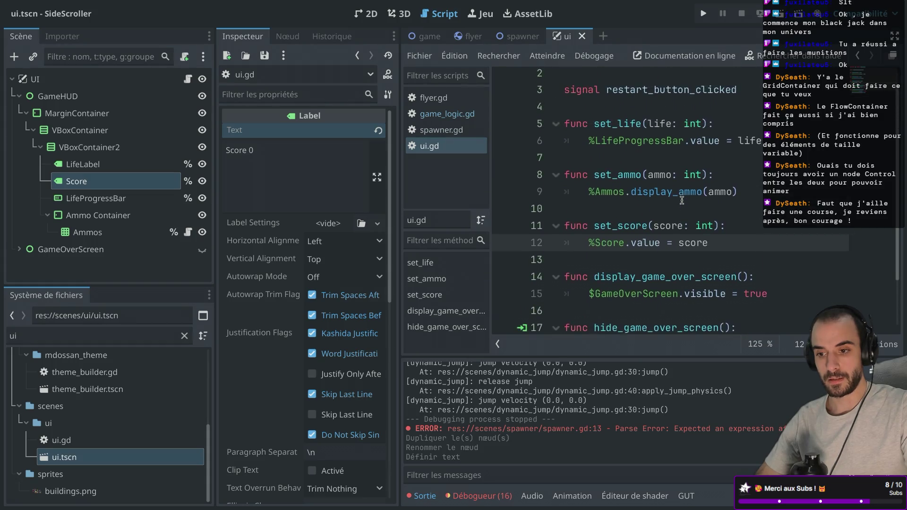
Back in game.tscn, check the UI node's ui.gd script, then open game_logic.gd from GameLogic.
click(427, 42)
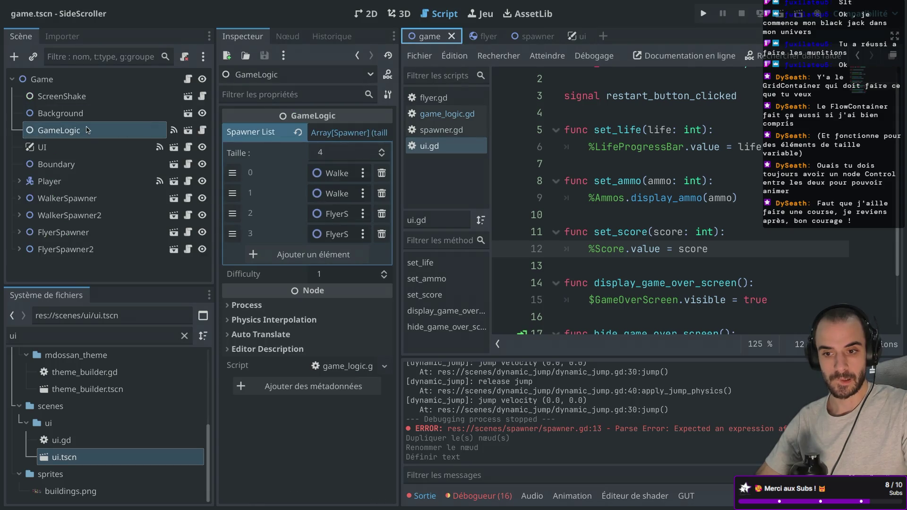
click(56, 149)
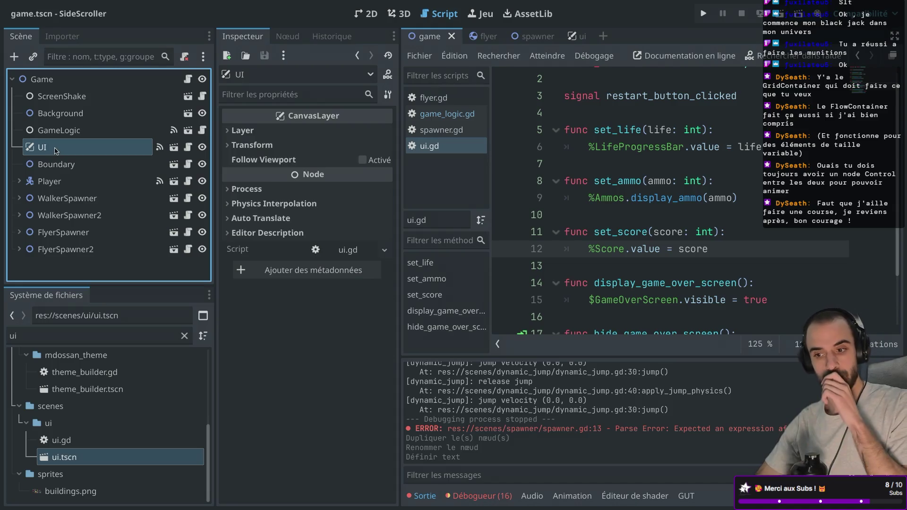
click(191, 149)
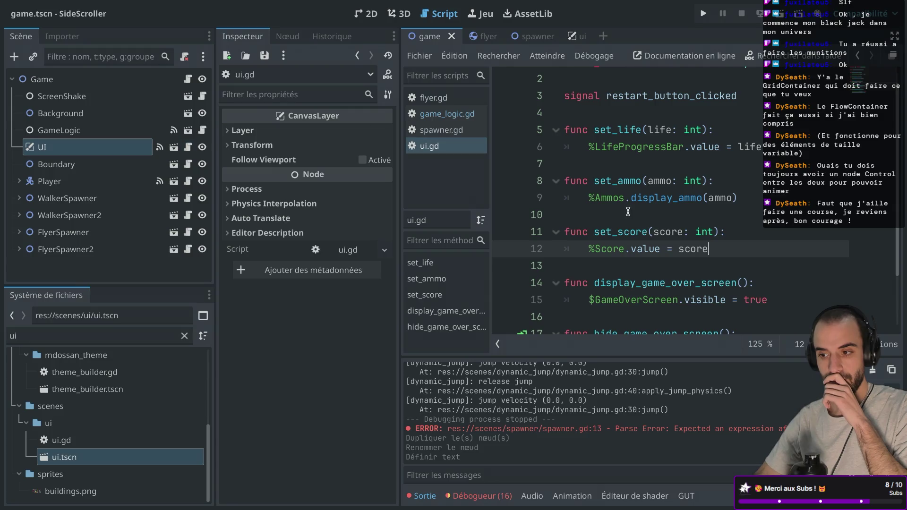
scroll(627, 211, up, 1)
scroll(627, 211, down, 2)
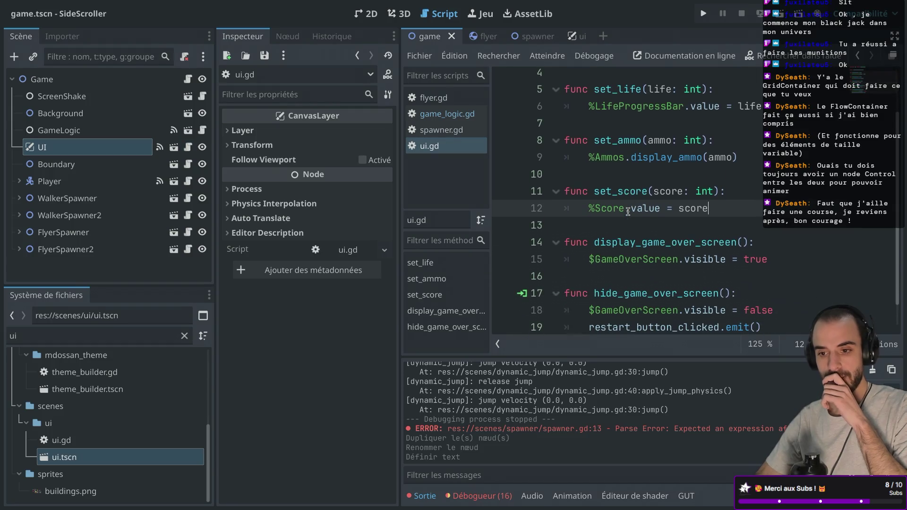
click(84, 135)
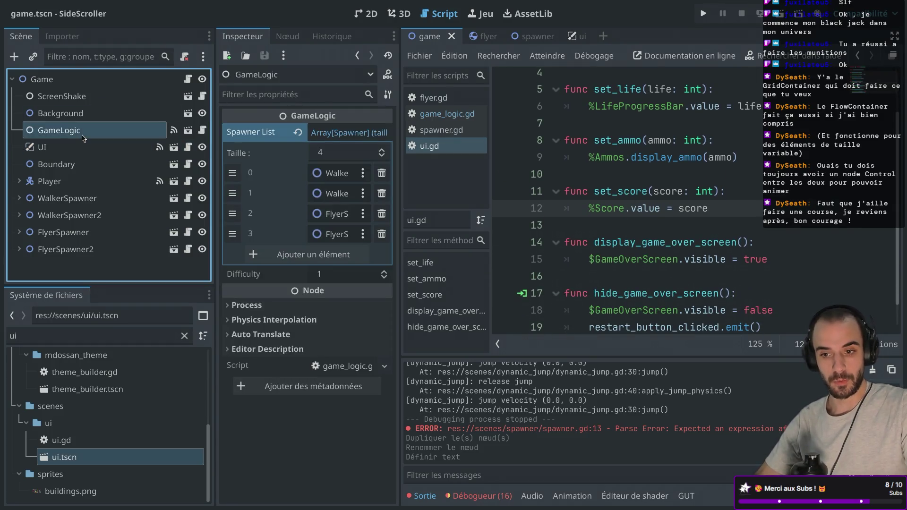
click(42, 152)
click(203, 132)
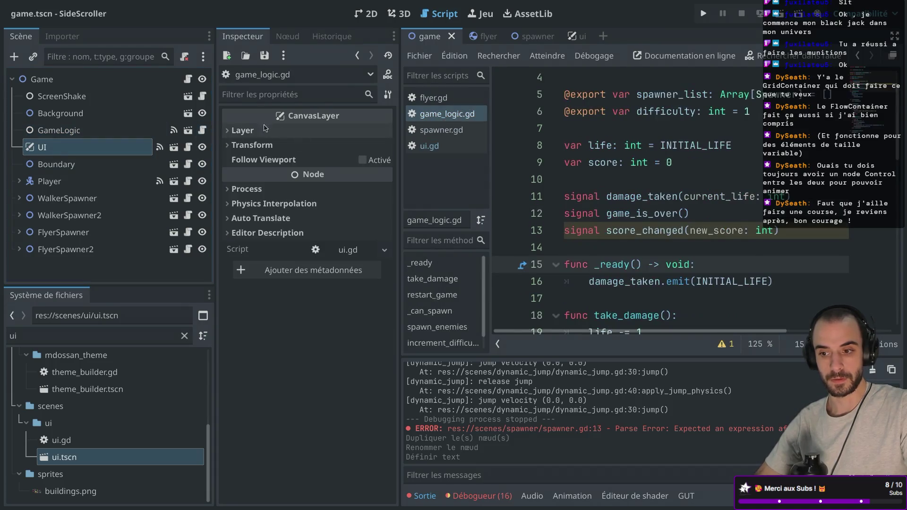
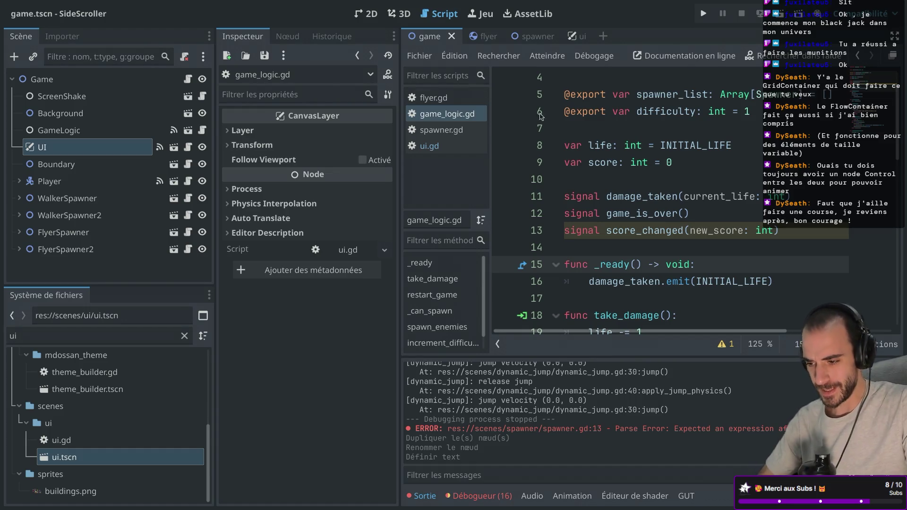
Inspect the score_changed signal and its new_score: int parameter in game_logic.gd.
click(601, 244)
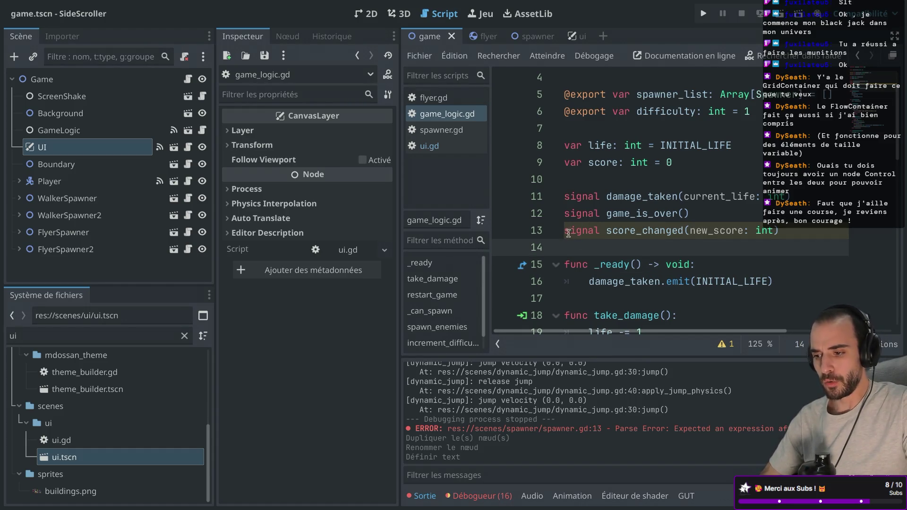
drag(568, 234, 775, 231)
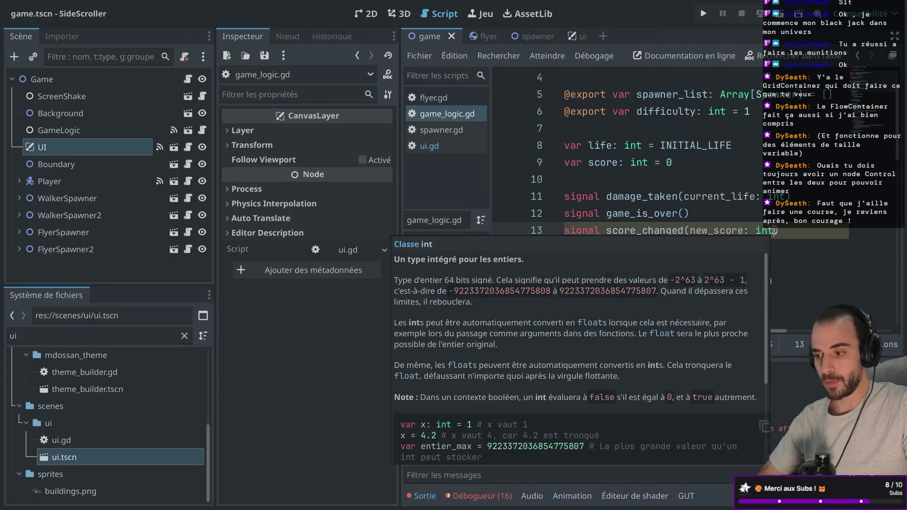
drag(689, 229, 775, 230)
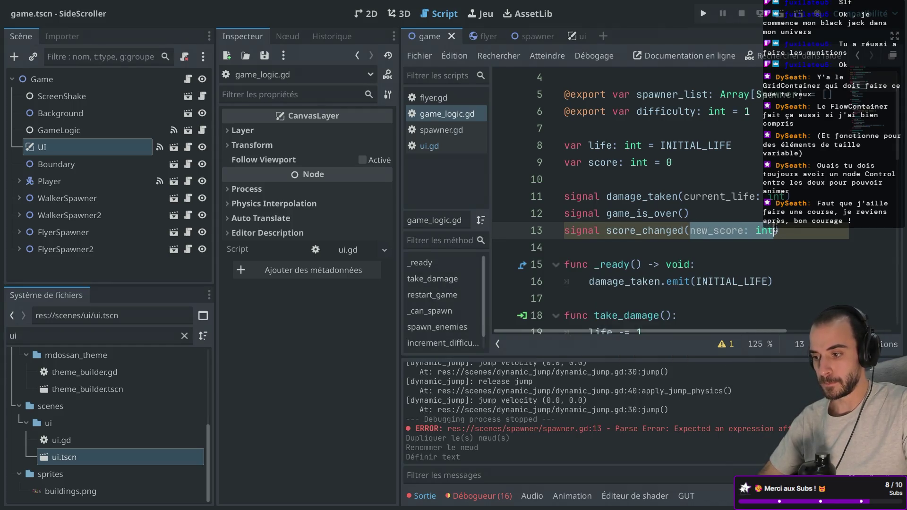
Review ui.gd's set_score (%Score.value = score), then show GameLogic's signals and connections.
click(441, 149)
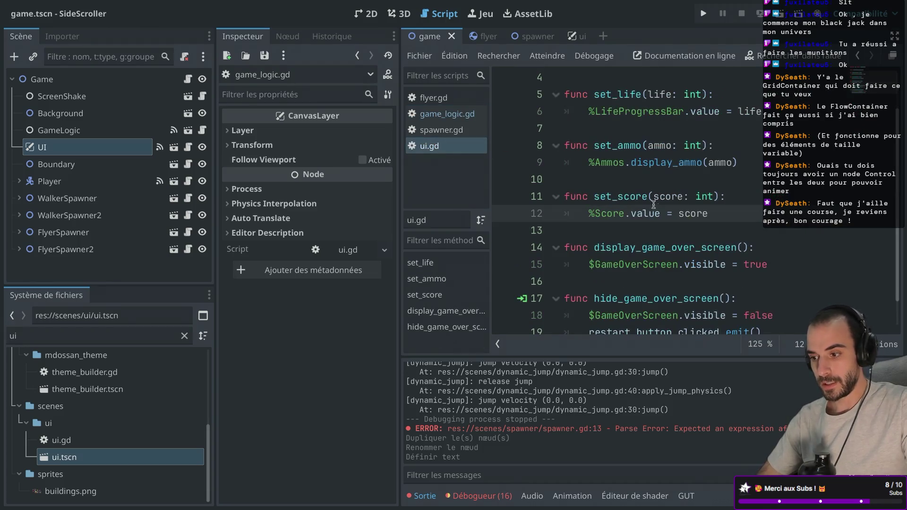
click(657, 210)
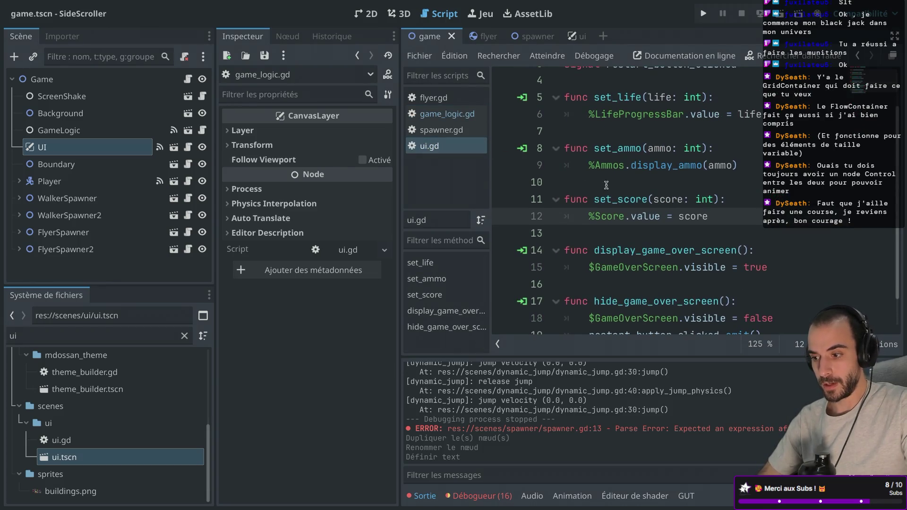
drag(594, 199, 721, 199)
click(677, 217)
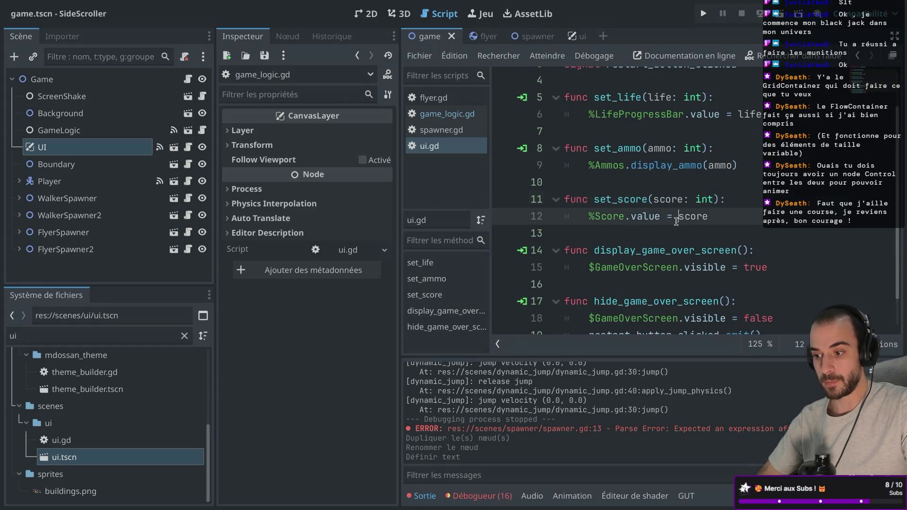
drag(592, 219, 712, 216)
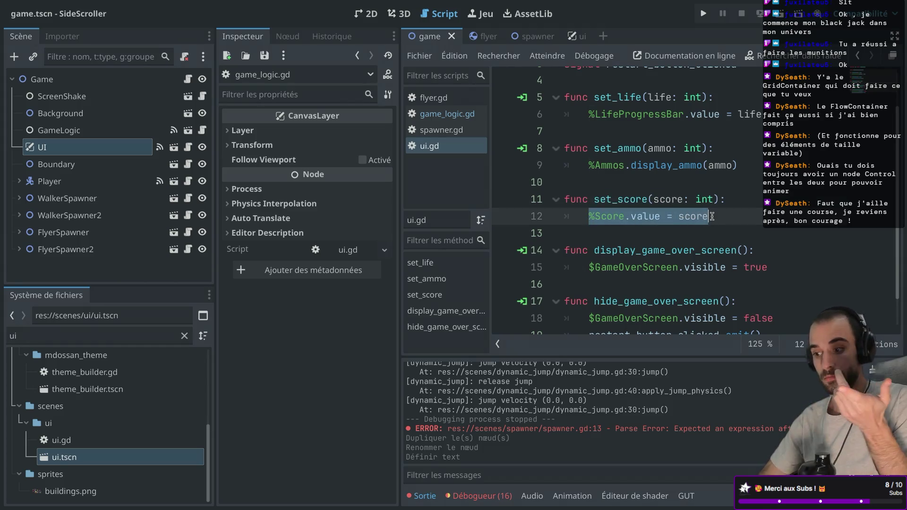
click(712, 216)
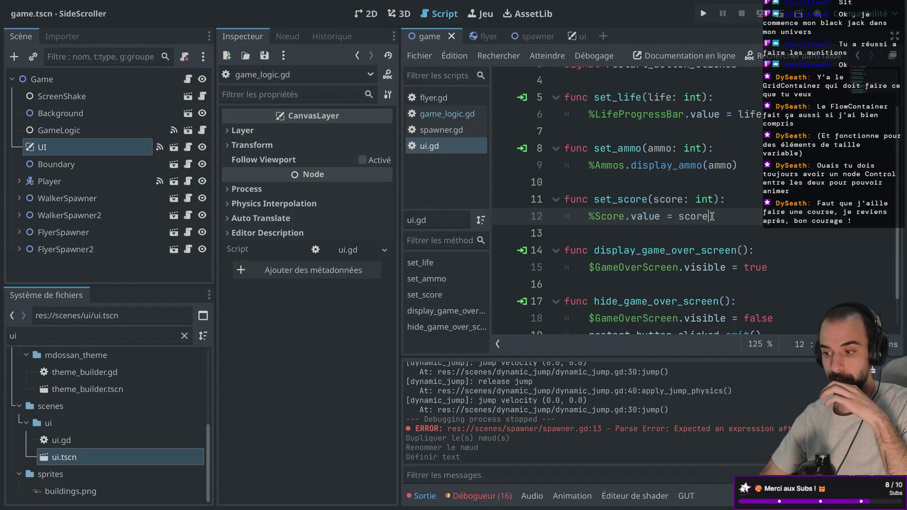
drag(652, 202, 714, 199)
click(635, 216)
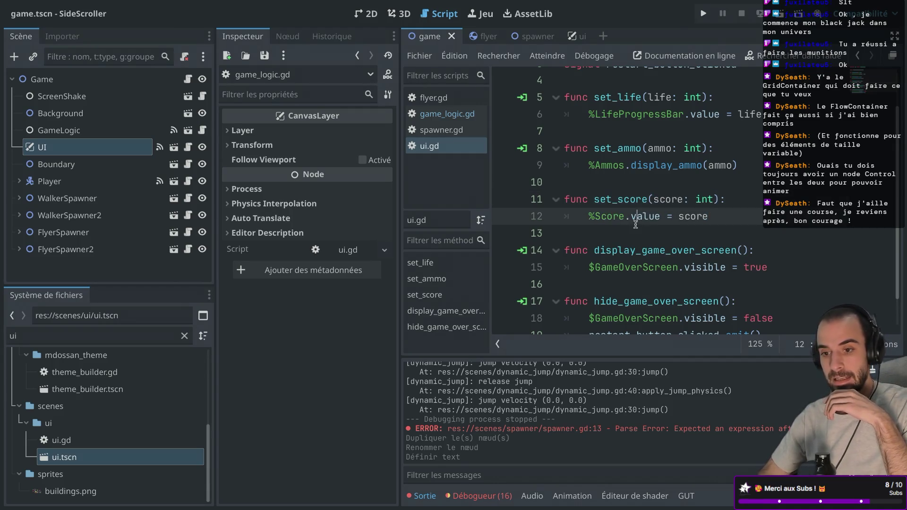
click(84, 131)
click(287, 36)
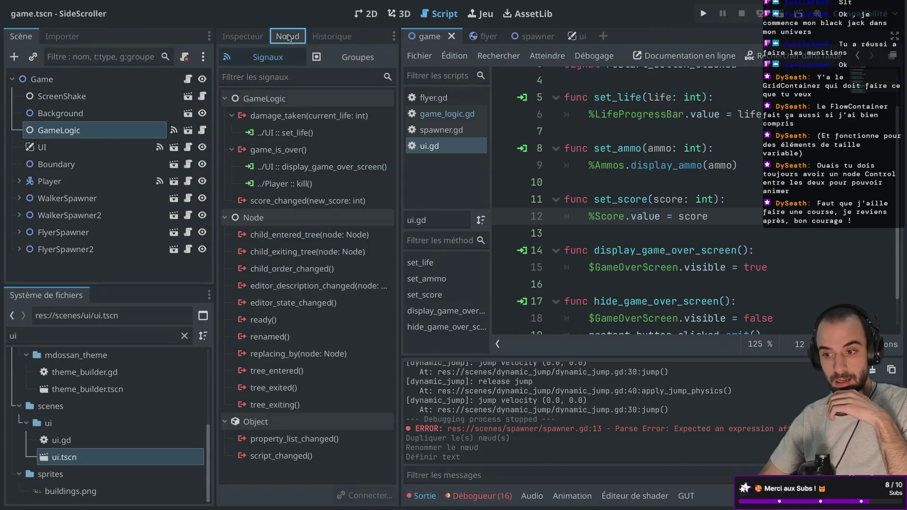
Connect GameLogic's score_changed signal to the UI node's set_score method and run the game.
double_click(282, 201)
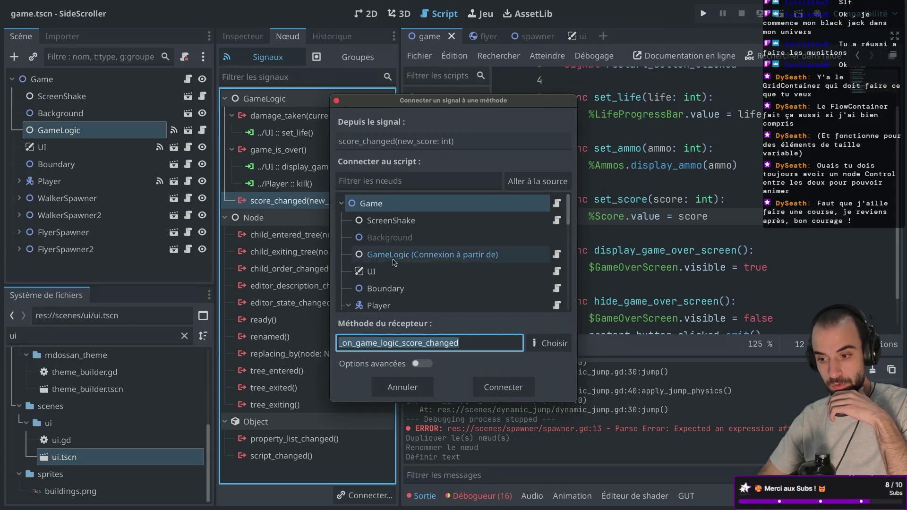
click(378, 273)
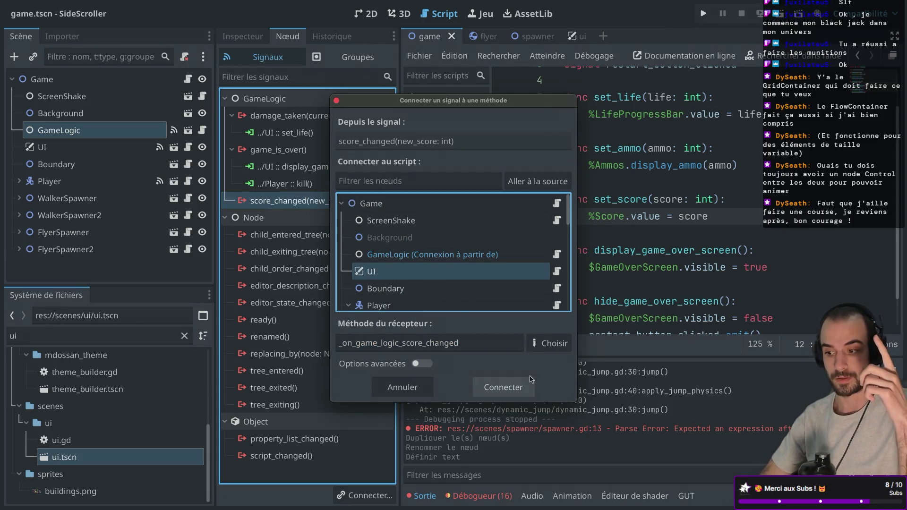
click(550, 343)
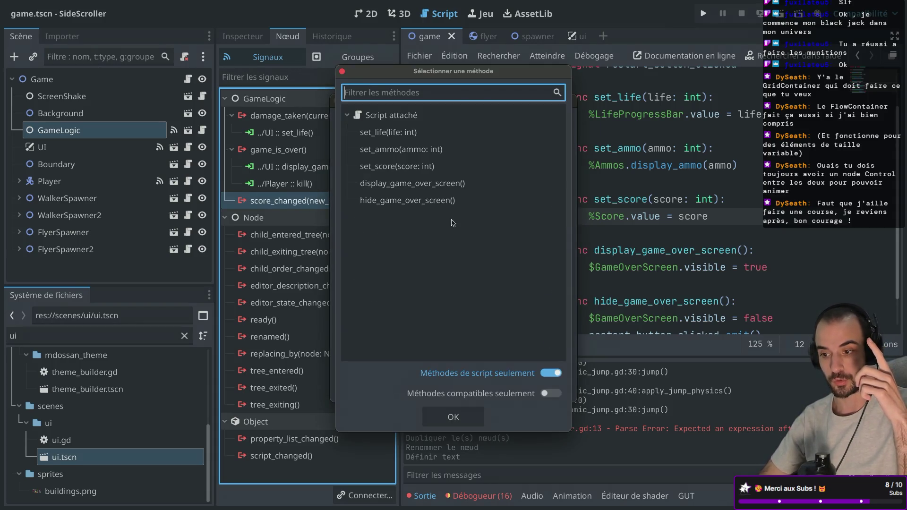
double_click(395, 168)
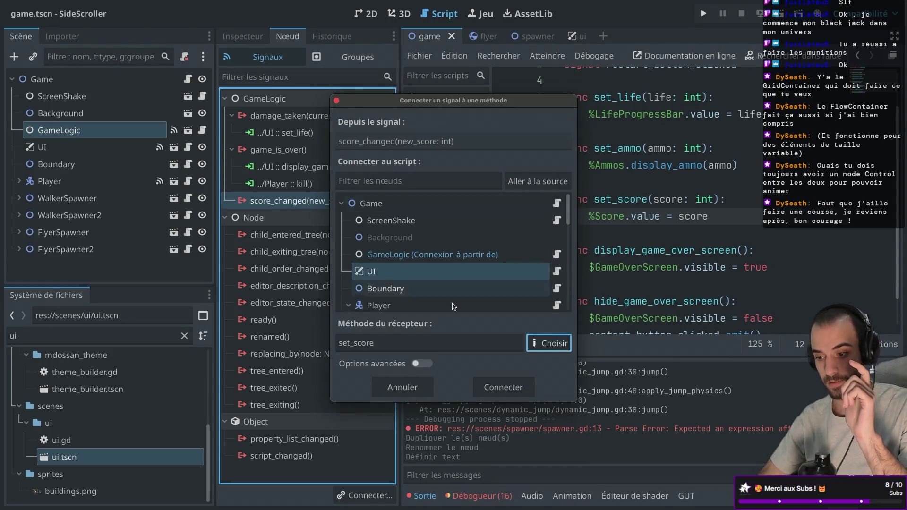
click(502, 387)
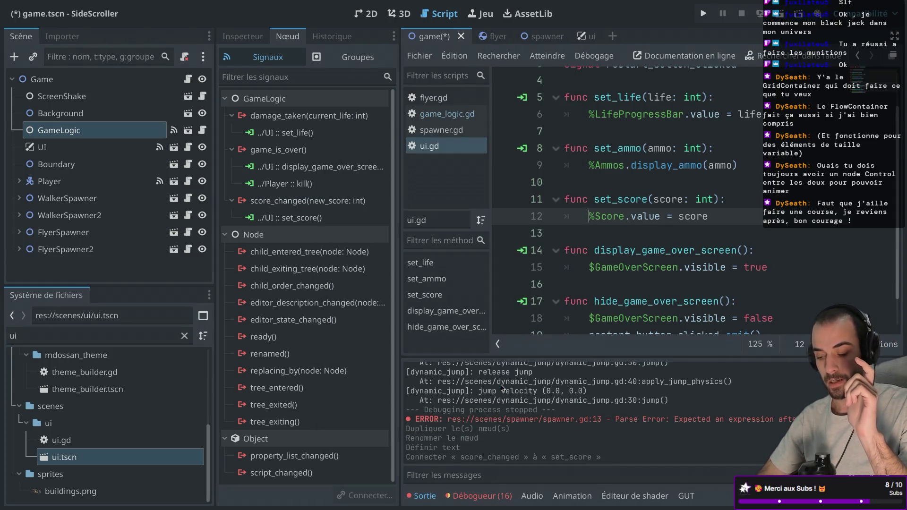
click(703, 14)
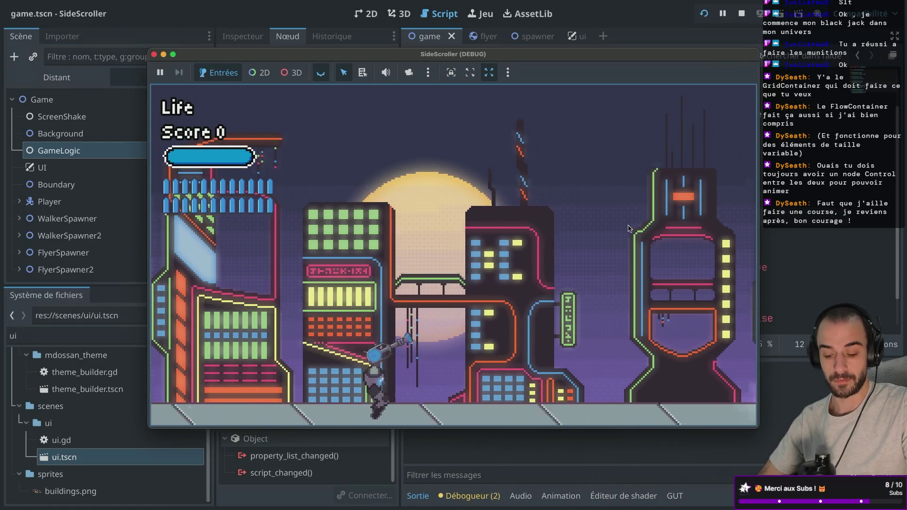
Move left and right shooting enemies while Score stays 0, then stop with F8.
key(d)
click(429, 192)
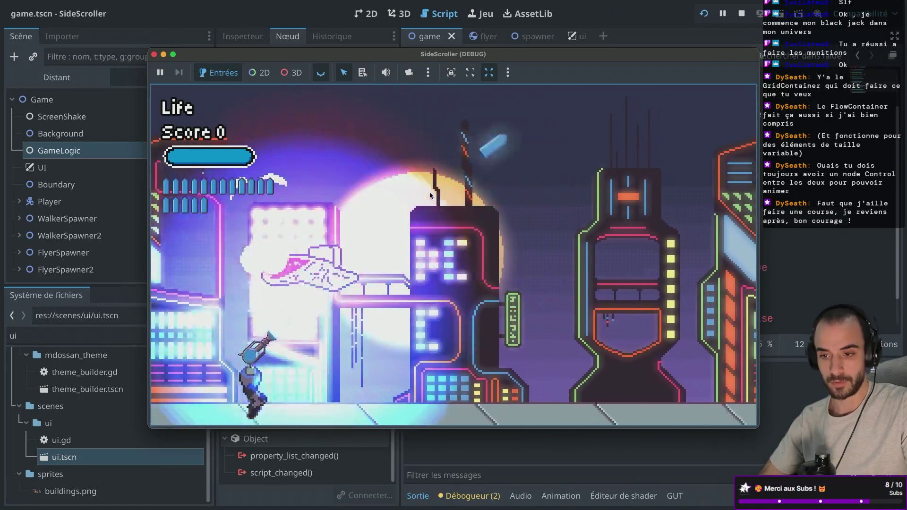
click(335, 252)
click(333, 254)
click(310, 162)
key(a)
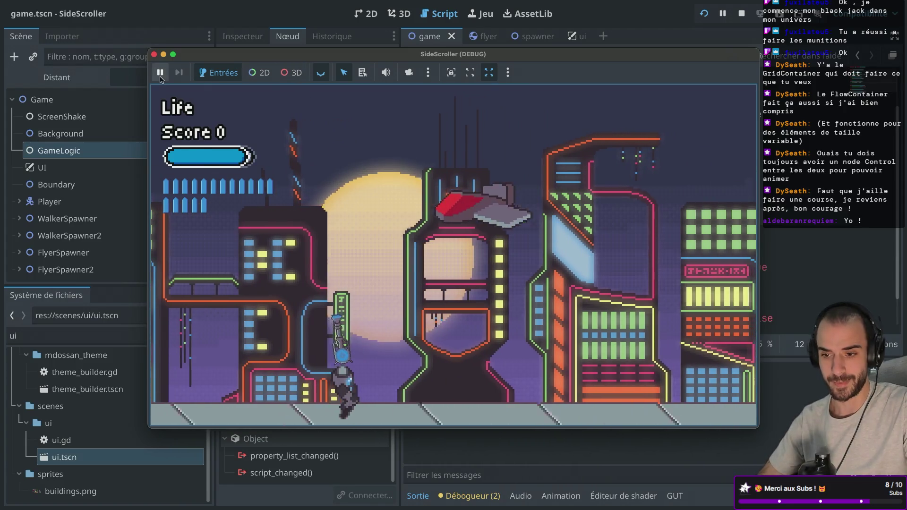
key(F8)
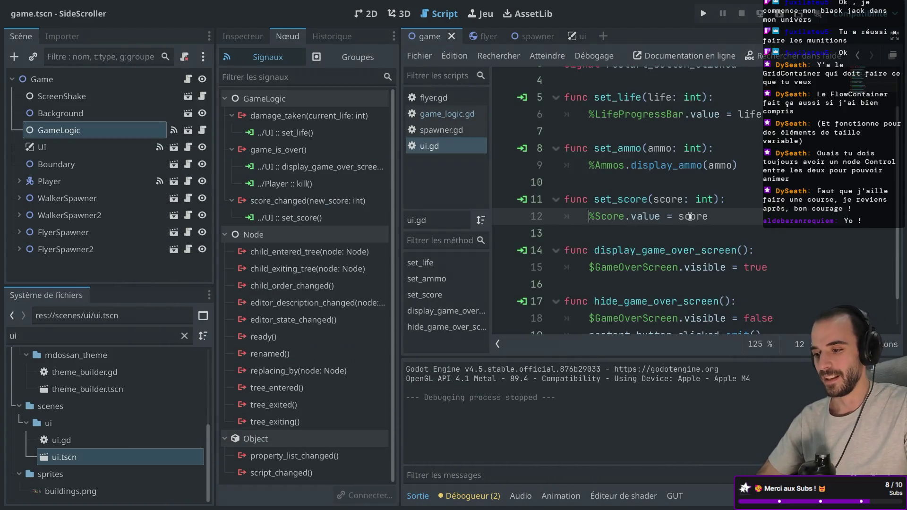
Review set_score's %Score.value line in ui.gd and switch to the ui scene.
scroll(690, 217, down, 2)
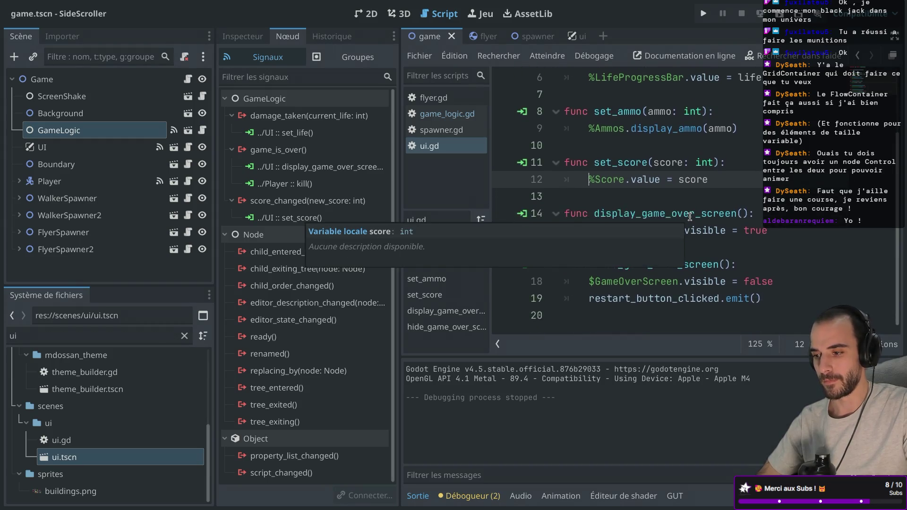
scroll(690, 217, up, 2)
scroll(690, 217, down, 2)
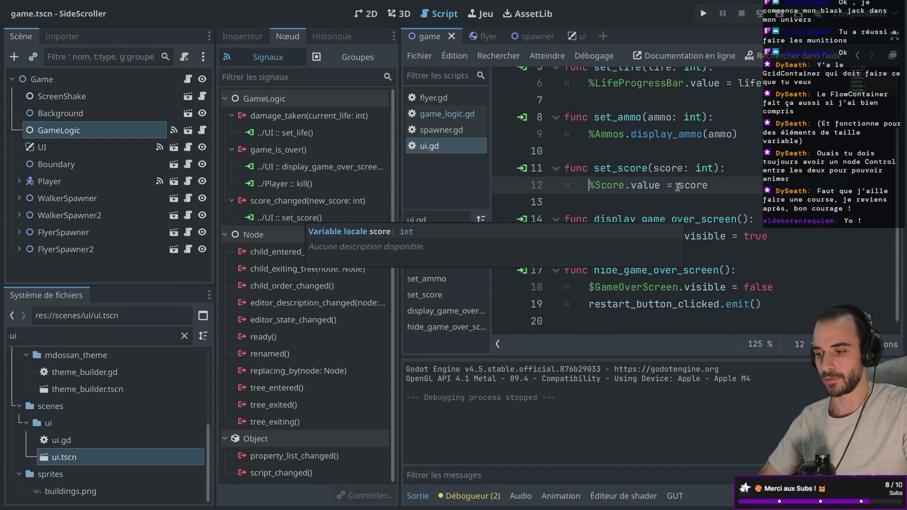
scroll(678, 186, up, 4)
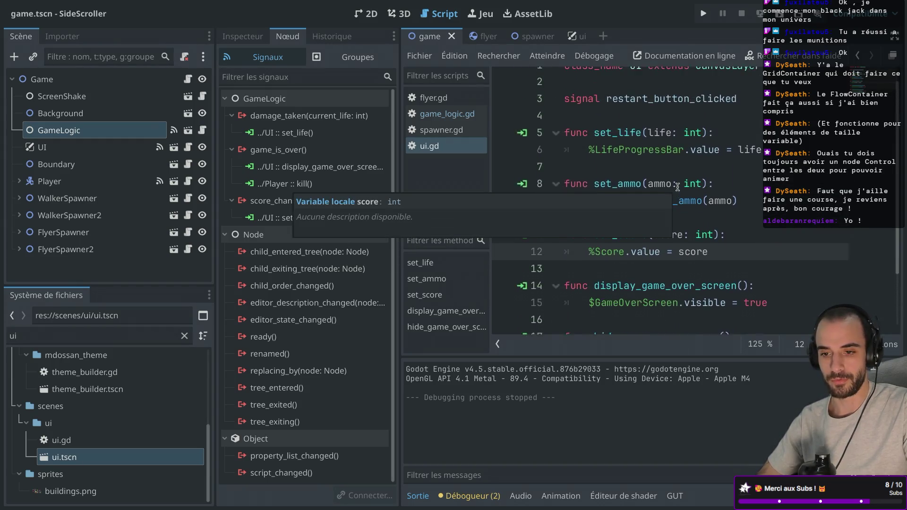
click(705, 148)
double_click(640, 243)
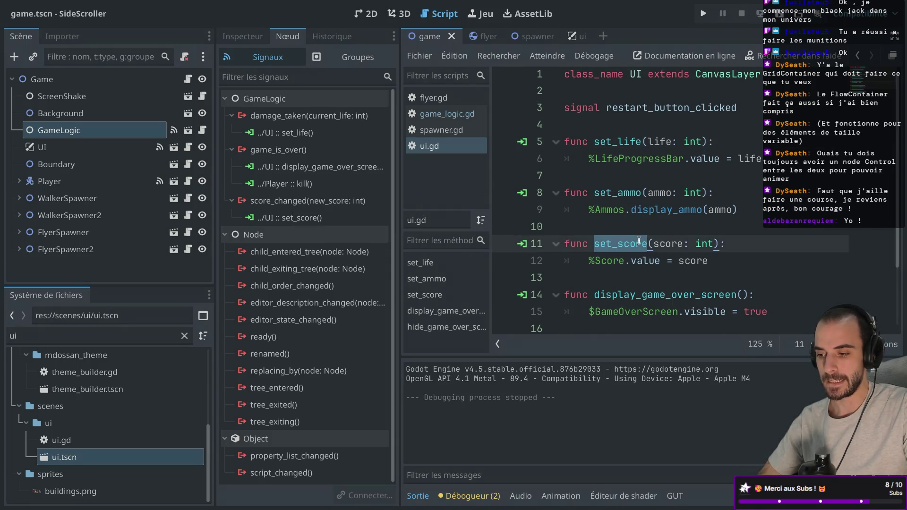
double_click(643, 259)
click(608, 260)
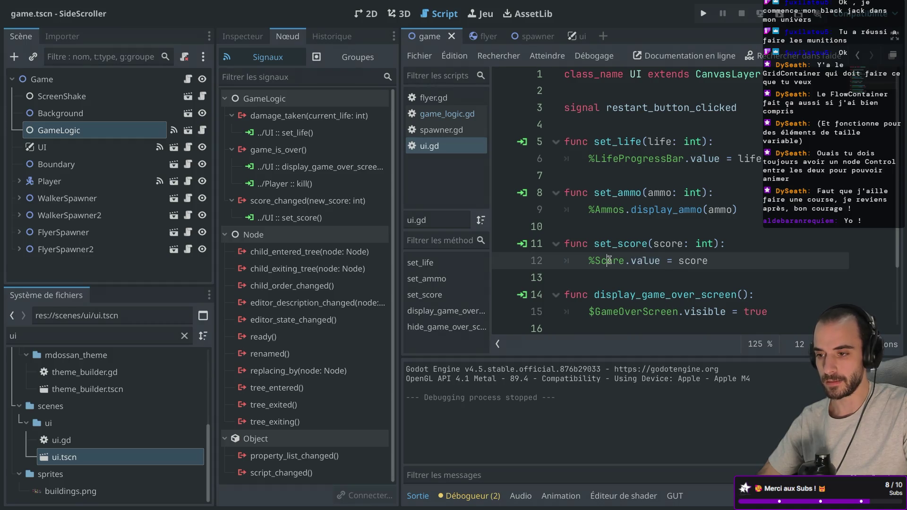
click(243, 36)
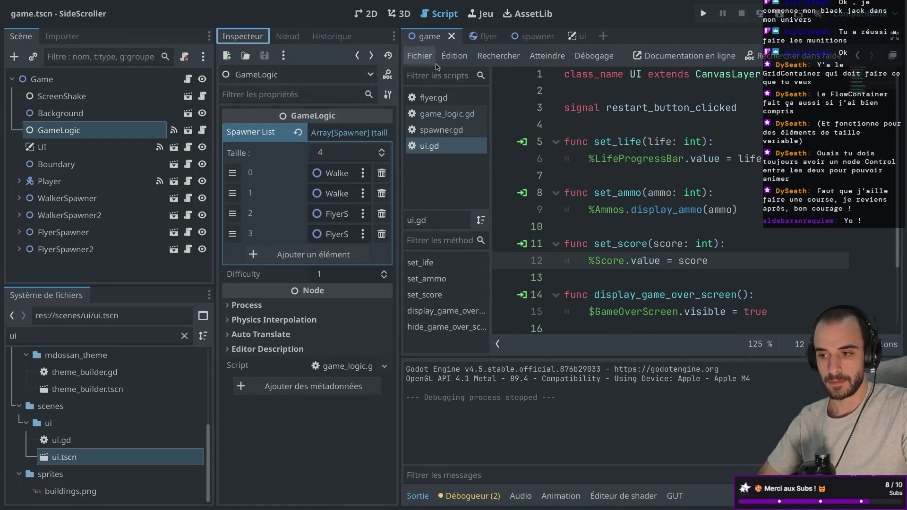
click(570, 36)
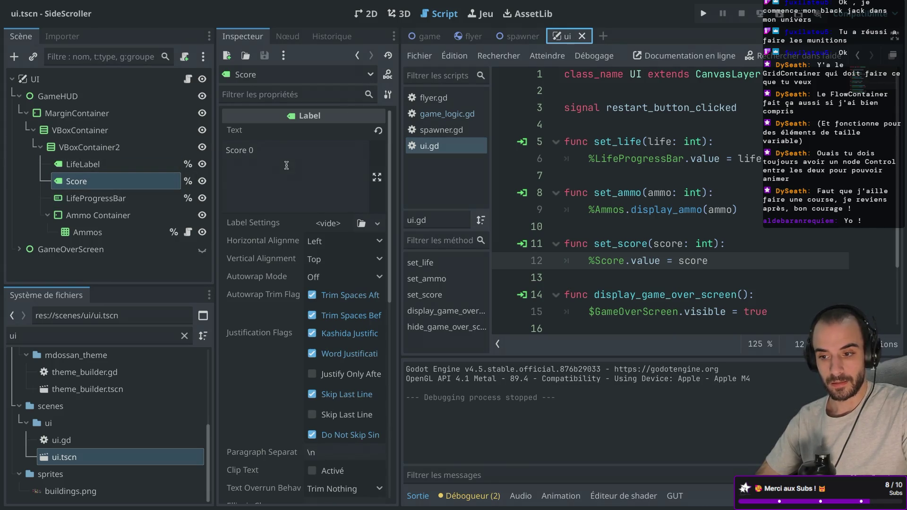
Rewrite line 12 as %Score.text = "Score %s" % score.
double_click(643, 261)
text(text)
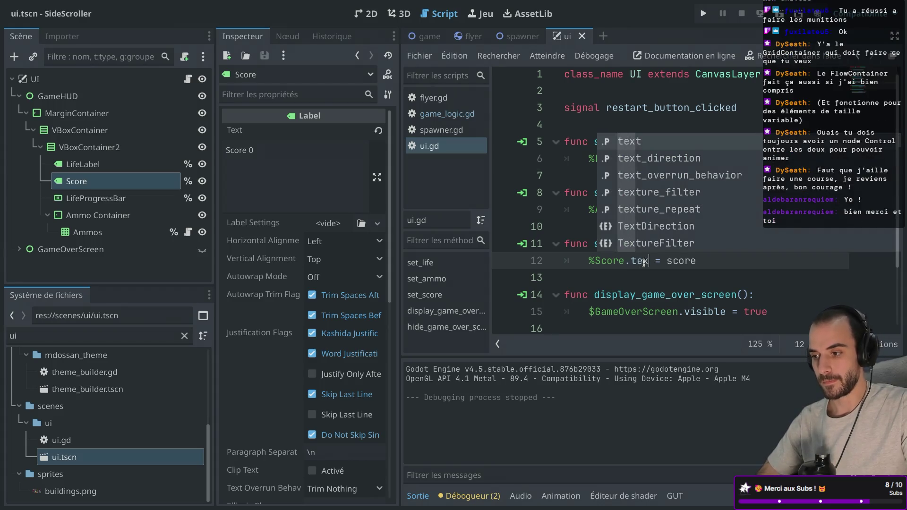
click(662, 276)
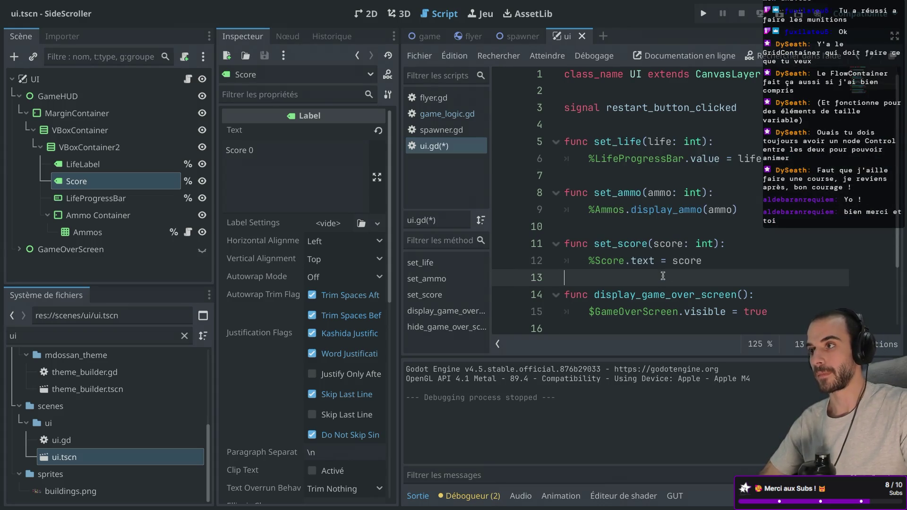
click(654, 261)
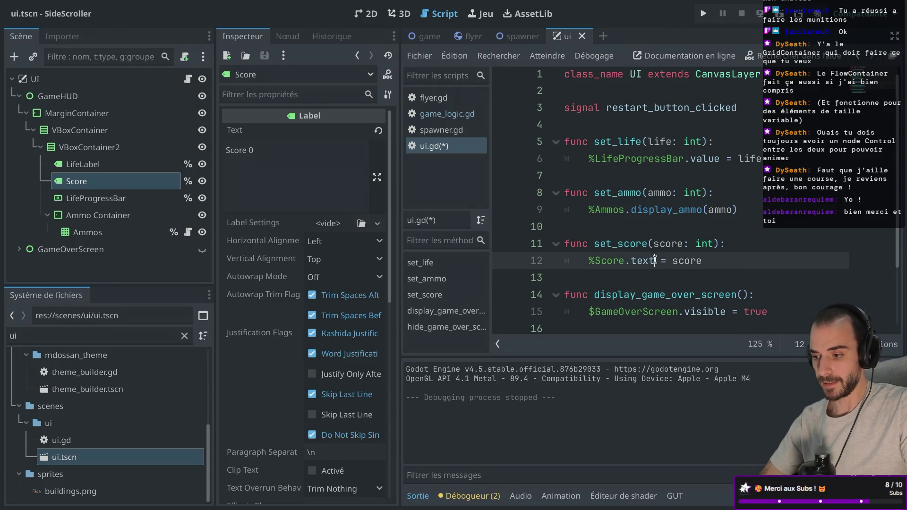
double_click(689, 261)
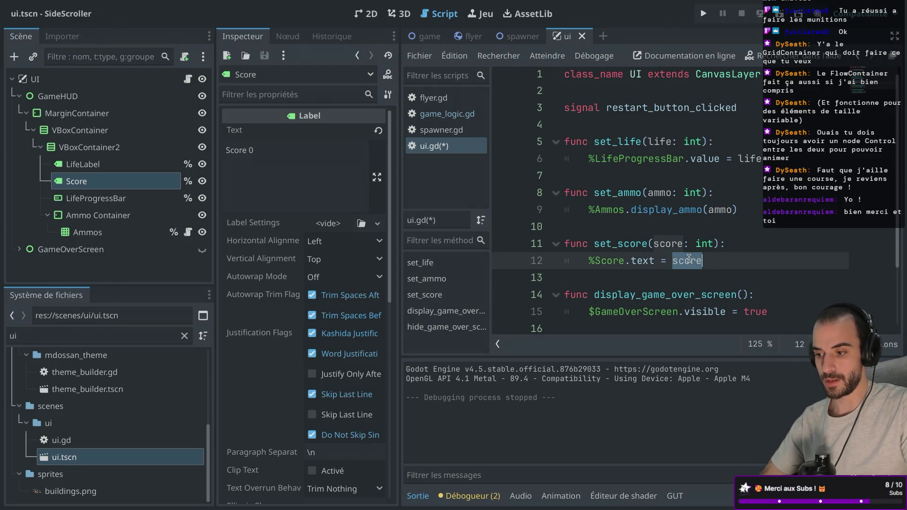
click(662, 262)
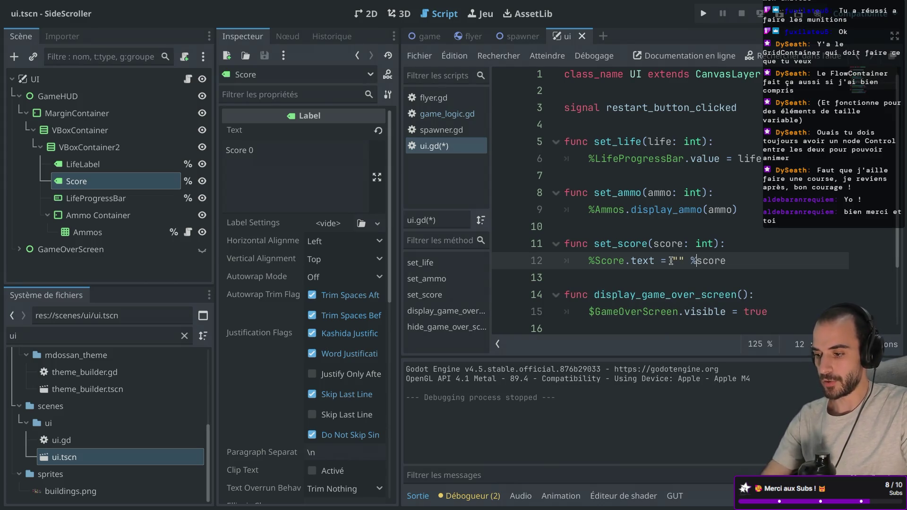
text(Score )
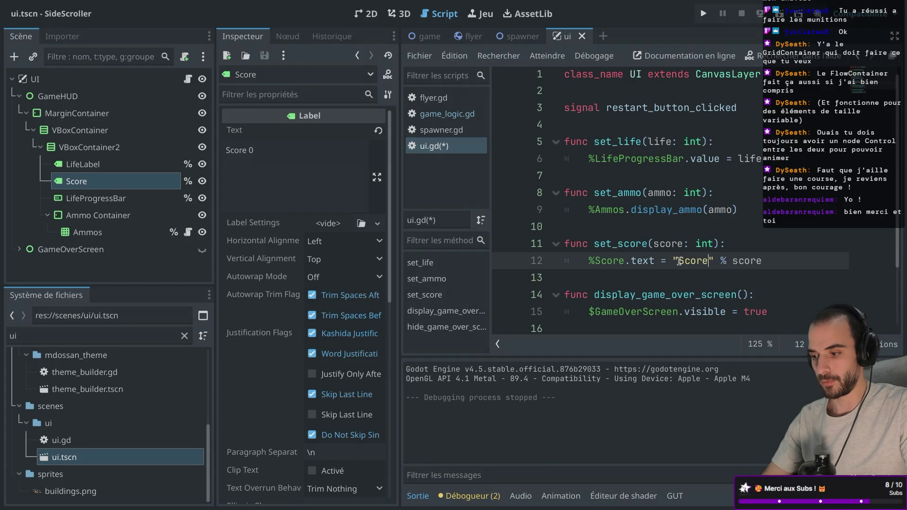
text(%s)
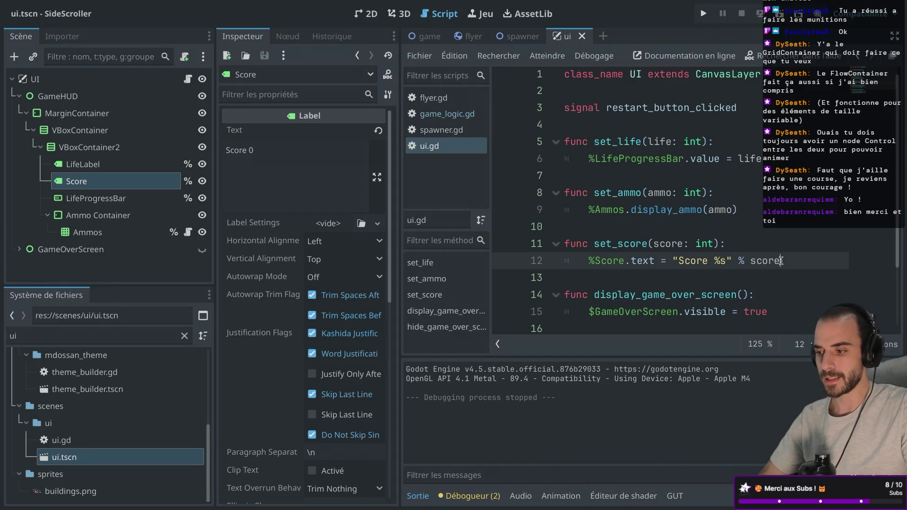
mouse_move(781, 261)
mouse_down()
mouse_move(677, 260)
mouse_move(794, 259)
mouse_up()
click(661, 262)
click(620, 262)
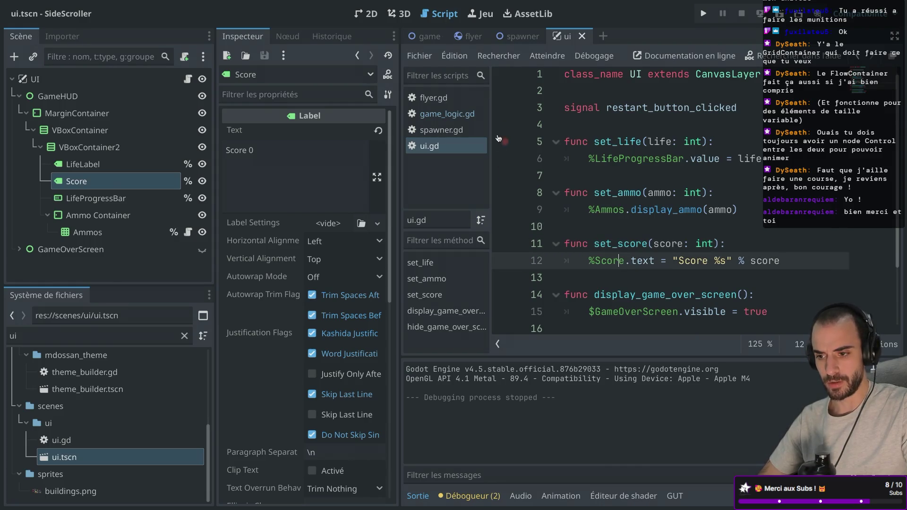
Inspect the score_changed(new_score) signal declaration in game_logic.gd.
click(447, 115)
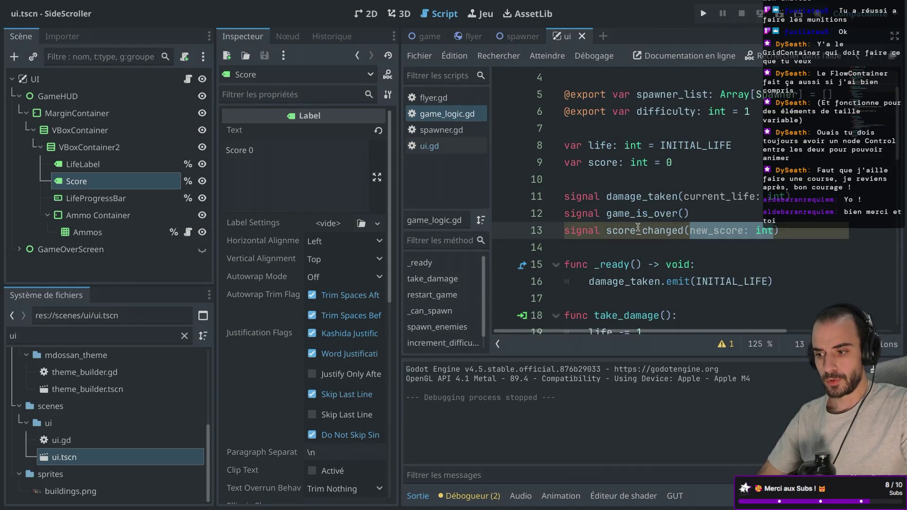
scroll(620, 240, down, 1)
drag(608, 207, 814, 216)
click(754, 221)
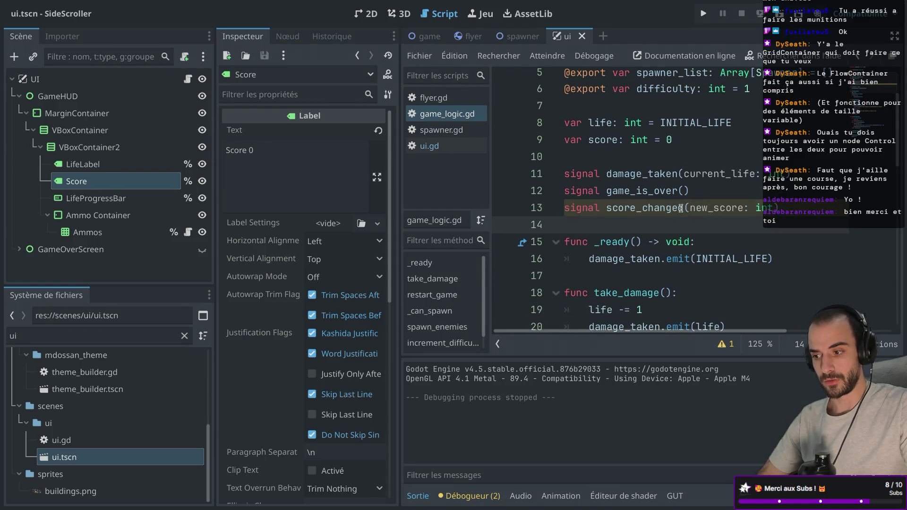
drag(680, 209, 779, 209)
click(790, 208)
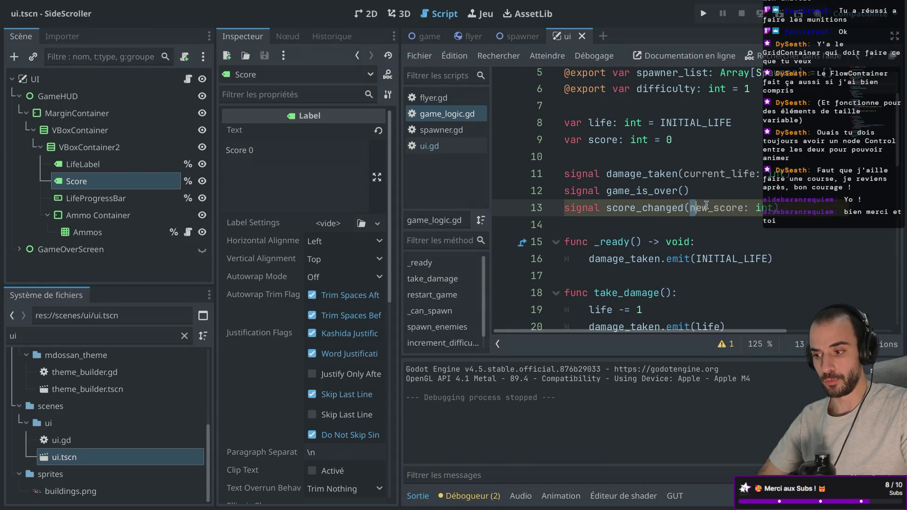
drag(706, 206, 771, 208)
Return to ui.gd and review set_score's score parameter and score-text line.
key(alt+Left)
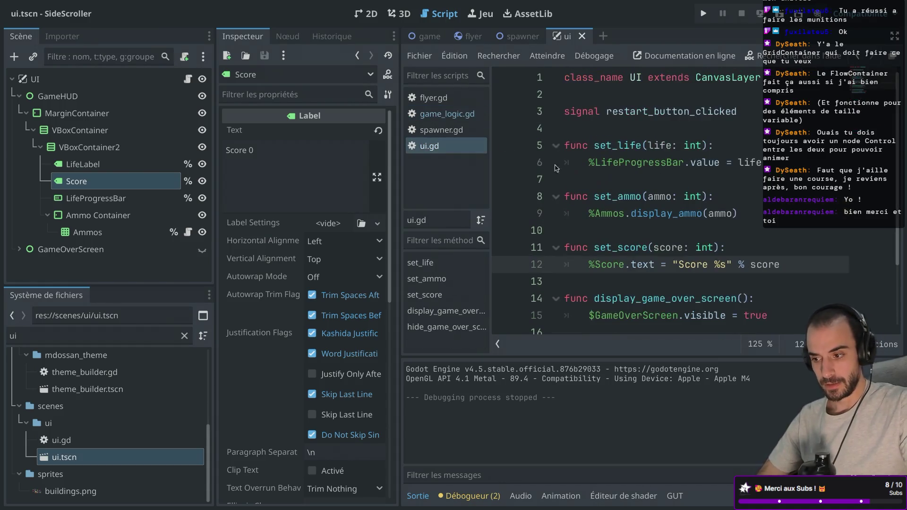
scroll(657, 231, down, 1)
click(657, 226)
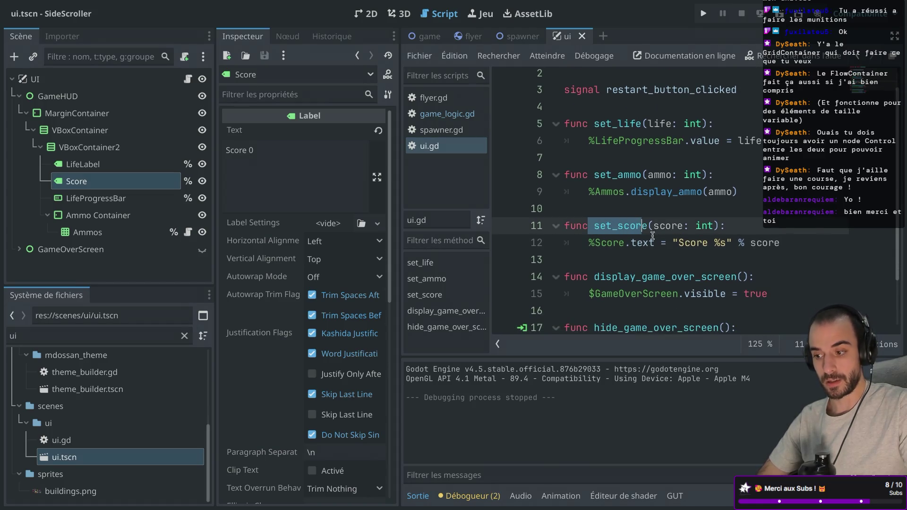
key(Down)
drag(655, 226, 718, 224)
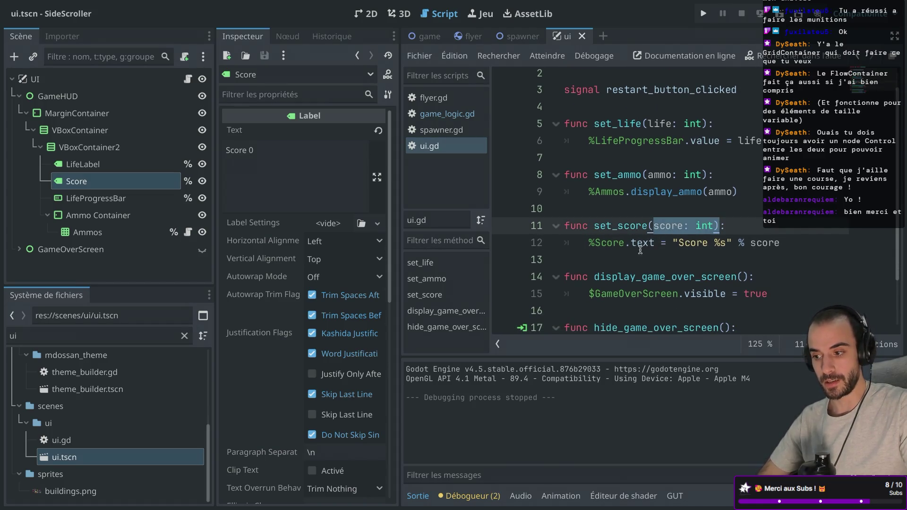
drag(590, 241, 829, 237)
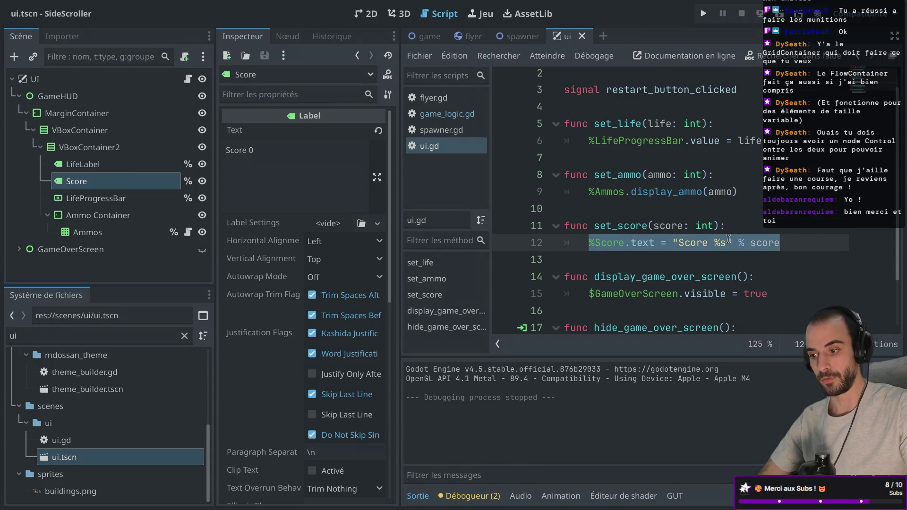
In the game scene, confirm GameLogic's score_changed connects to UI set_score, then run the game.
click(424, 36)
click(75, 134)
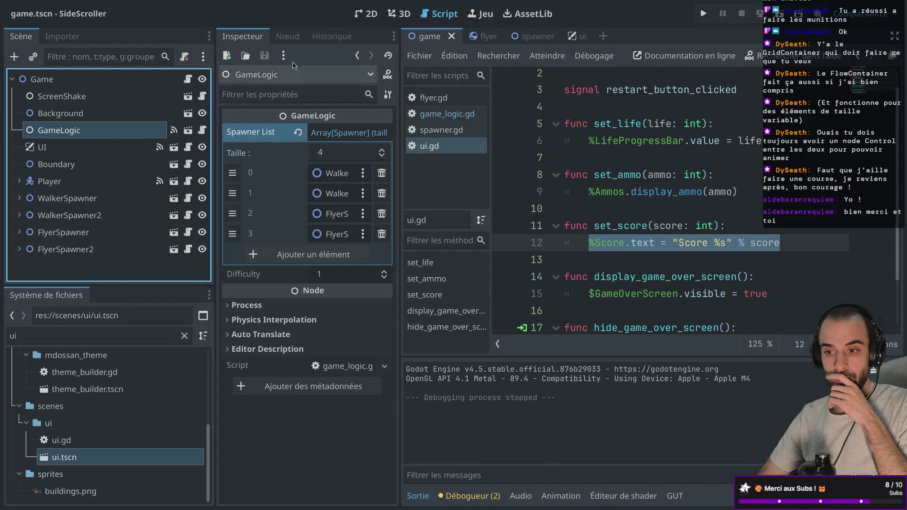
click(288, 37)
click(283, 201)
click(291, 218)
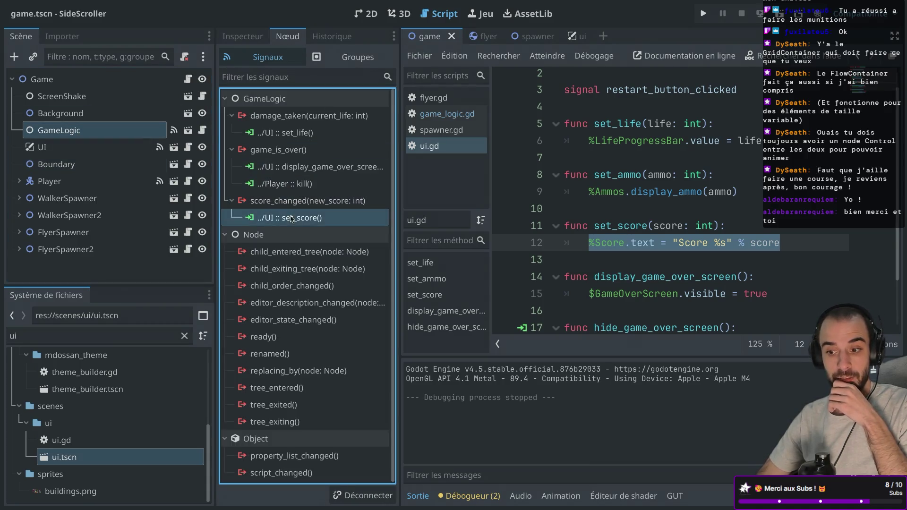
click(290, 201)
click(302, 218)
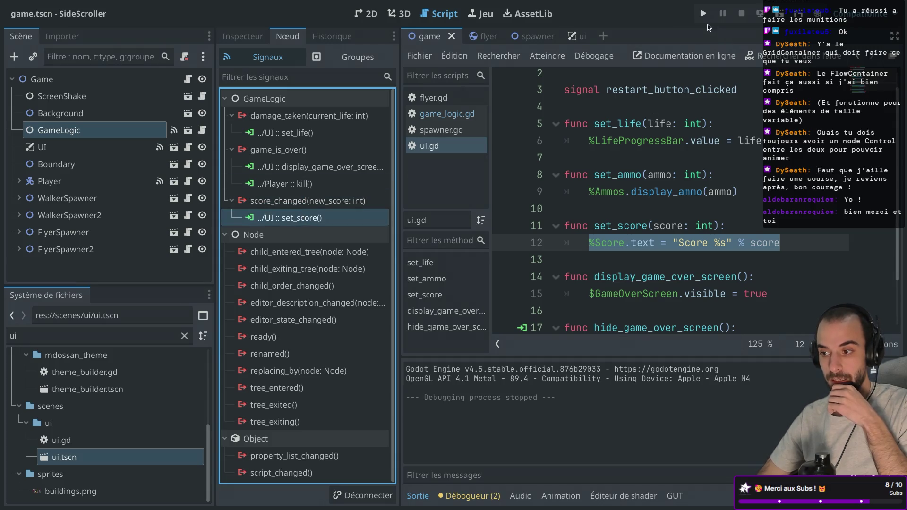
click(703, 14)
Jump, run right and shoot down the red flyer while the score remains 0.
key(space)
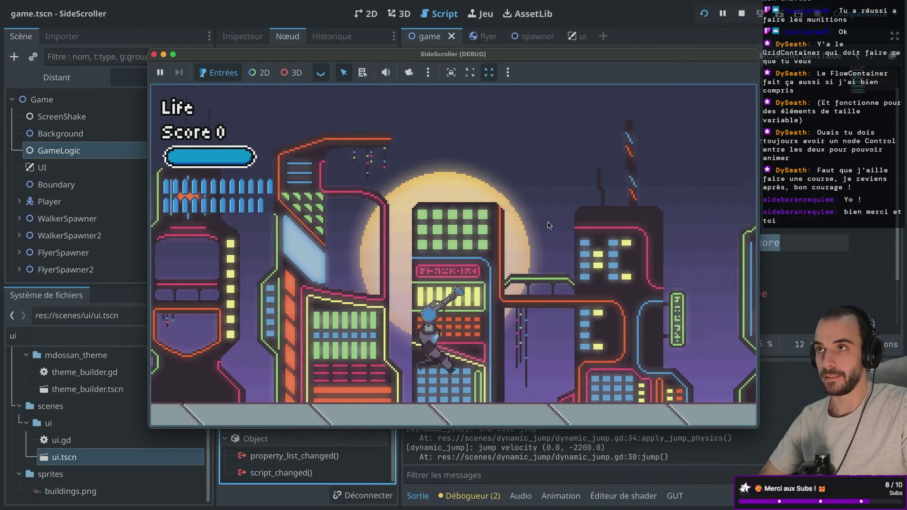
key(Right)
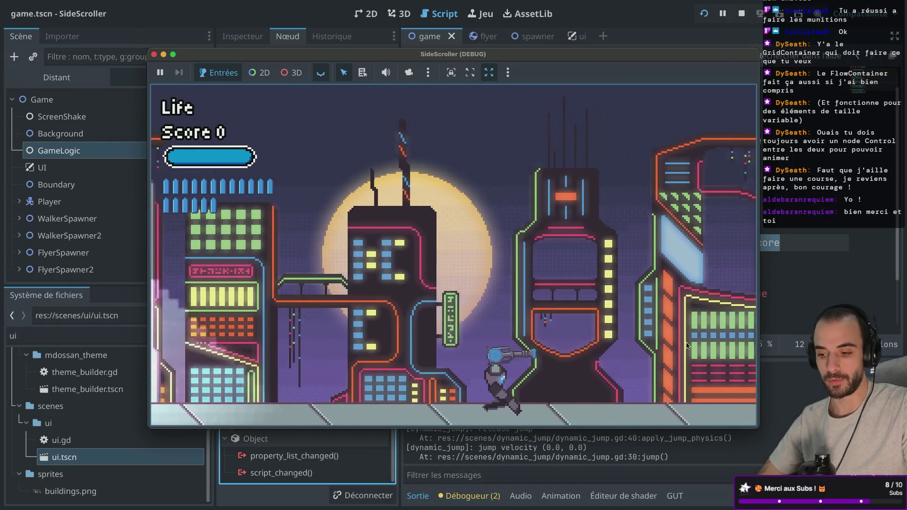
click(350, 205)
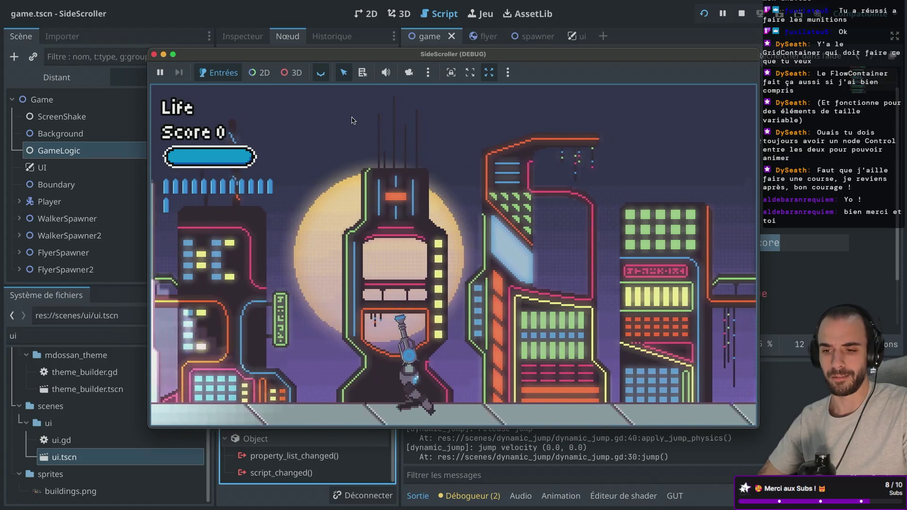
Close the running game and open flyer.gd in a full-width script editor.
click(155, 55)
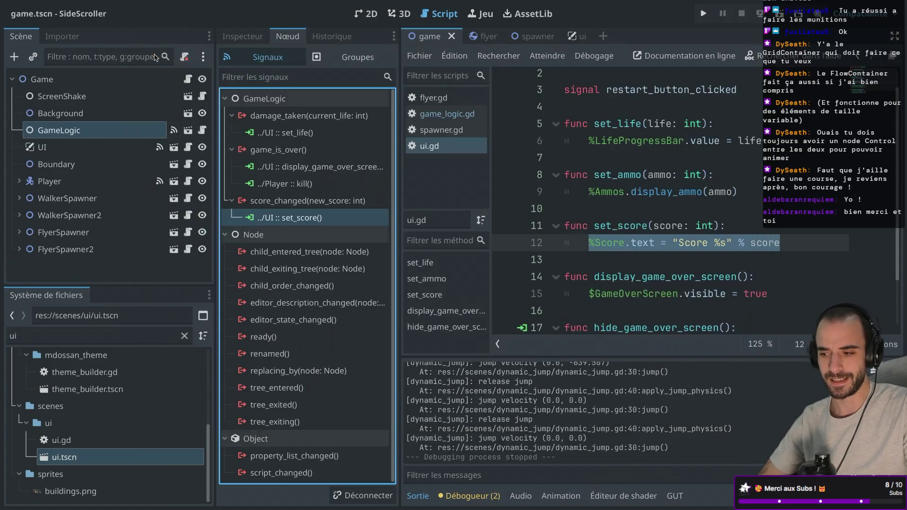
scroll(620, 238, down, 2)
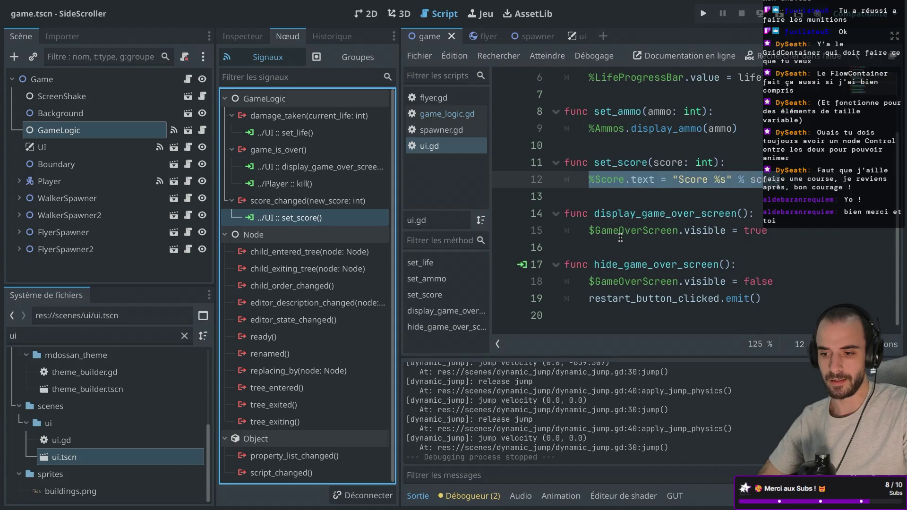
scroll(620, 238, up, 2)
scroll(620, 238, down, 2)
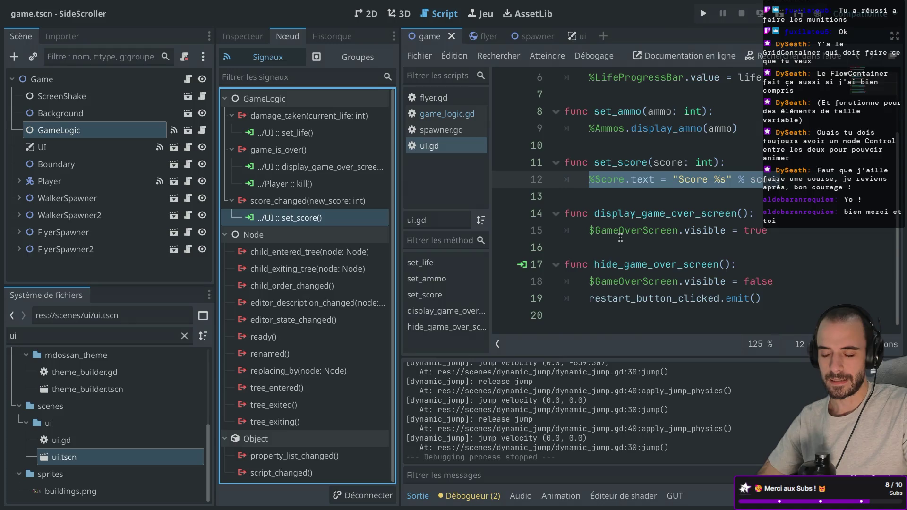
click(432, 114)
click(448, 98)
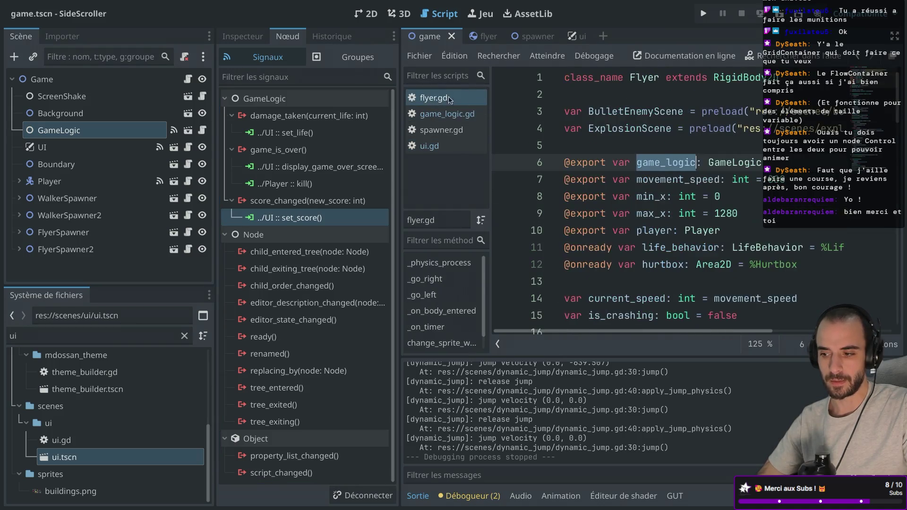
key(ctrl+shift+F11)
Inspect the game_logic check on line 67 inside flyer.gd's enter_crash_mode.
scroll(538, 249, down, 20)
scroll(538, 249, up, 1)
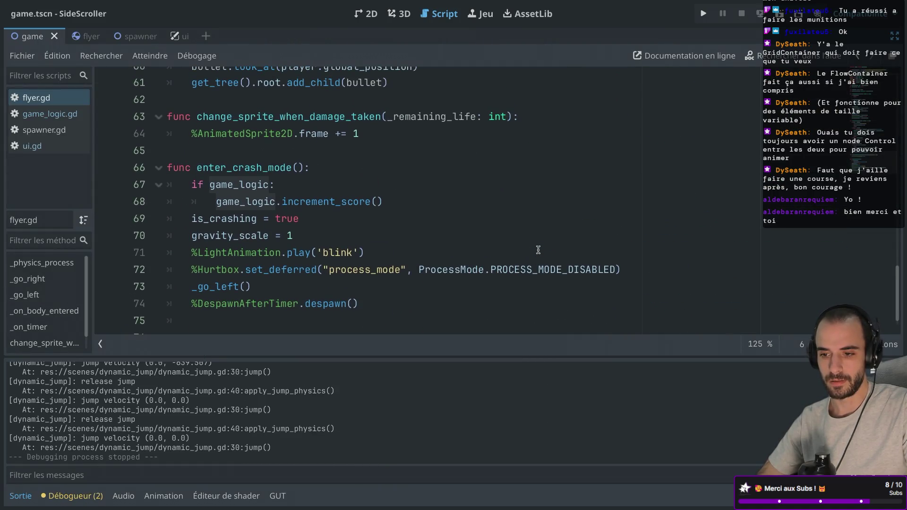
click(246, 185)
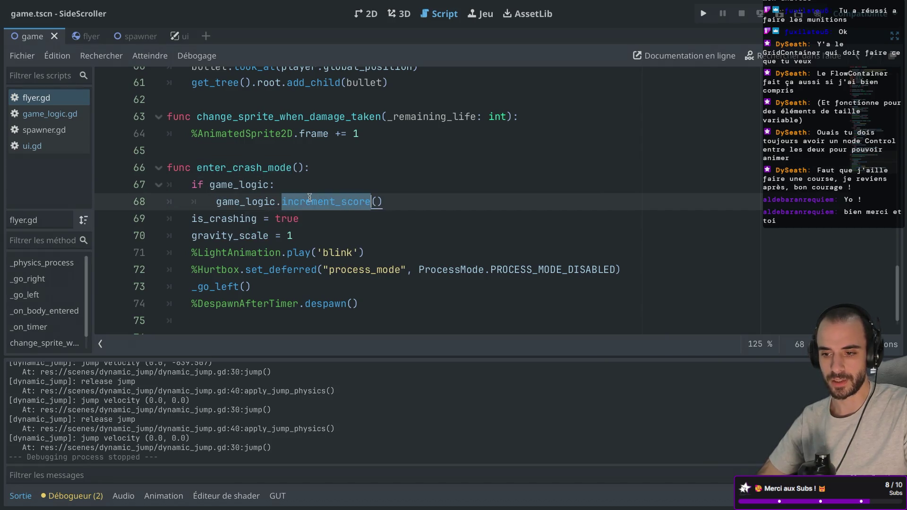
double_click(259, 184)
double_click(260, 168)
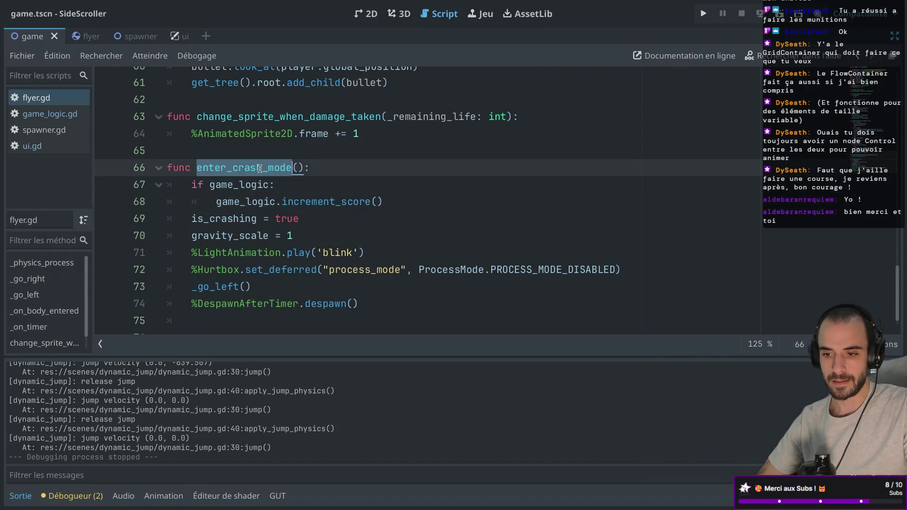
click(228, 190)
key(ctrl+shift+F11)
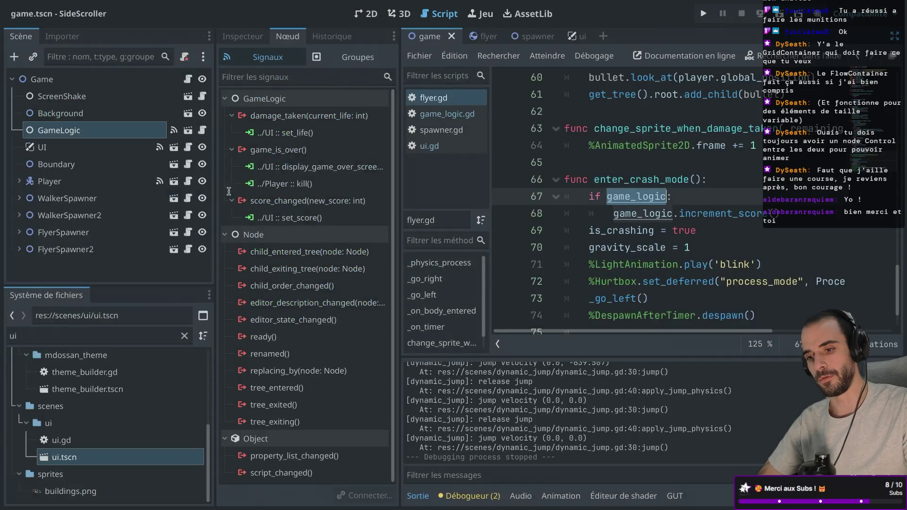
scroll(622, 183, down, 1)
scroll(621, 183, up, 3)
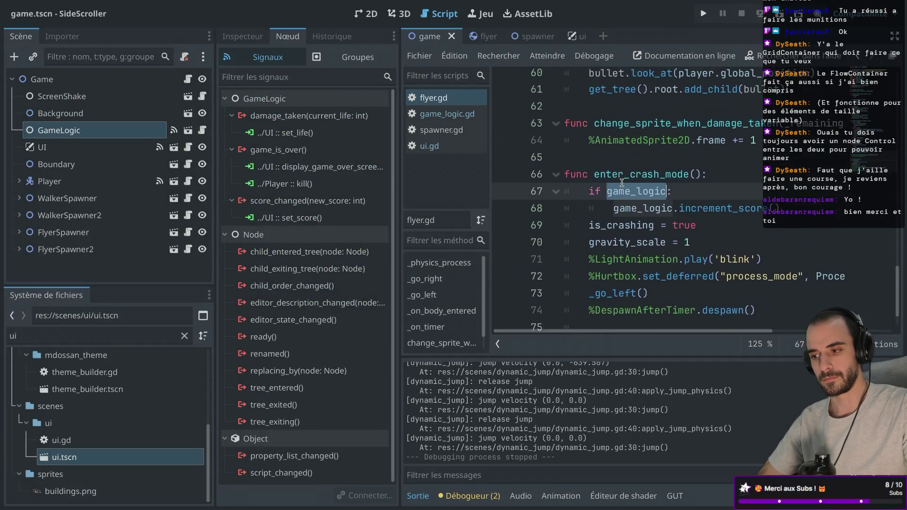
scroll(622, 183, down, 2)
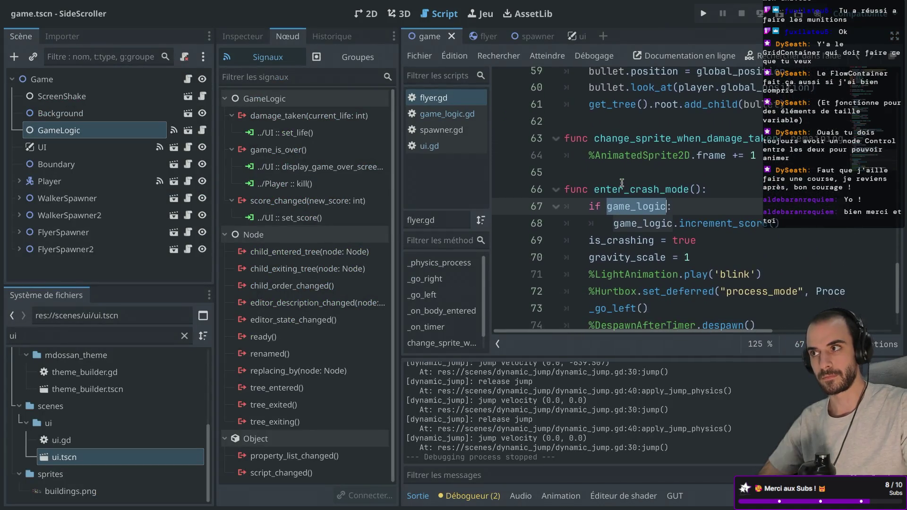
Open spawner.gd and inspect the Flyer check on line 12 of spawn().
click(442, 132)
key(ctrl+shift+F11)
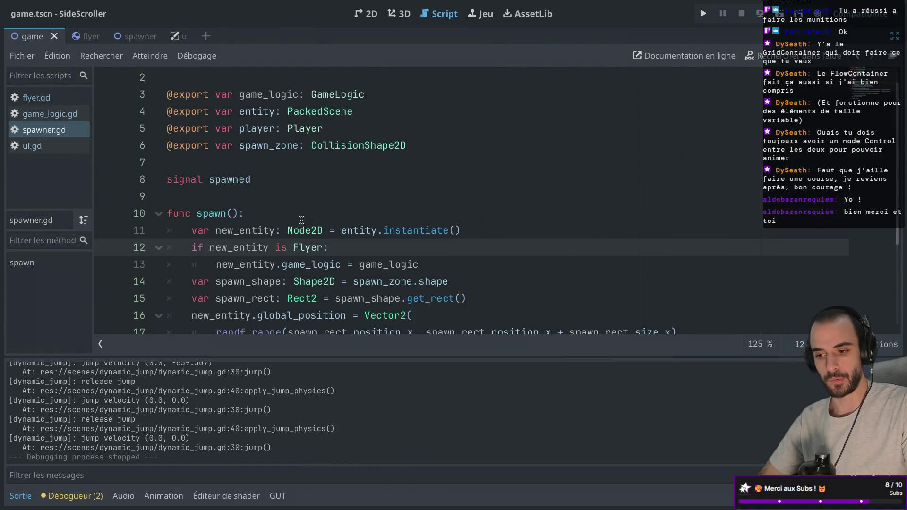
scroll(303, 248, down, 2)
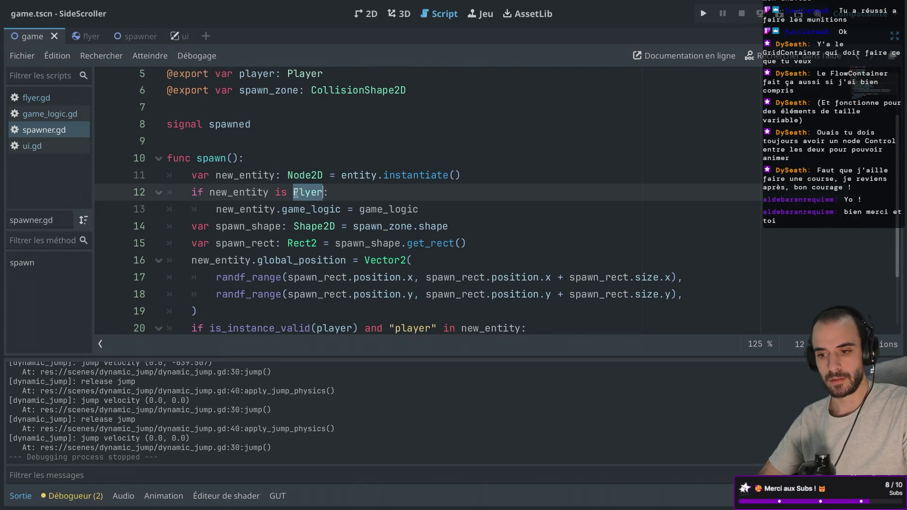
double_click(344, 175)
scroll(352, 176, up, 2)
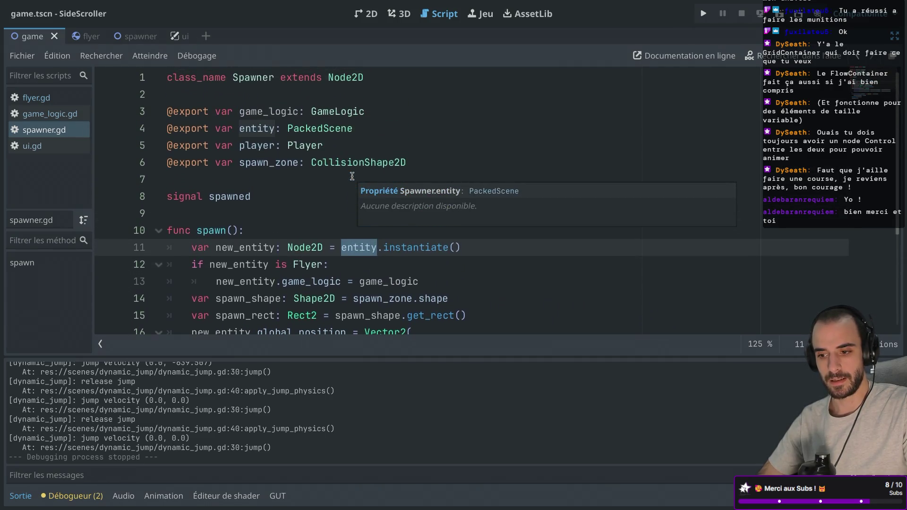
scroll(352, 176, down, 2)
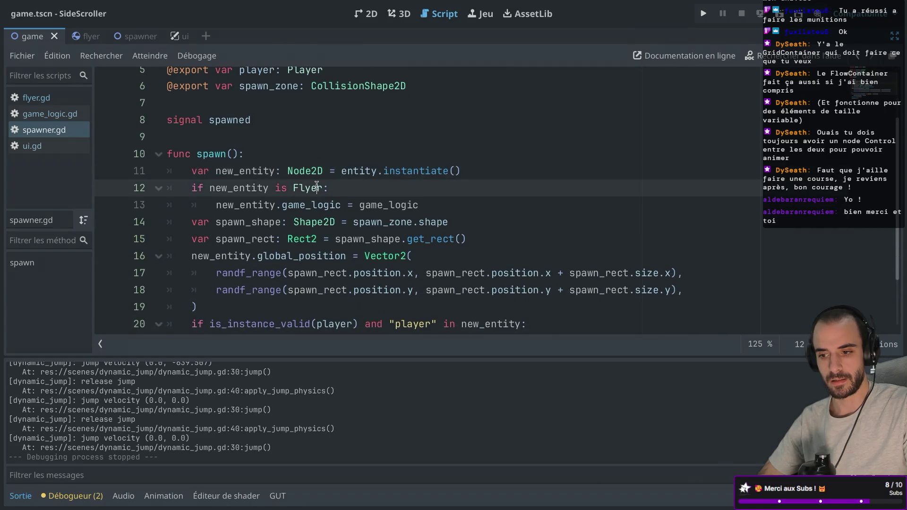
click(306, 188)
scroll(306, 188, up, 2)
key(ctrl+shift+F11)
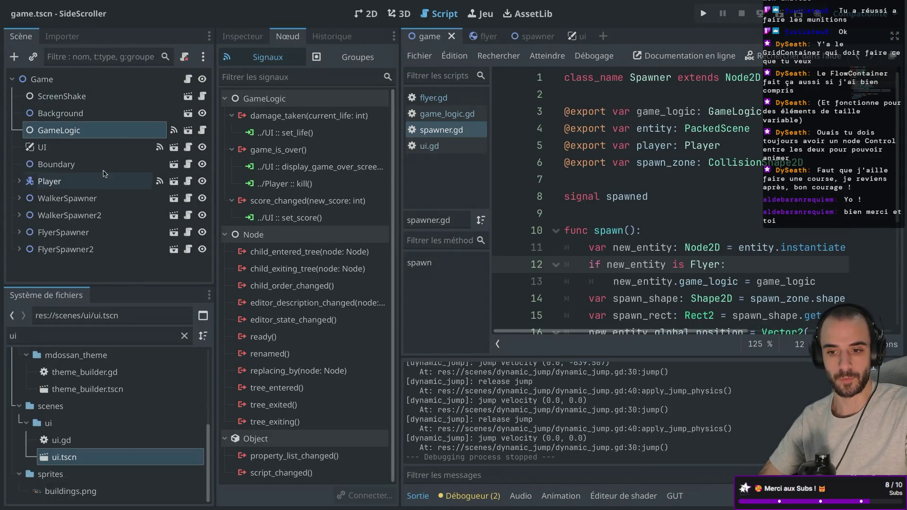
Assign GameLogic to Game Logic on FlyerSpawner, FlyerSpawner2, WalkerSpawner2 and WalkerSpawner, then save.
click(79, 232)
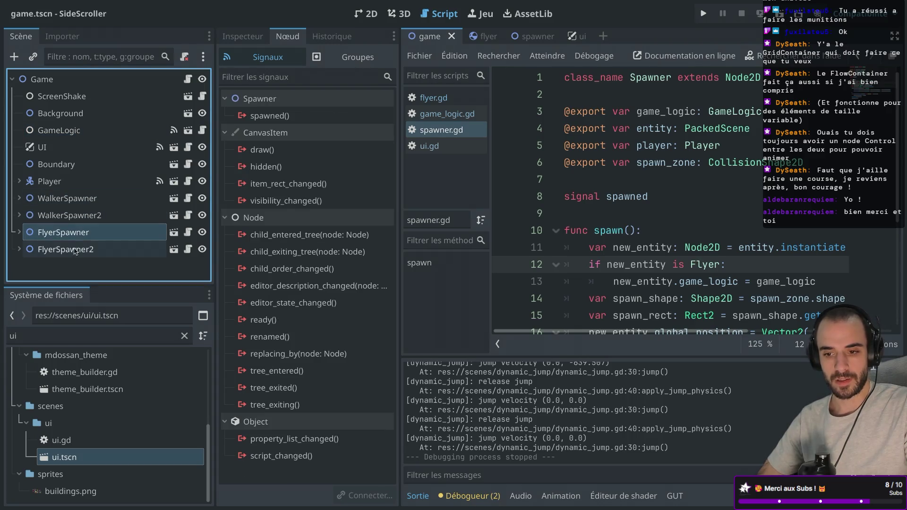
click(242, 38)
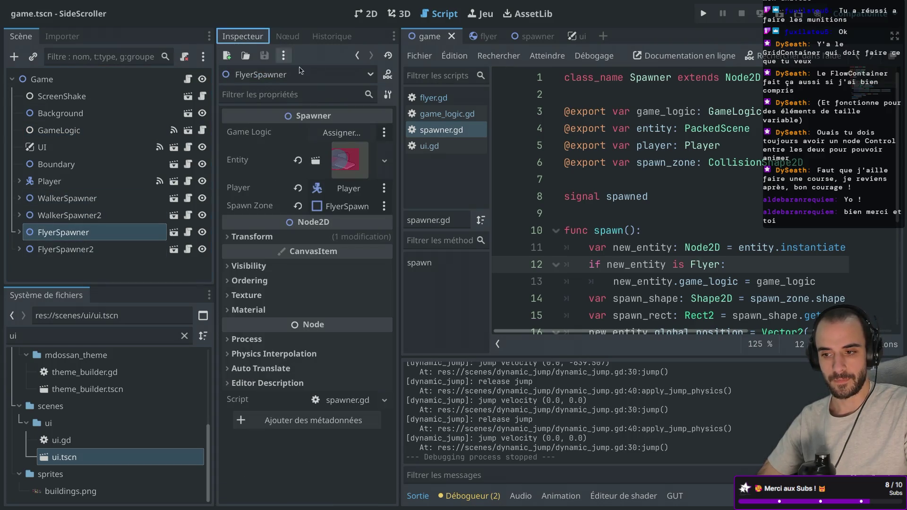
click(341, 132)
double_click(409, 142)
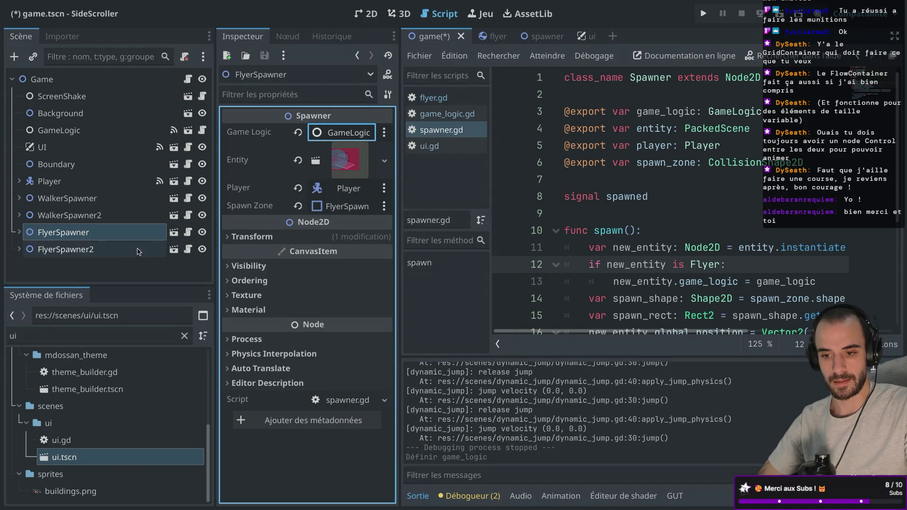
click(332, 136)
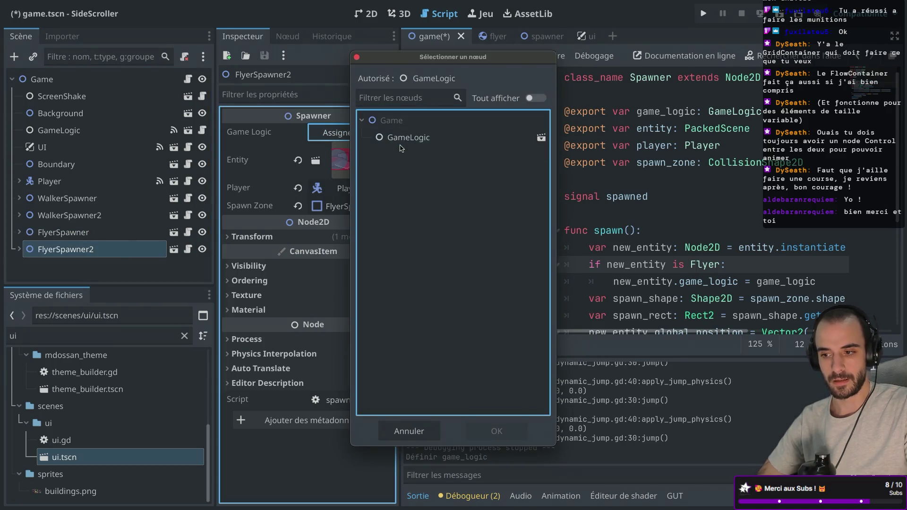
double_click(419, 142)
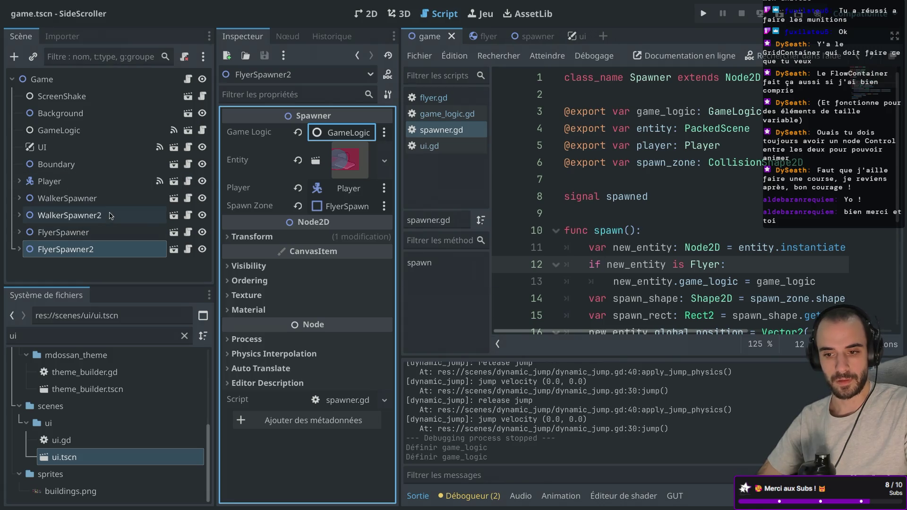
click(324, 134)
double_click(399, 143)
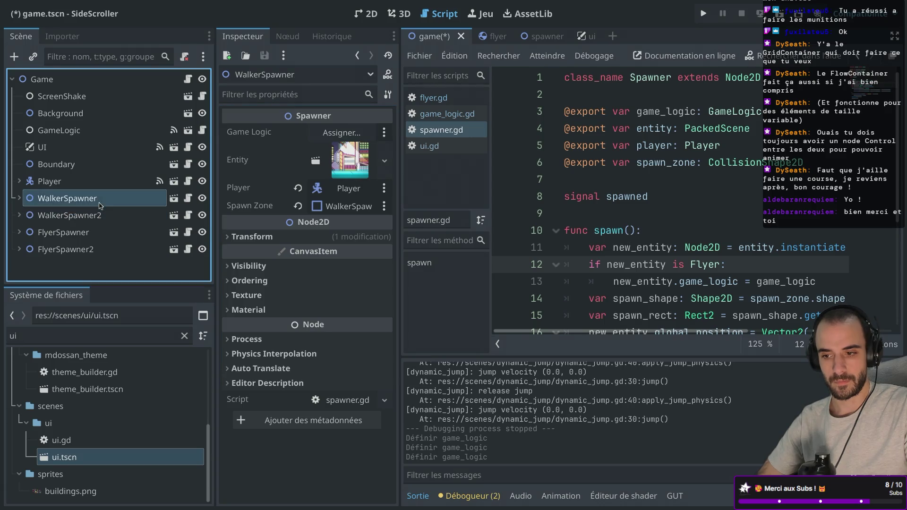
click(339, 134)
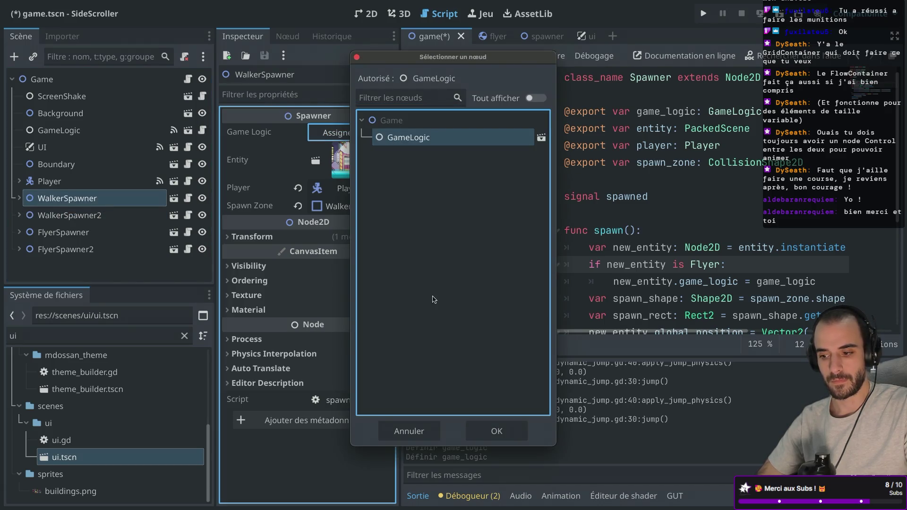
click(493, 431)
key(ctrl+s)
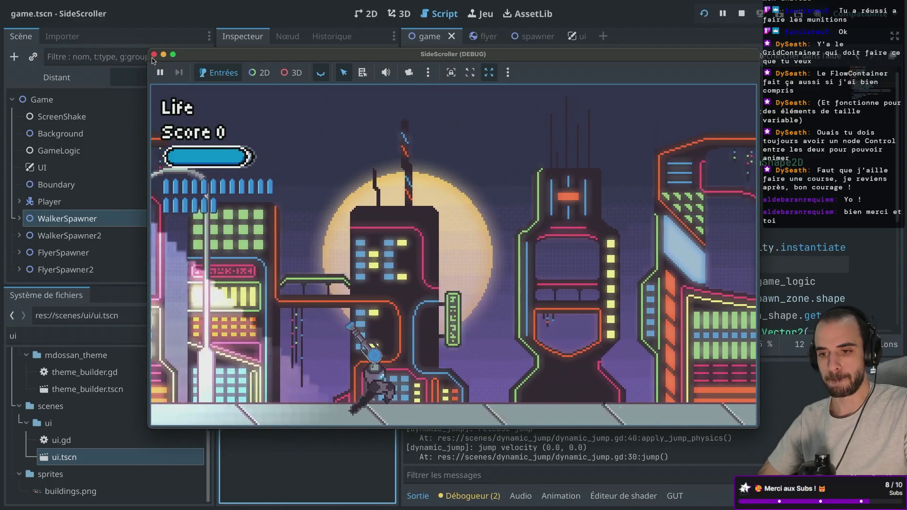
Close the running SideScroller test and scroll down spawner.gd to the spawn function.
click(153, 54)
scroll(652, 212, down, 2)
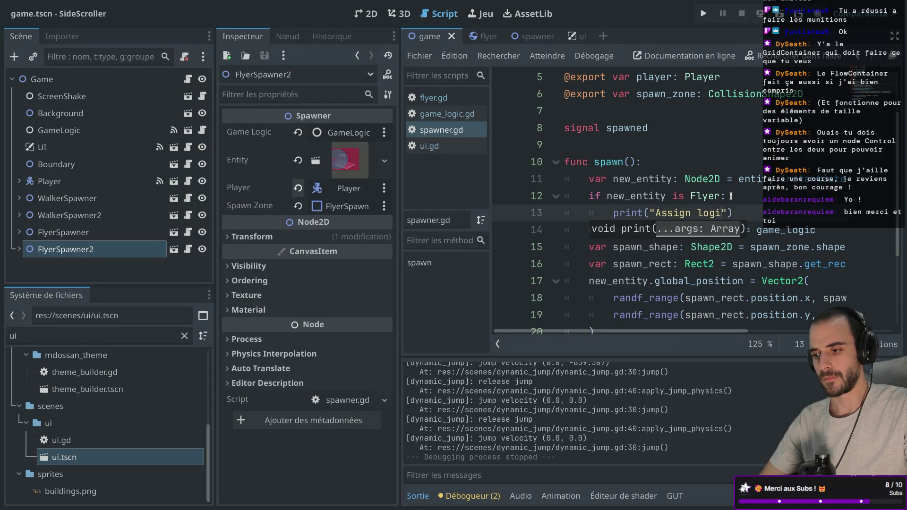
Run the game to test the spawners, move left and right, then stop it.
click(703, 14)
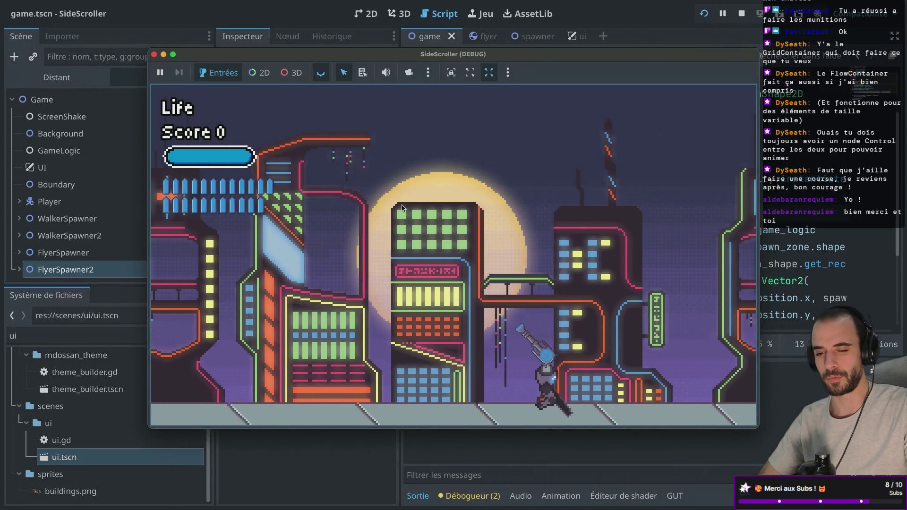
key(Left)
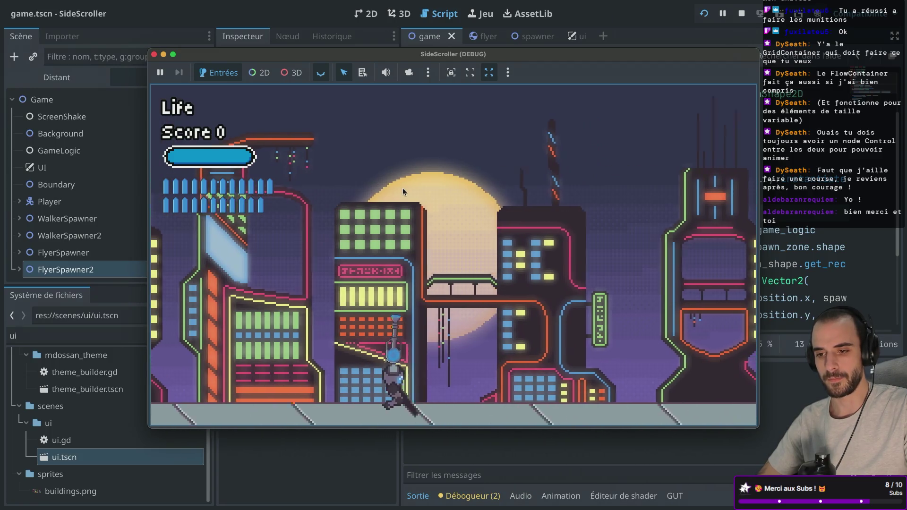
key(Right)
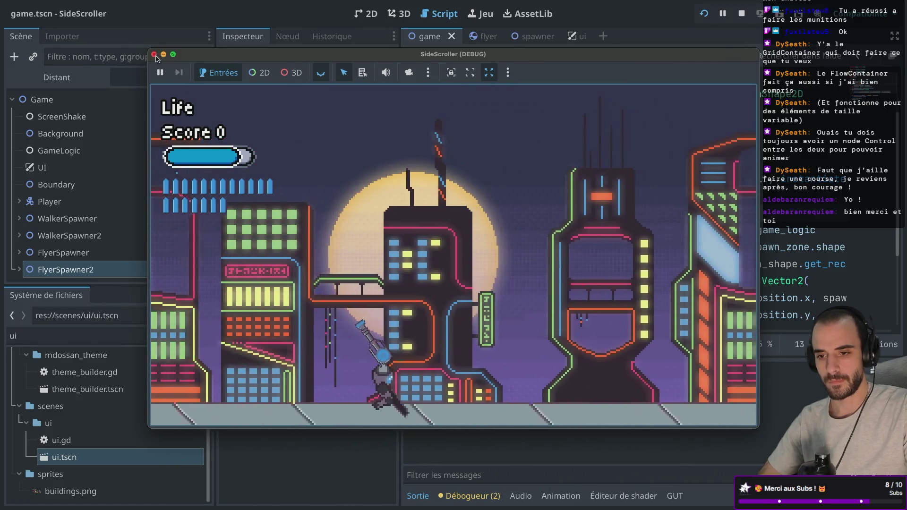
key(super+period)
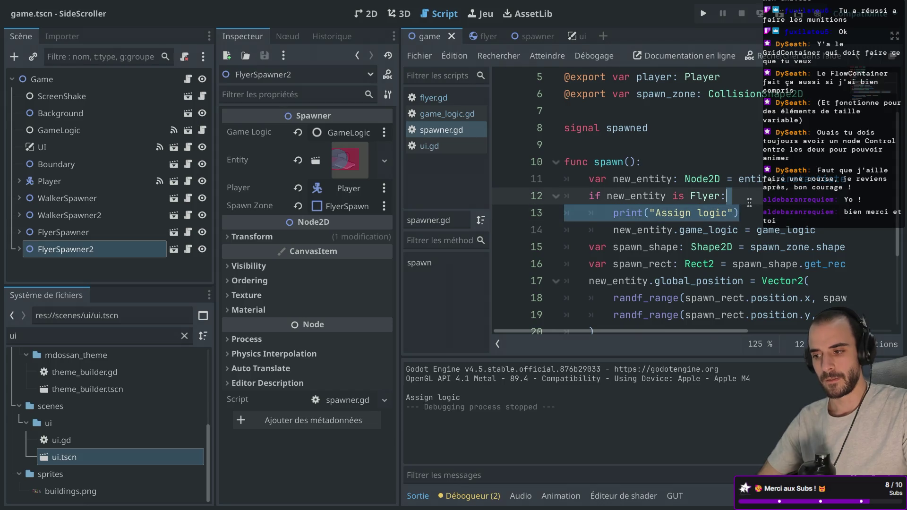
Add score_changed.emit(score) after score += 1 in game_logic.gd's increment_score.
click(439, 99)
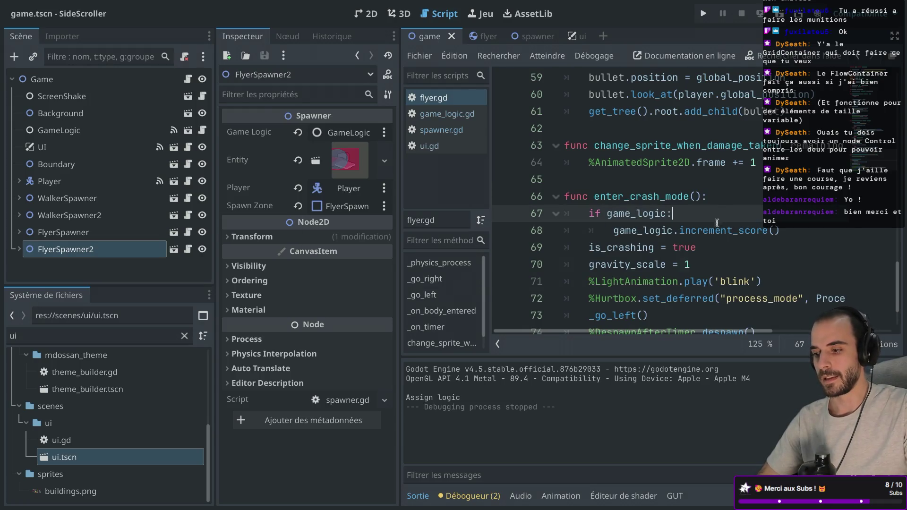
ctrl+click(711, 230)
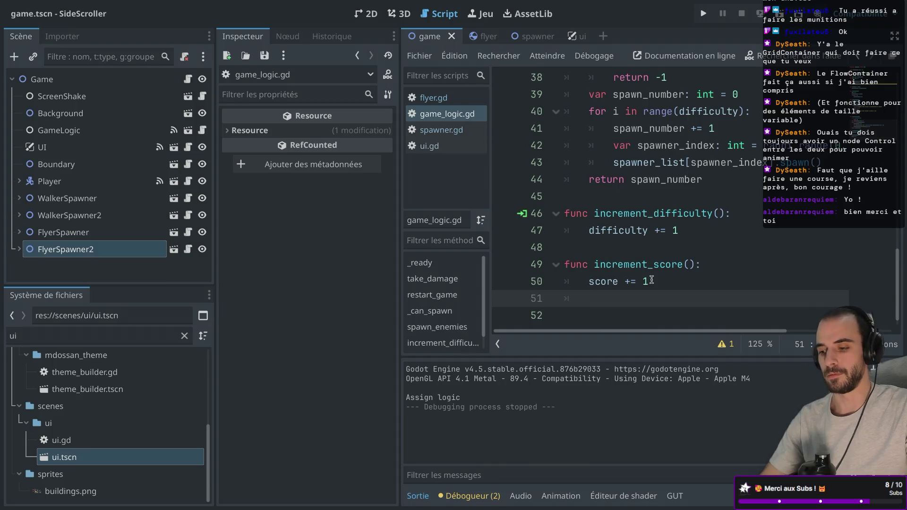
text(_changed.emit()
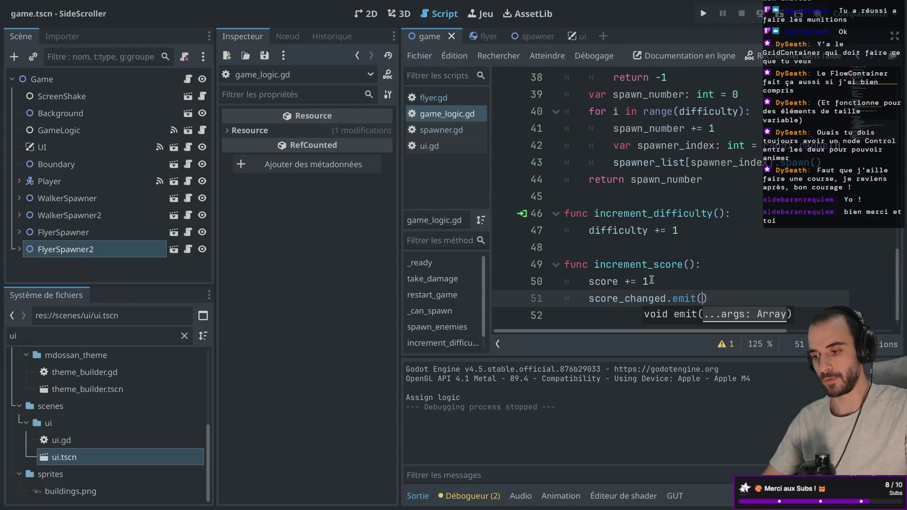
text(e)
click(653, 314)
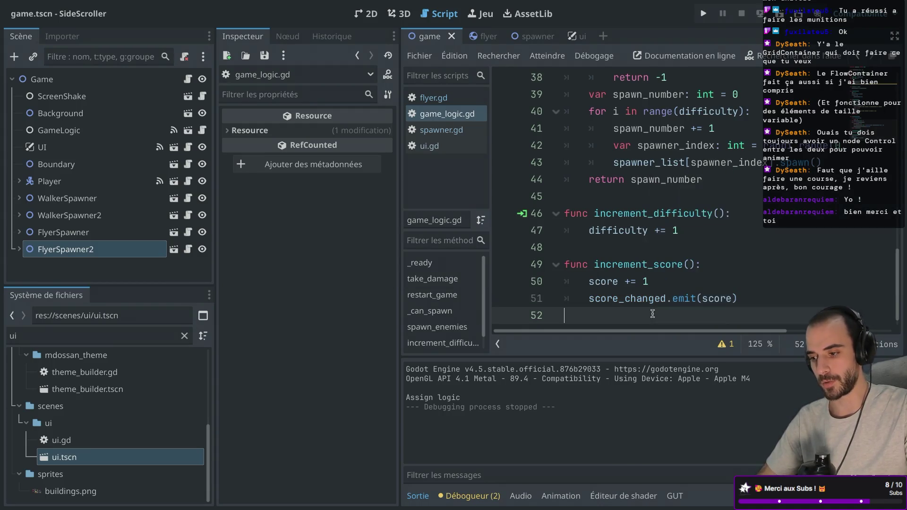
Launch the side-scroller and shoot the first flyers while running right.
click(708, 13)
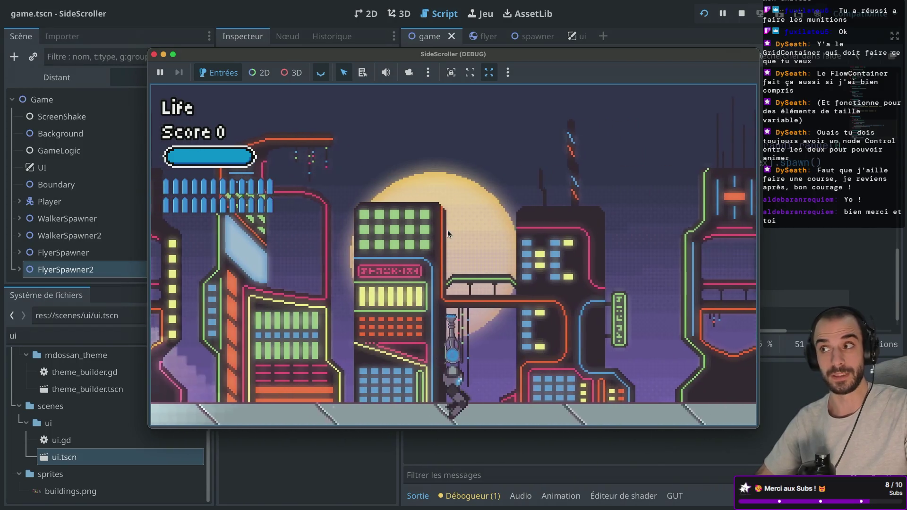
key(d)
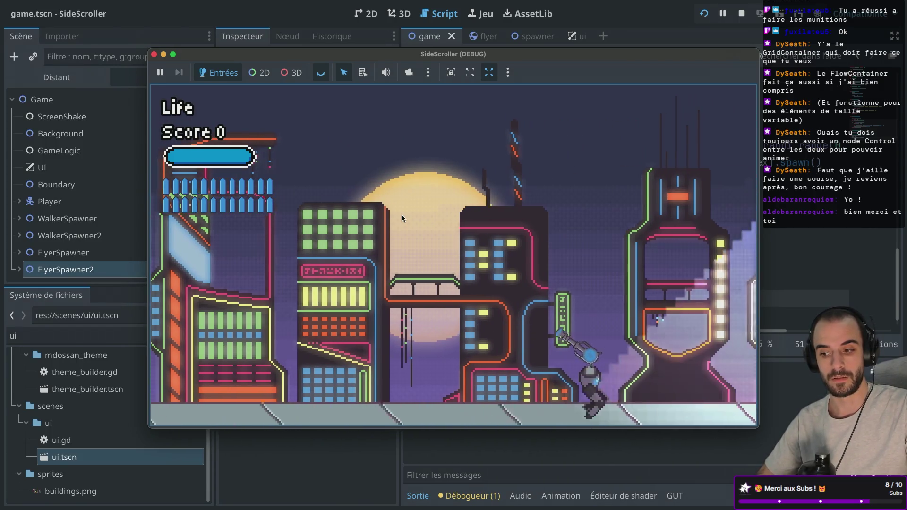
click(540, 407)
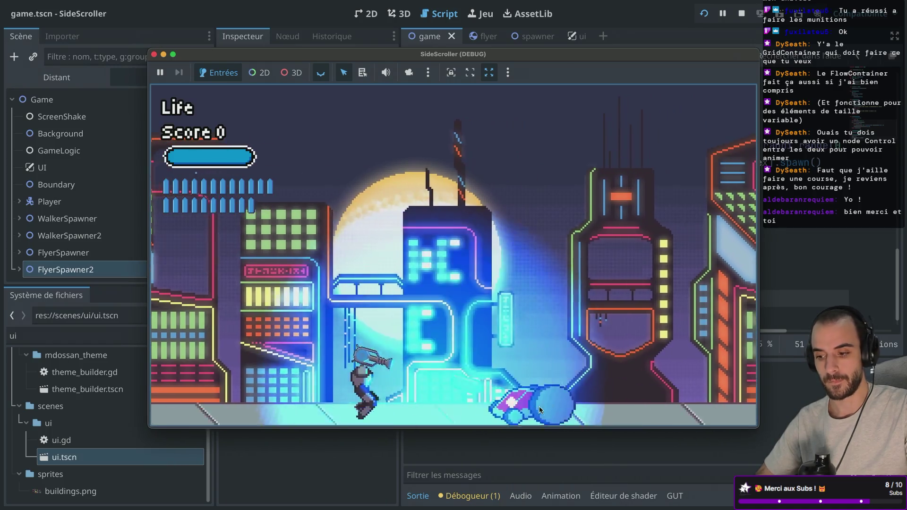
click(540, 405)
key(d)
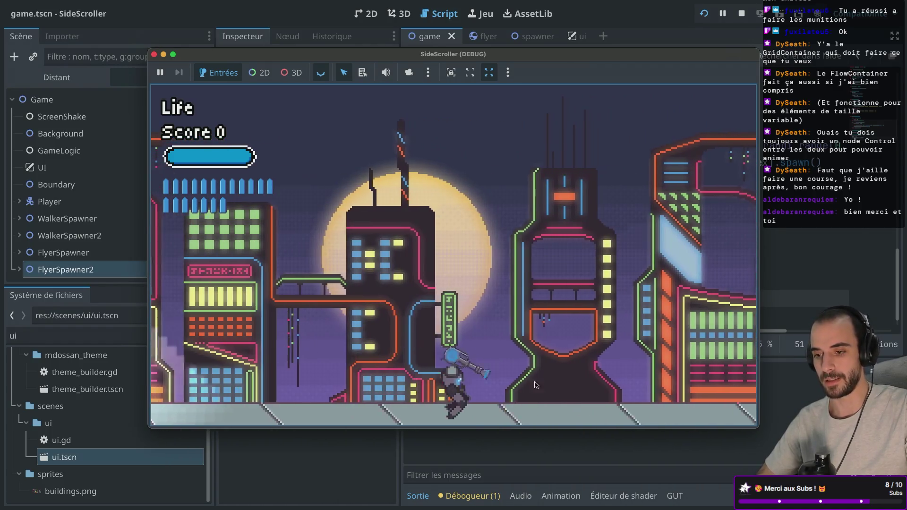
key(d)
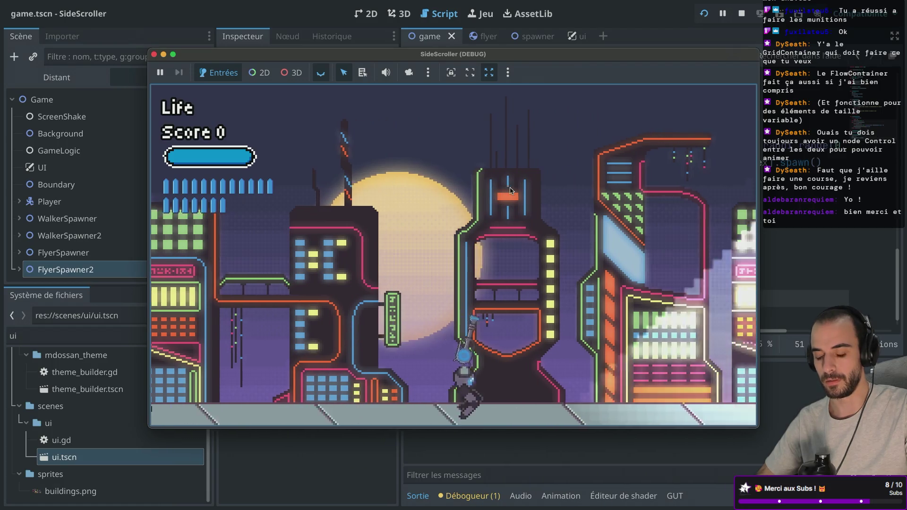
key(d)
key(space)
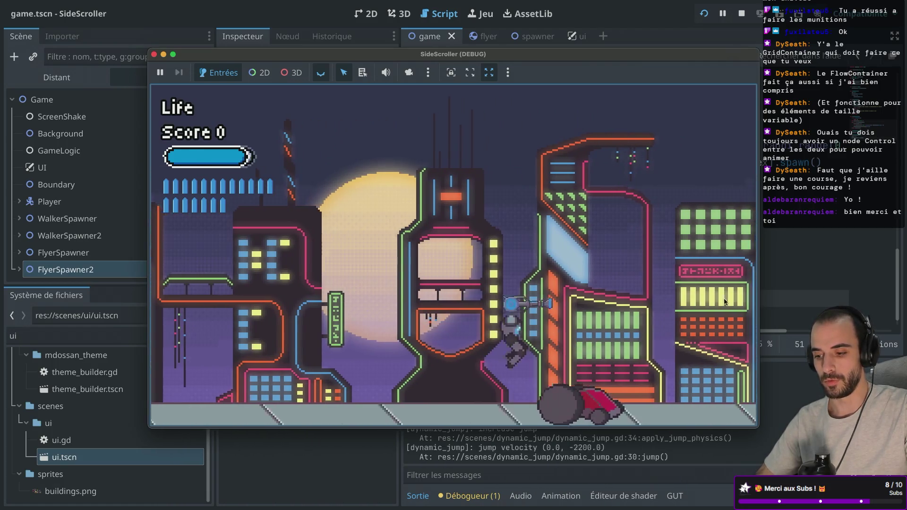
key(d)
click(724, 301)
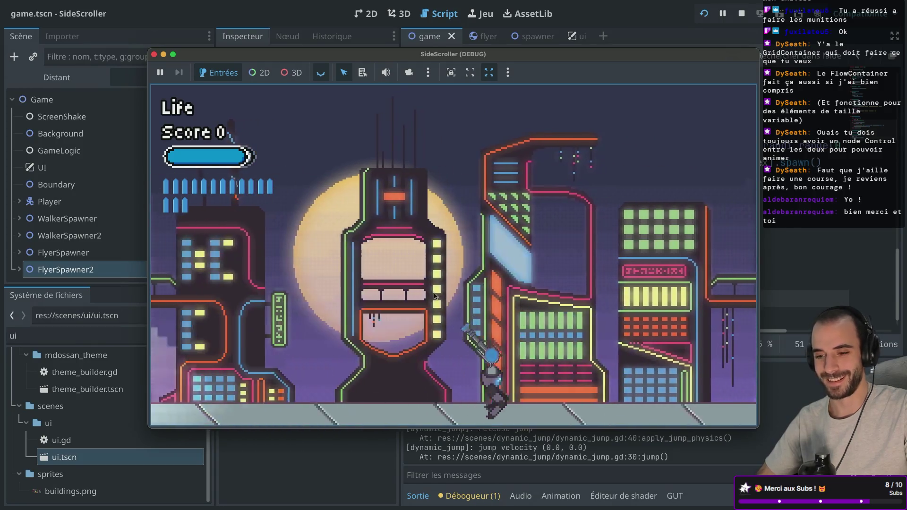
key(d)
click(334, 160)
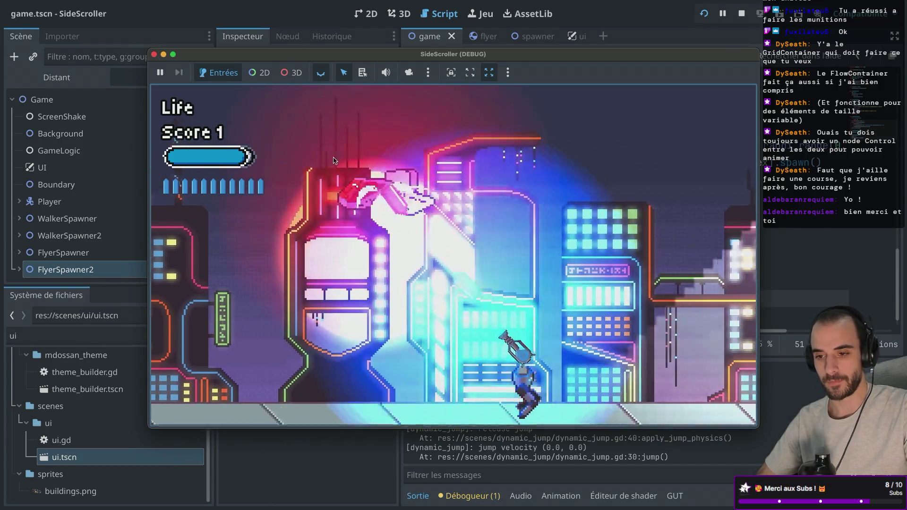
Advance through the city, jumping the robot car and downing more flyers for kills.
key(q)
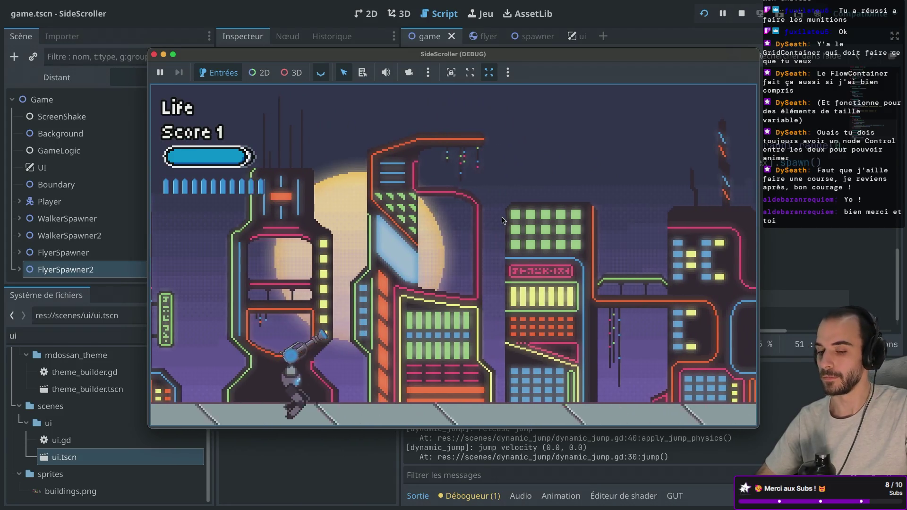
key(d)
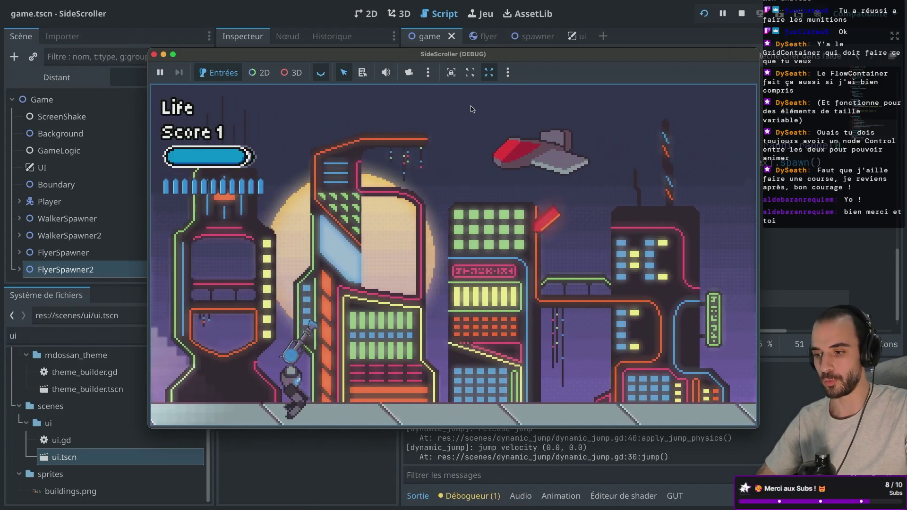
key(d)
click(405, 112)
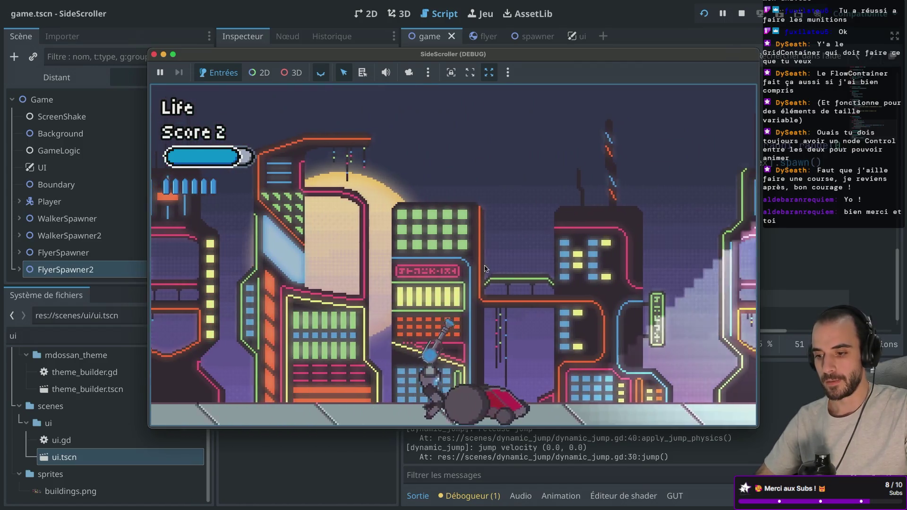
key(space)
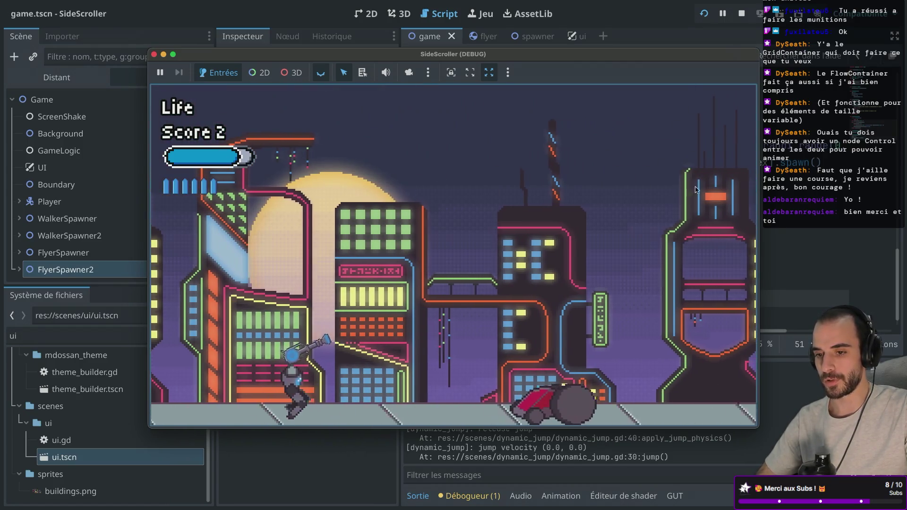
key(d)
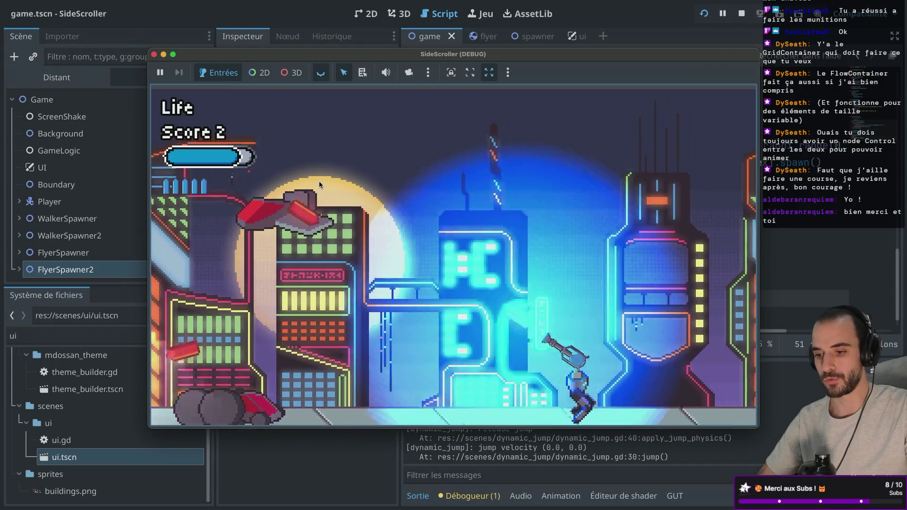
click(519, 156)
click(700, 146)
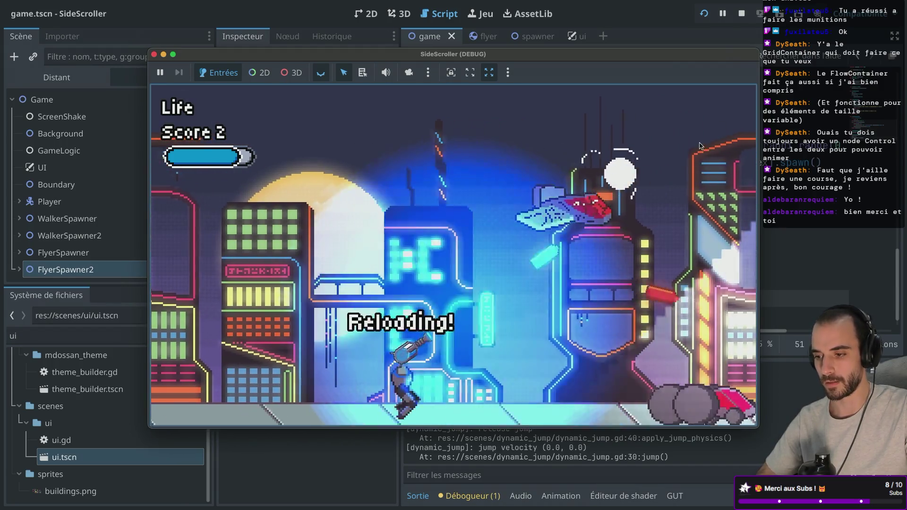
key(d)
key(space)
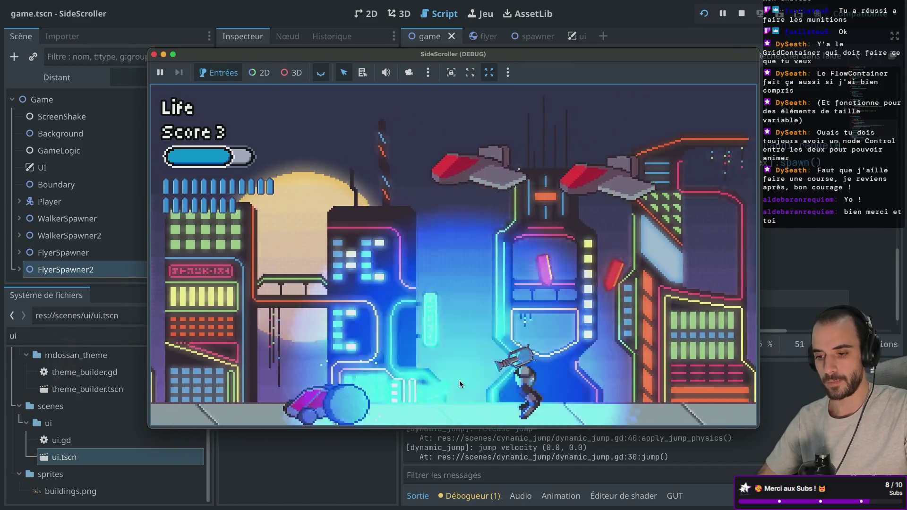
key(d)
click(443, 269)
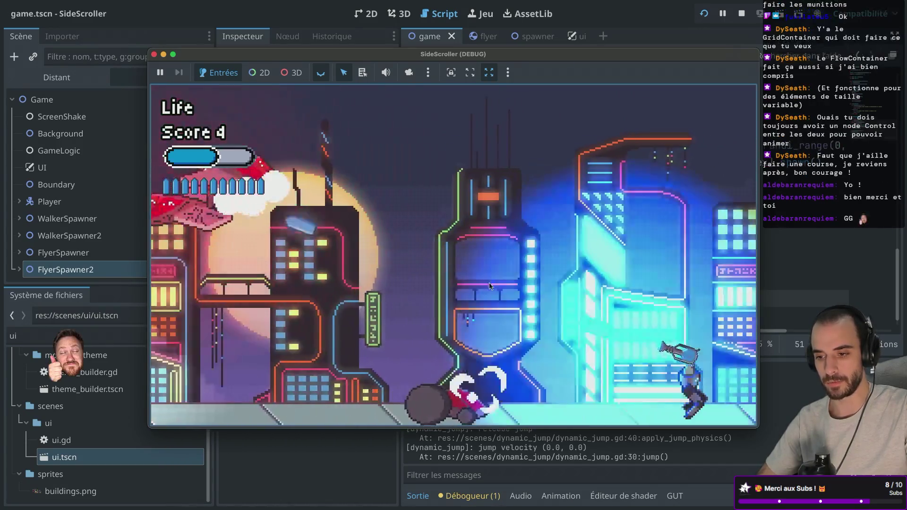
click(572, 239)
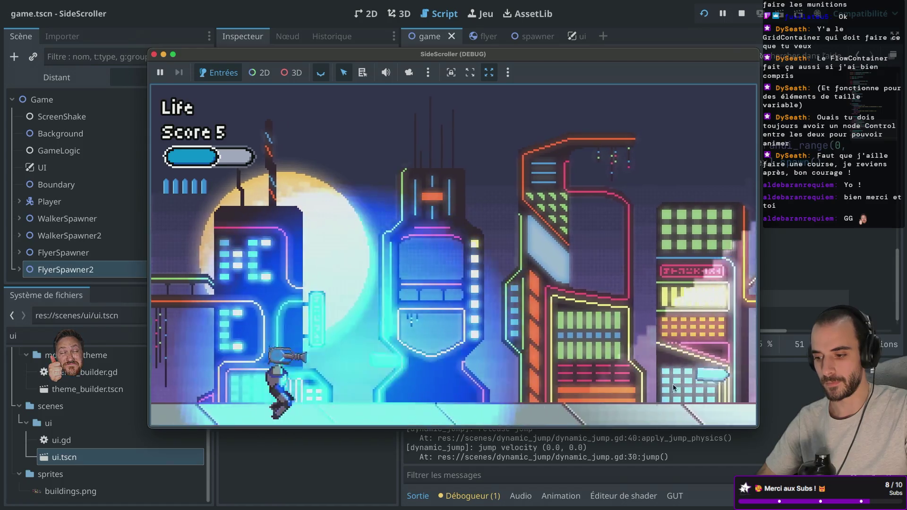
key(d)
click(445, 171)
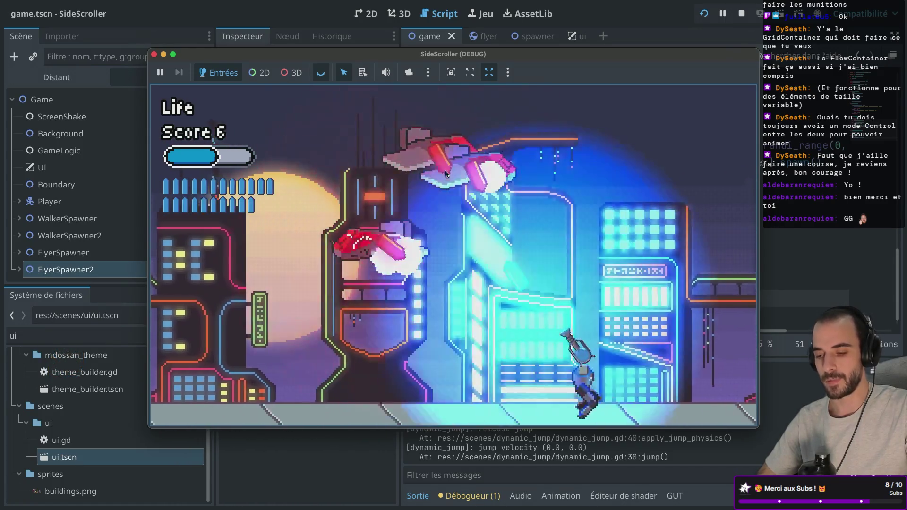
key(d)
click(445, 171)
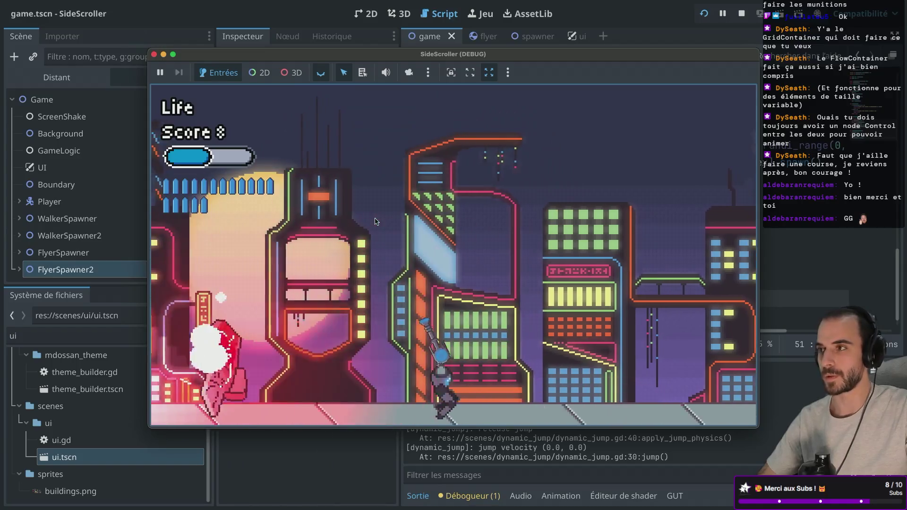
Keep shooting nearby enemies until Score reaches 12 and GAME OVER appears.
click(469, 221)
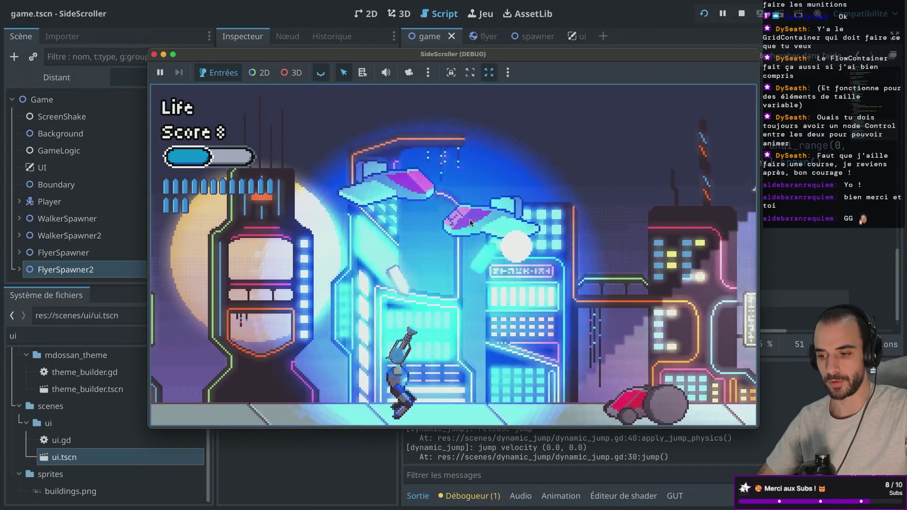
key(d)
click(469, 219)
click(278, 359)
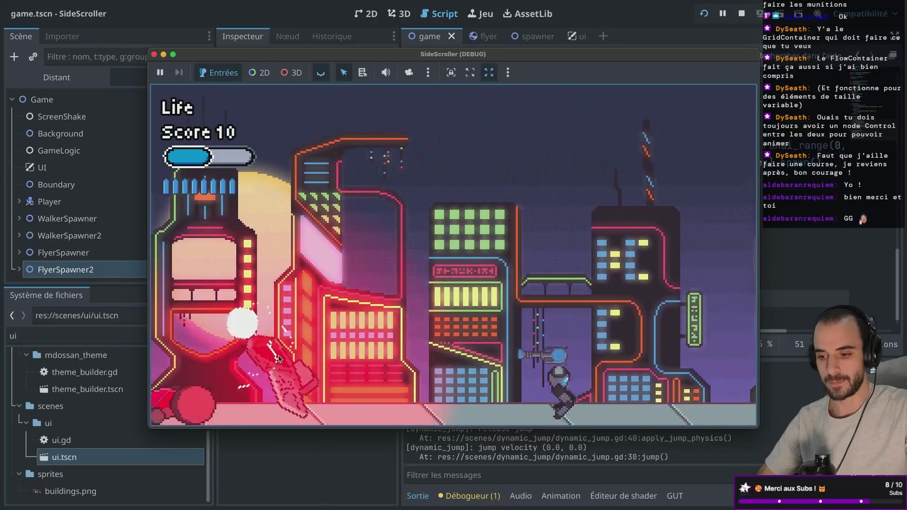
click(302, 376)
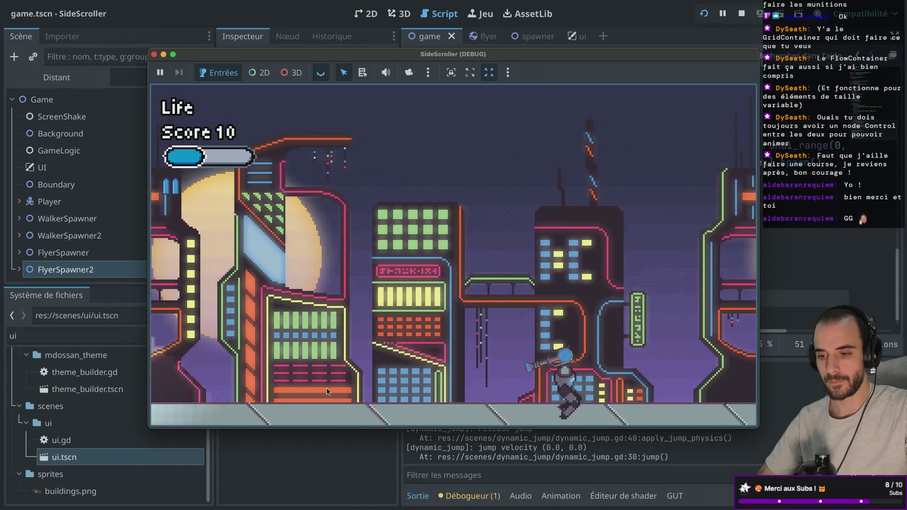
click(328, 391)
key(space)
click(461, 184)
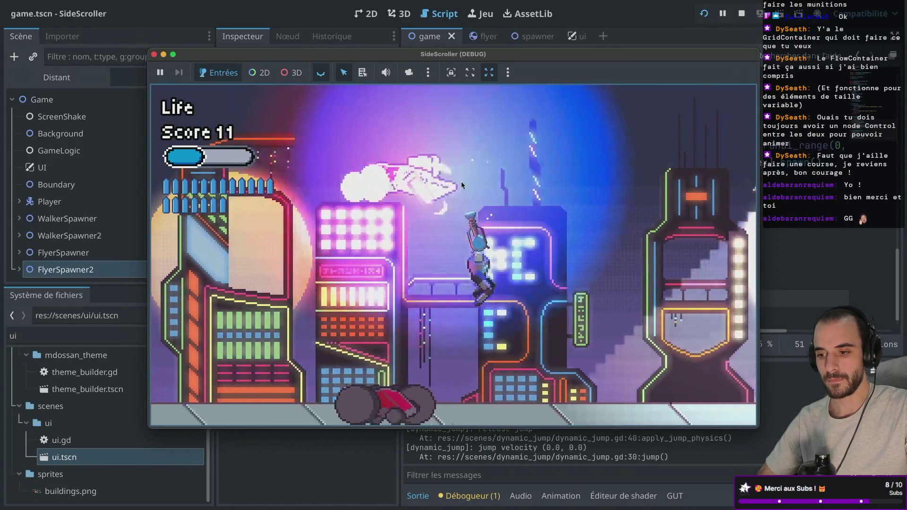
key(d)
click(639, 409)
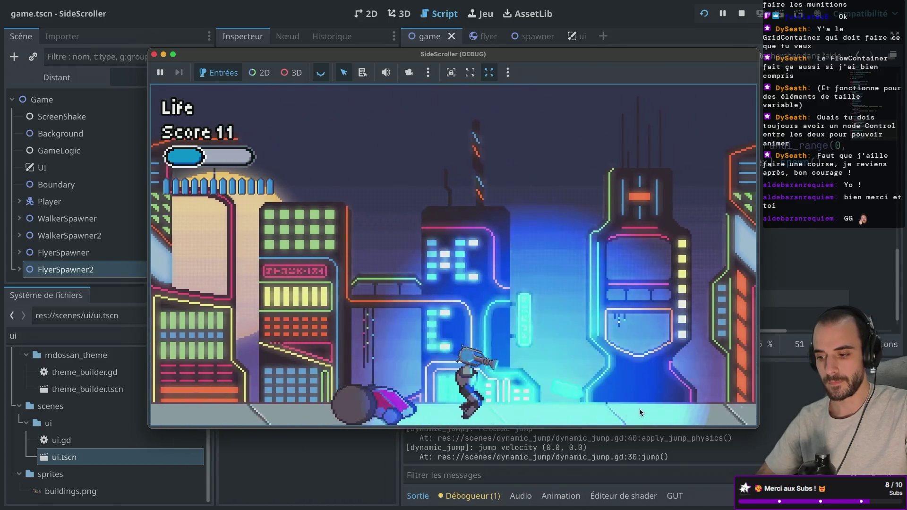
click(638, 402)
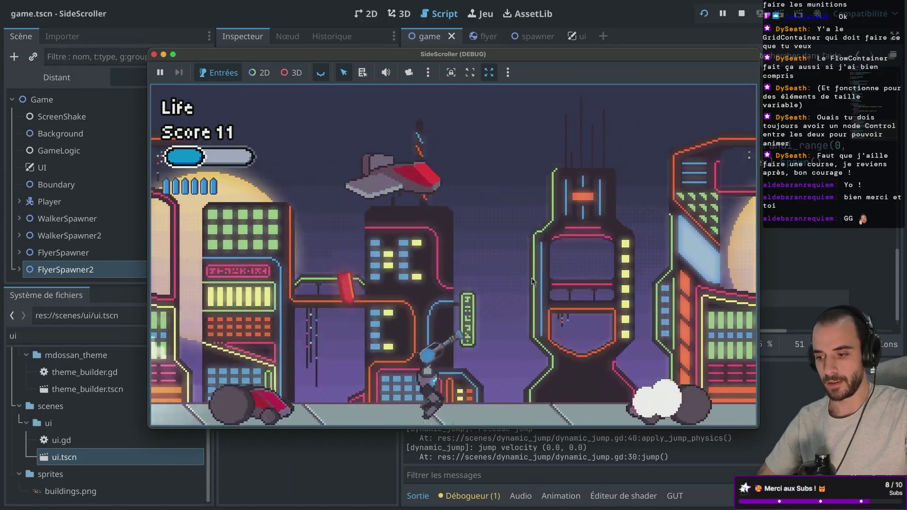
key(space)
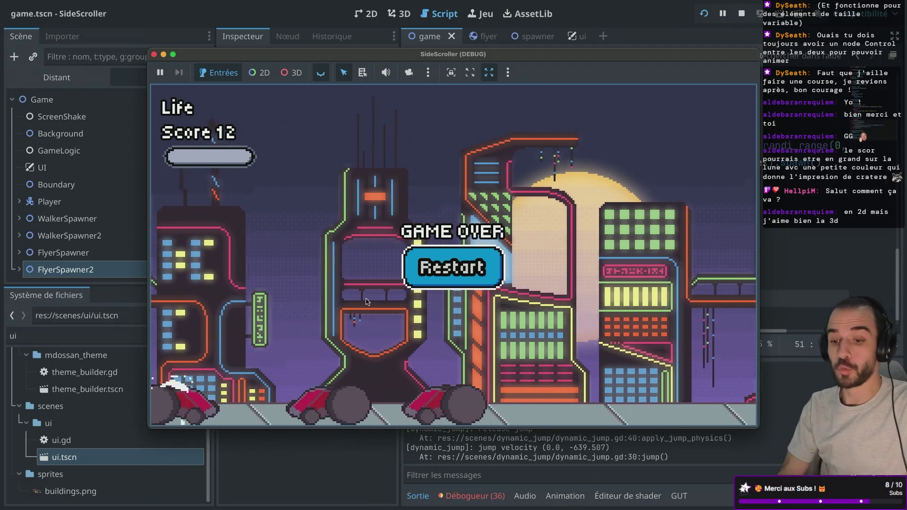
Choose Restart on the Game Over screen and run the player back and forth.
key(Tab)
key(Return)
key(Right)
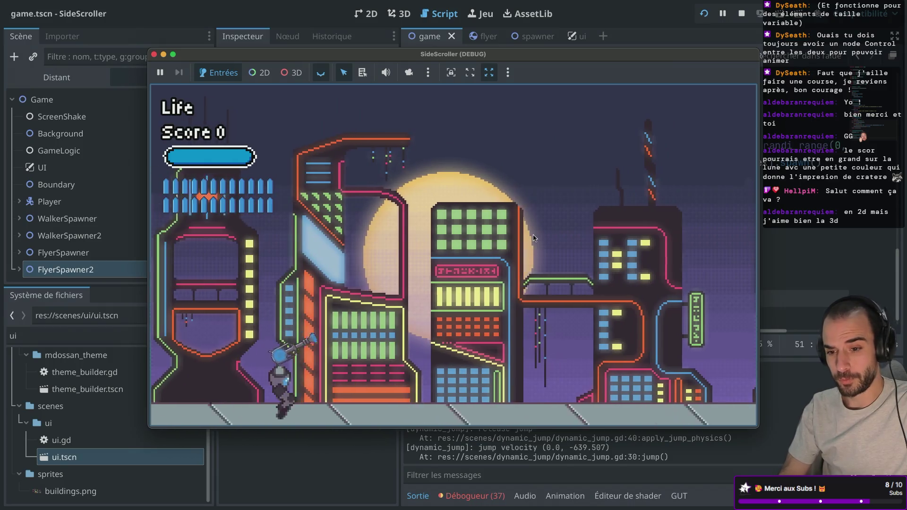
key(Left)
key(Left)
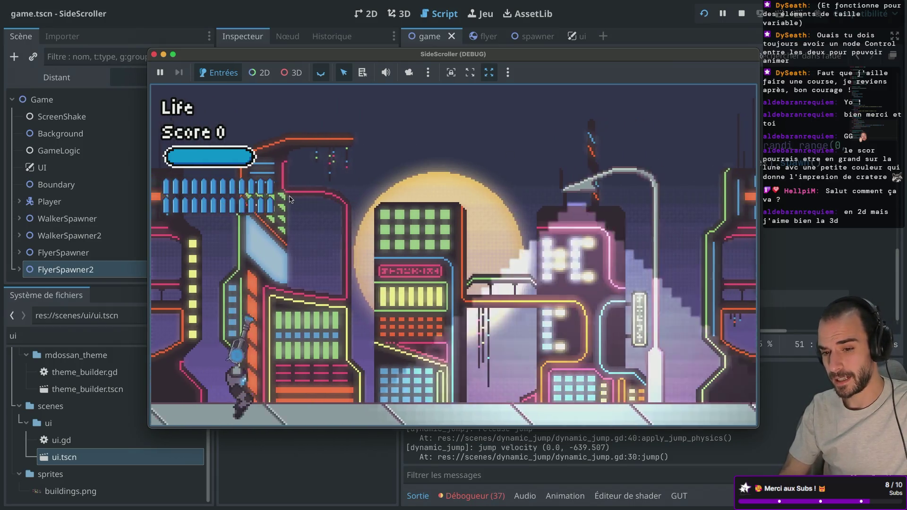
key(Right)
Jump and reposition under flyers, shooting them until Score climbs from 0 to 2.
key(Left)
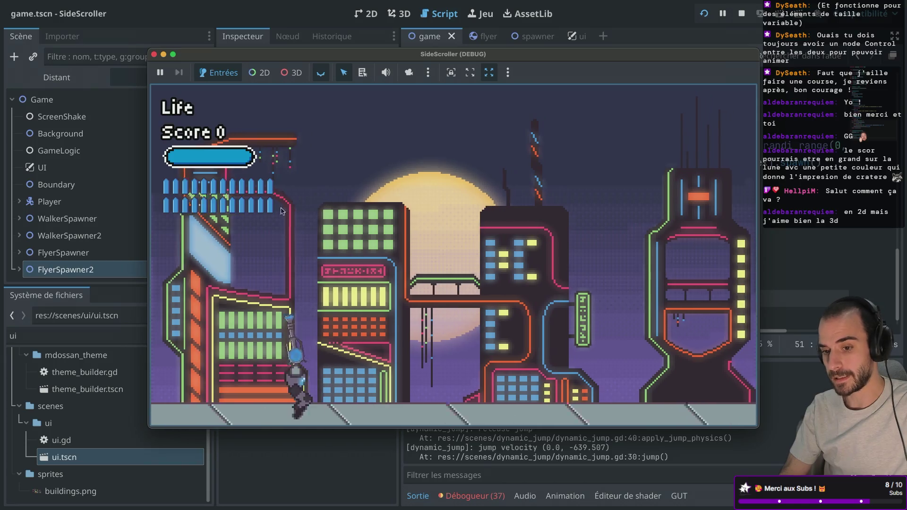
key(Right)
key(space)
key(Left)
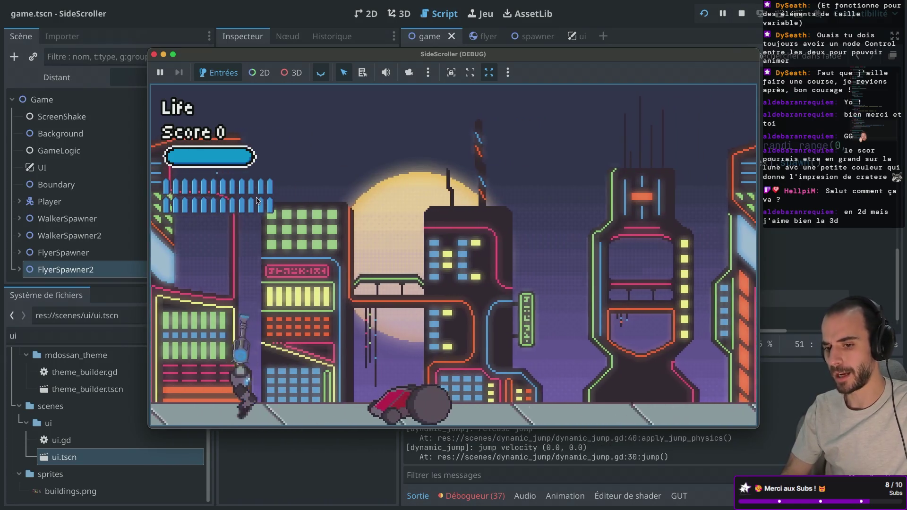
key(Right)
key(space)
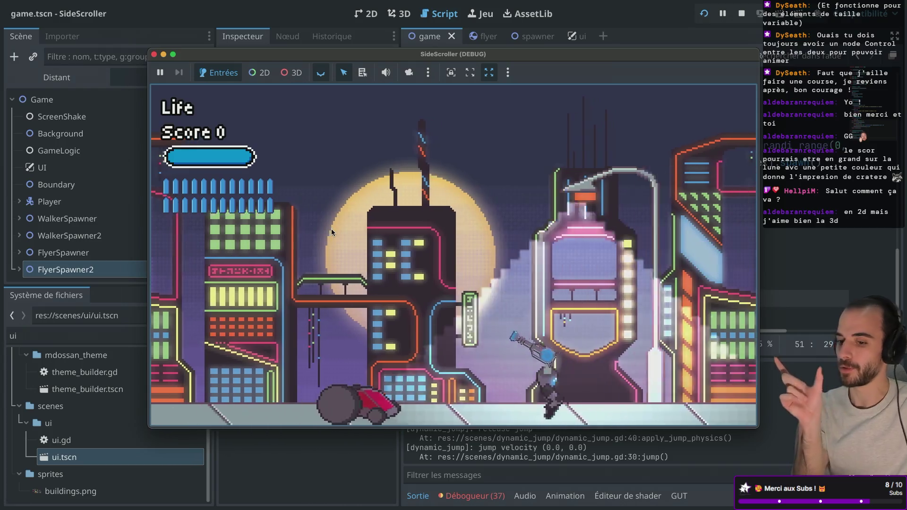
key(Left)
key(Right)
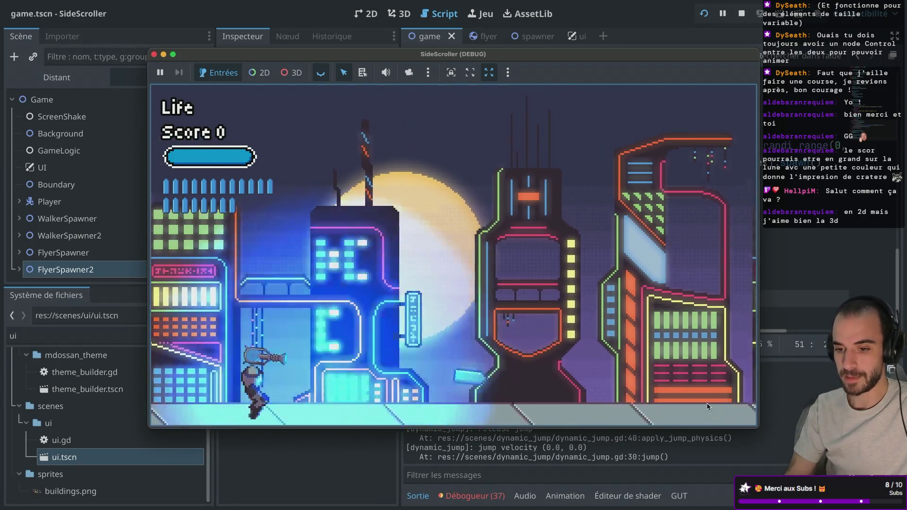
key(space)
key(Right)
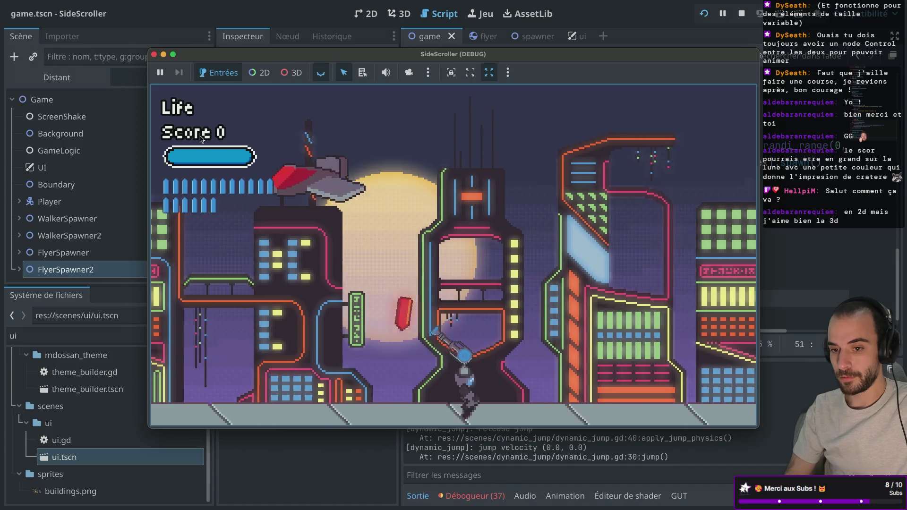
key(Left)
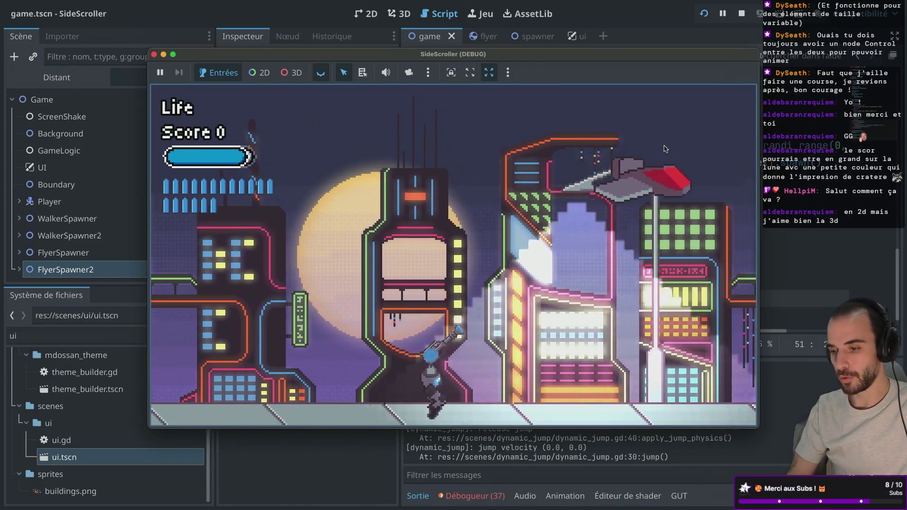
key(Right)
key(Right)
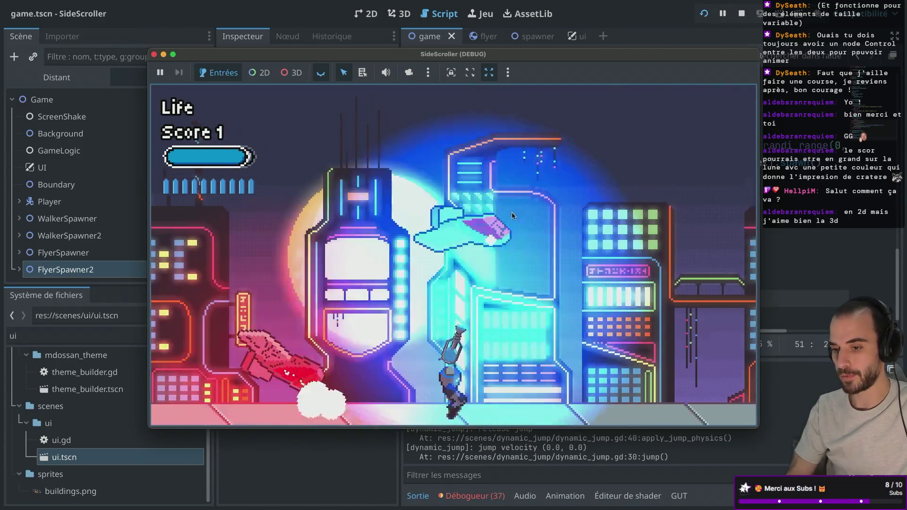
key(Left)
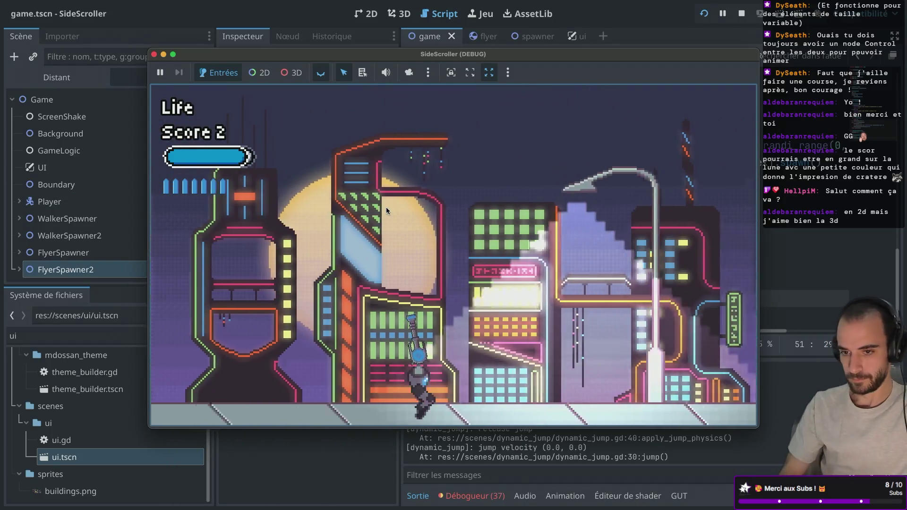
Start a fresh run and move right, jumping over the red enemy vehicle.
click(154, 56)
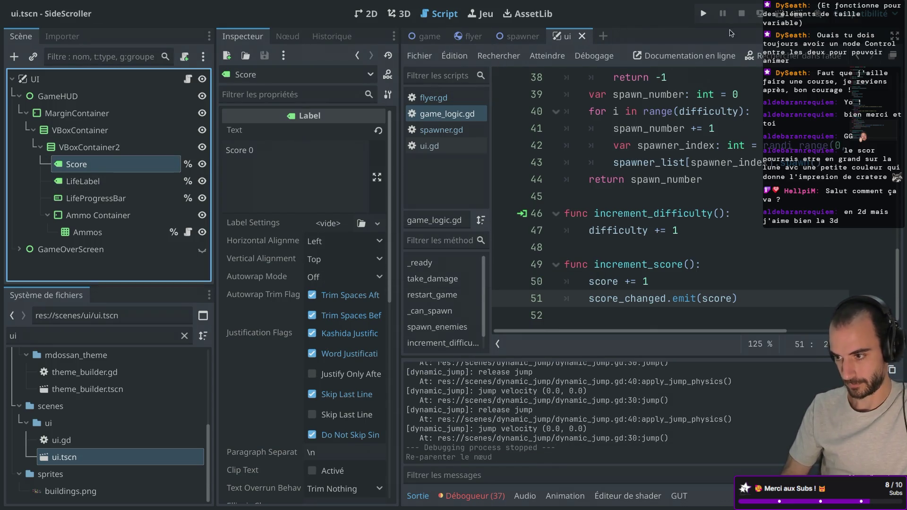
key(Right)
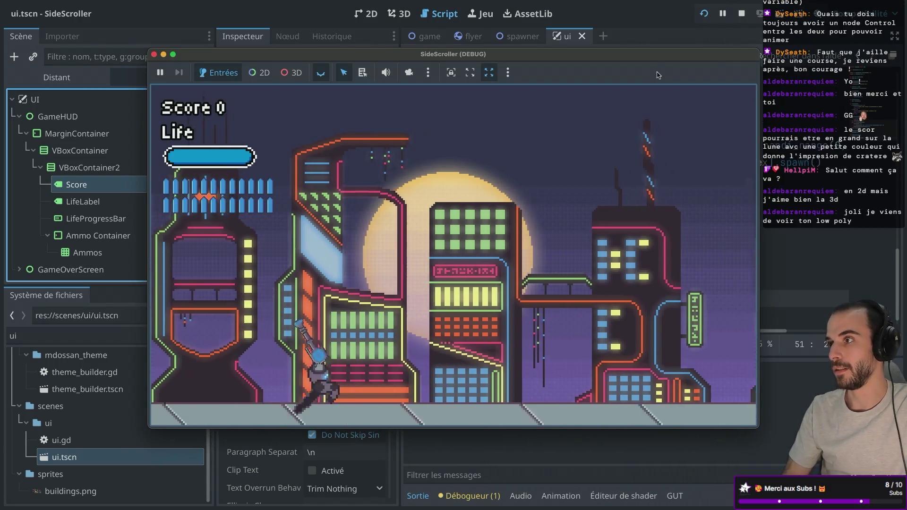
key(space)
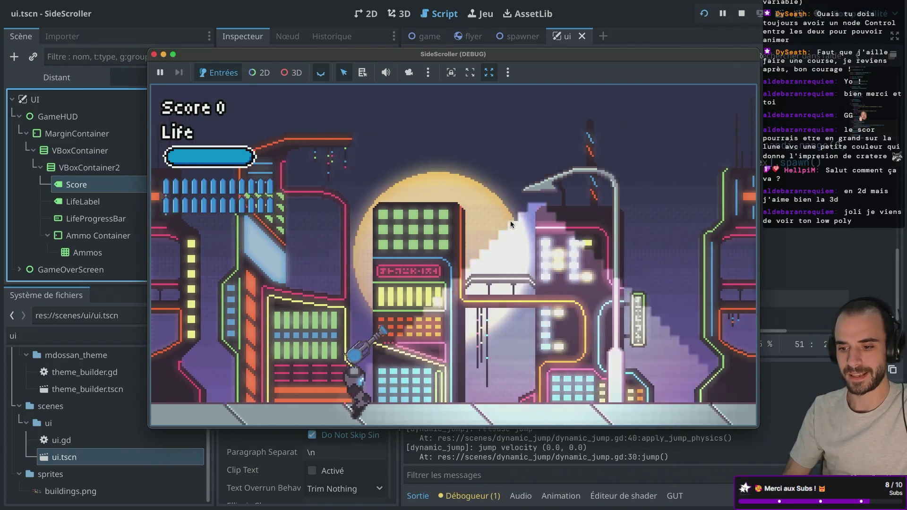
key(Right)
key(Right)
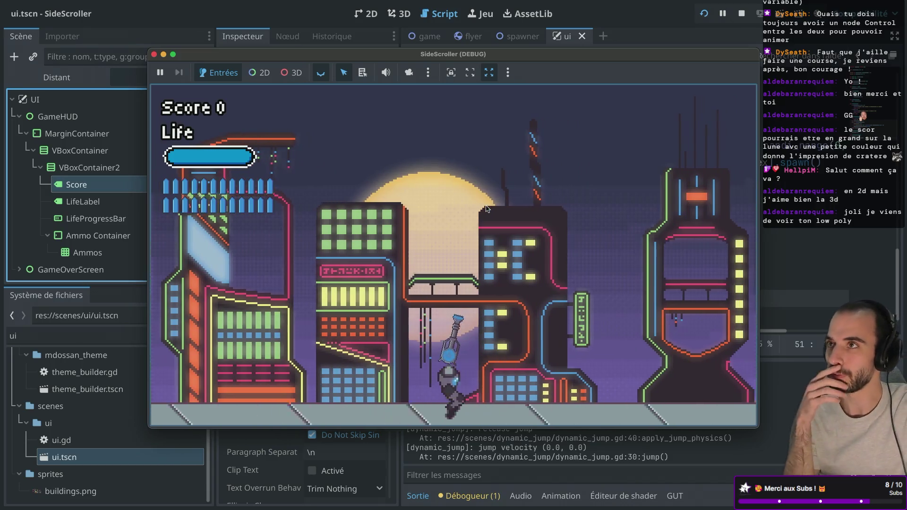
key(Right)
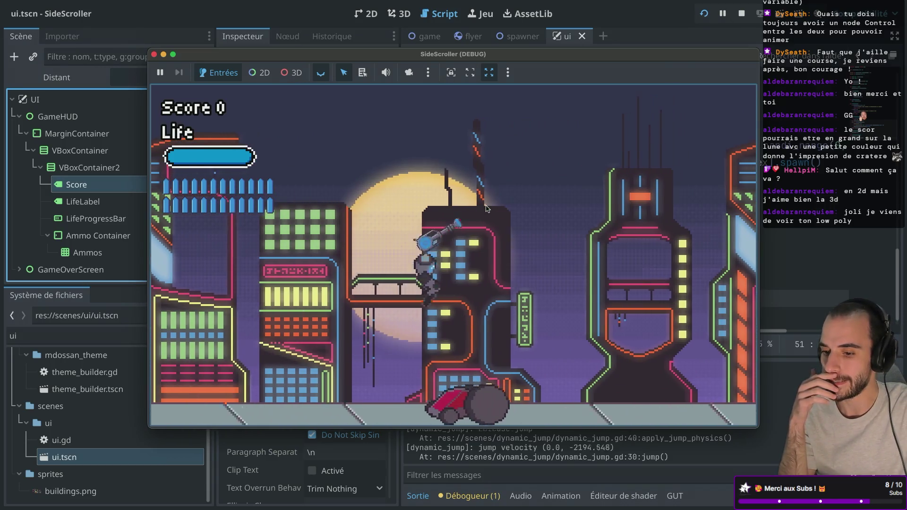
key(Right)
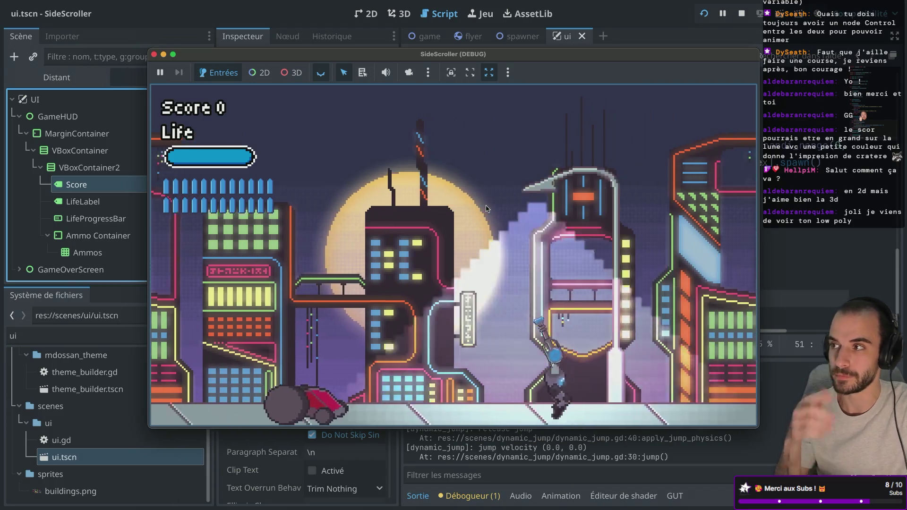
key(Right)
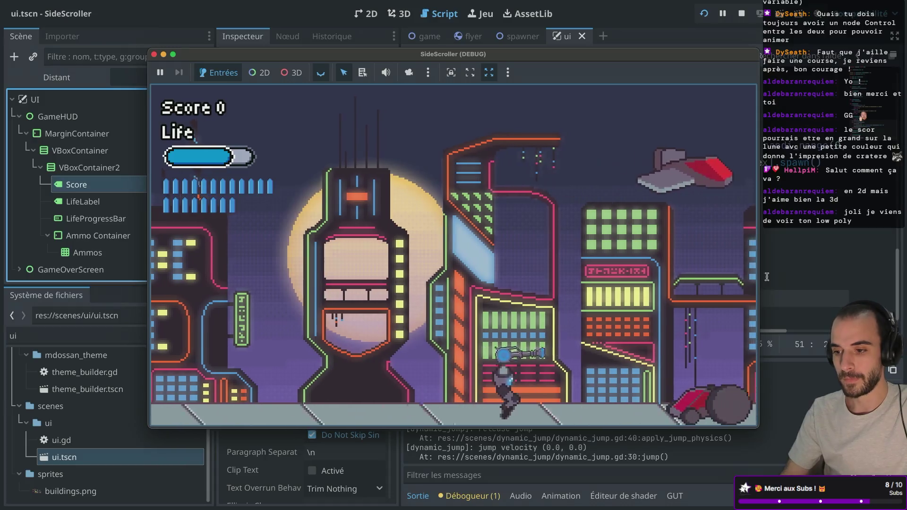
key(space)
key(Right)
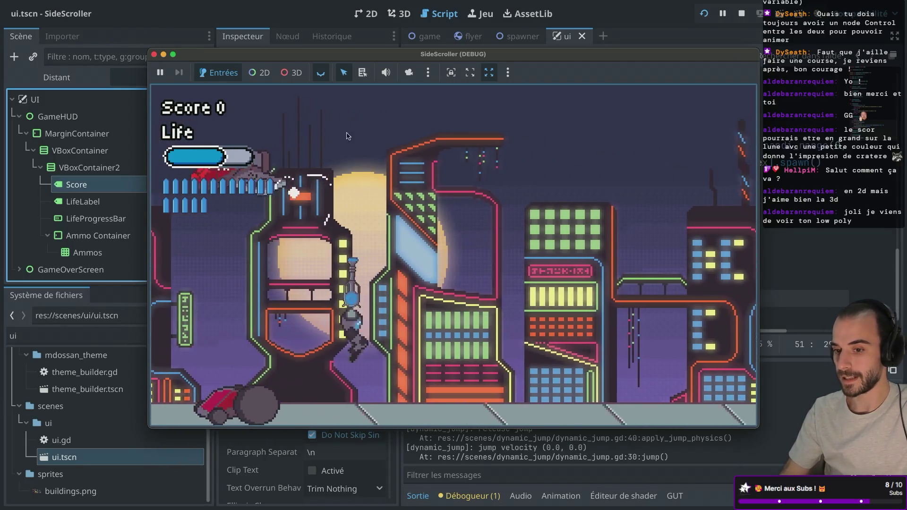
Shoot the red vehicle and the red flyer, bringing Score to 2.
click(458, 280)
key(Left)
key(space)
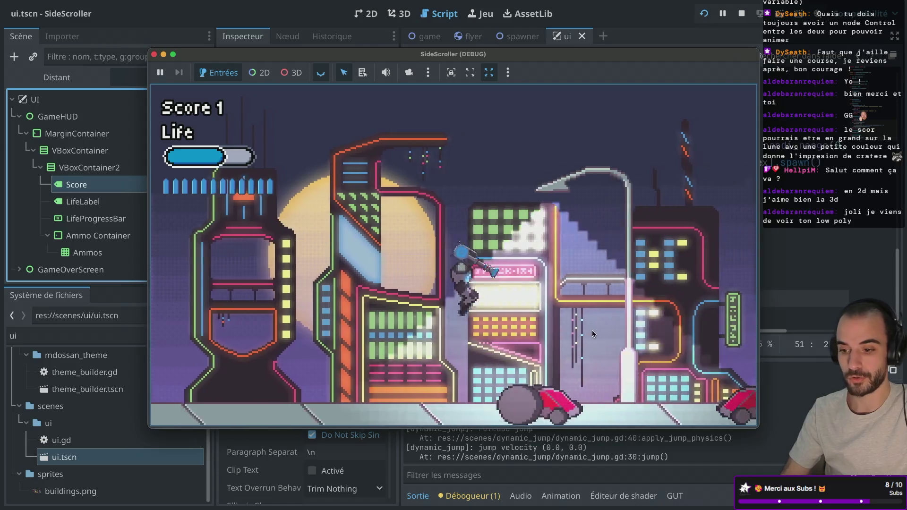
click(592, 330)
click(612, 396)
key(Right)
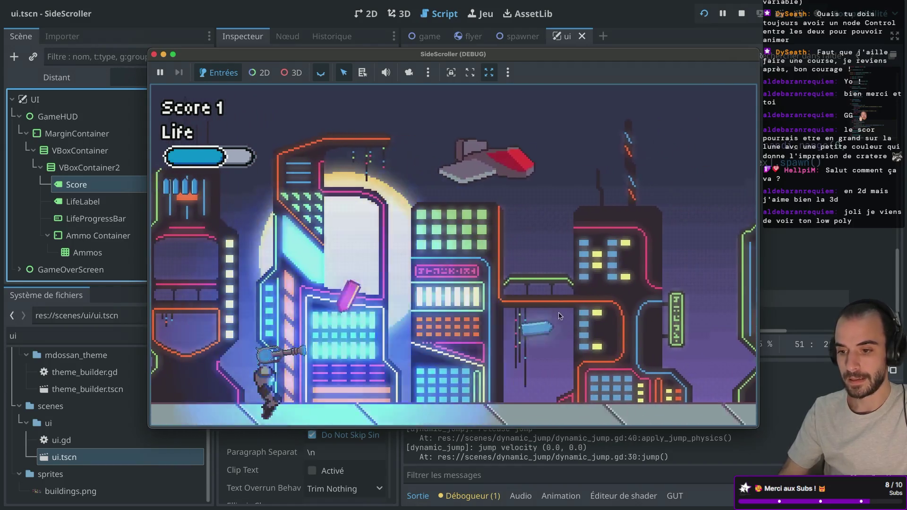
click(515, 159)
Keep running right and jumping until the life bar empties and GAME OVER shows Score 2.
key(Right)
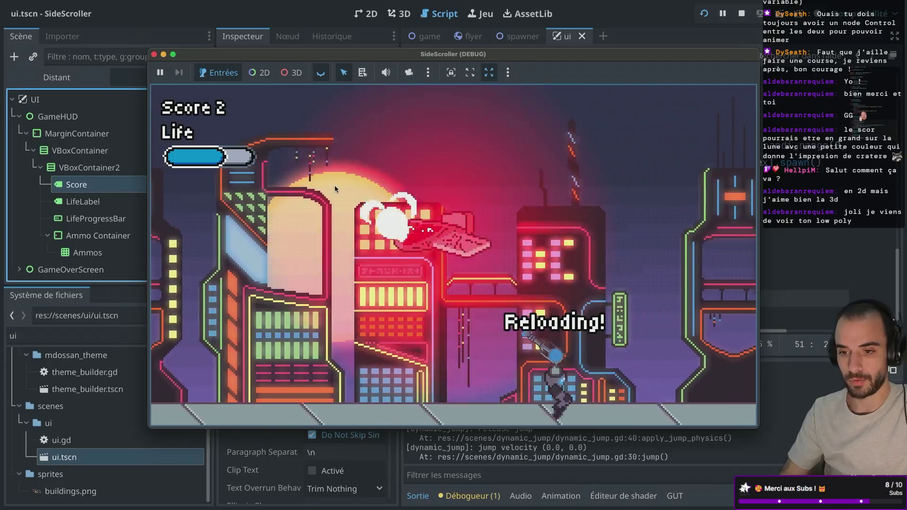
key(Right)
key(space)
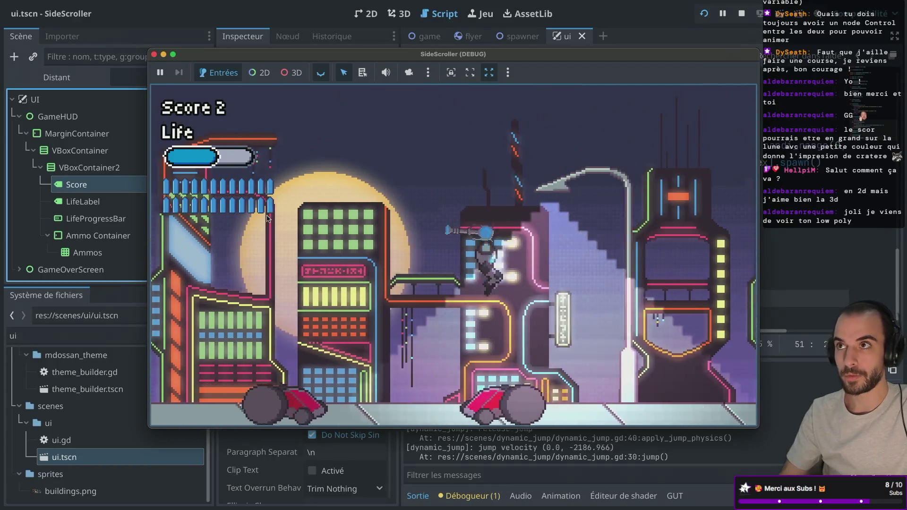
key(Right)
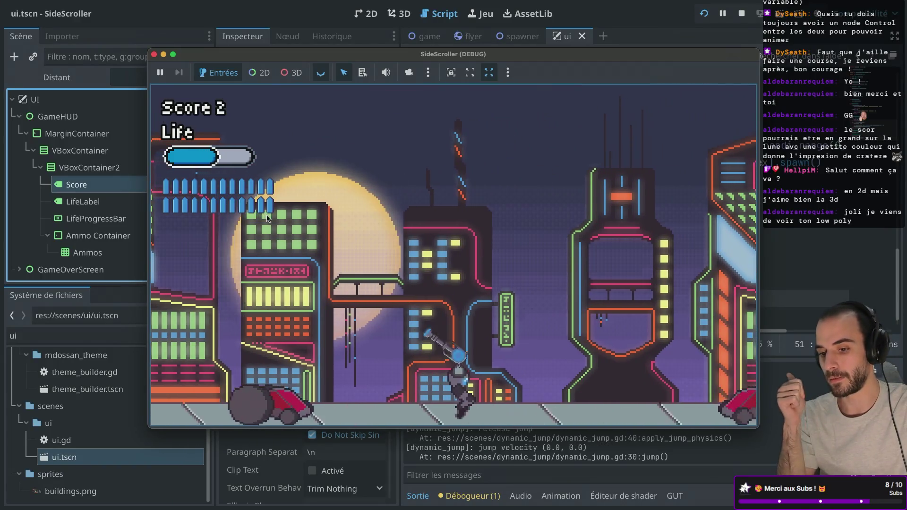
key(space)
key(space)
key(Right)
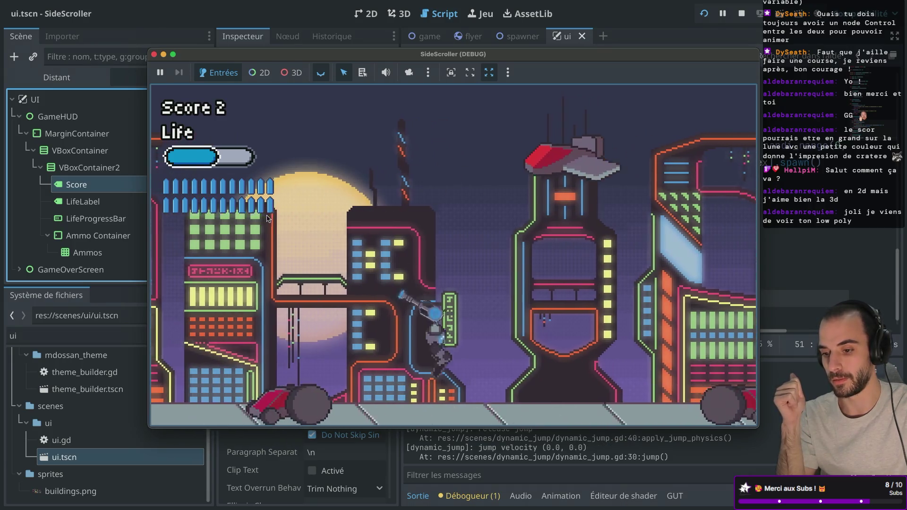
key(space)
key(Left)
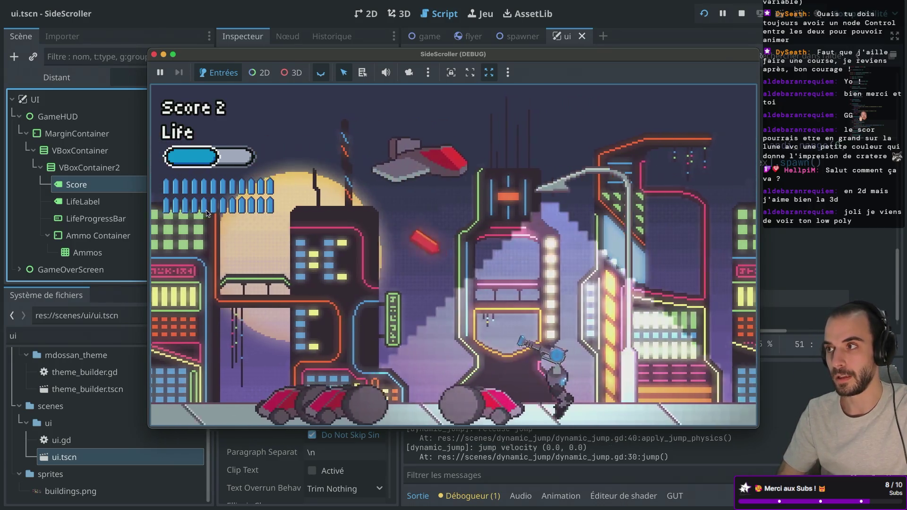
key(space)
key(Right)
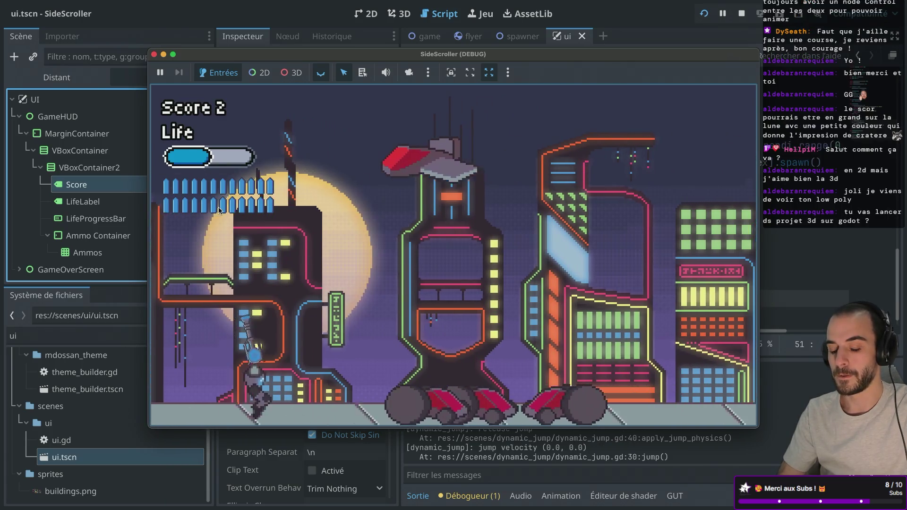
key(Right)
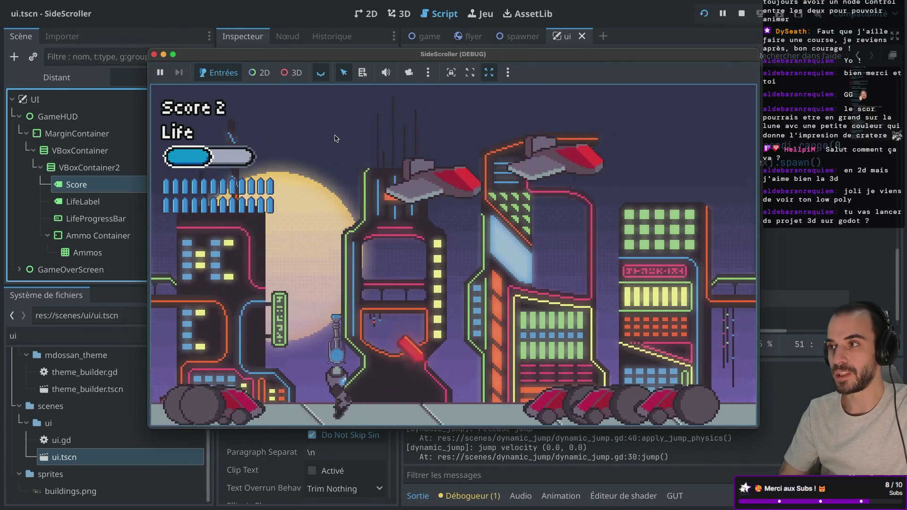
key(space)
key(Right)
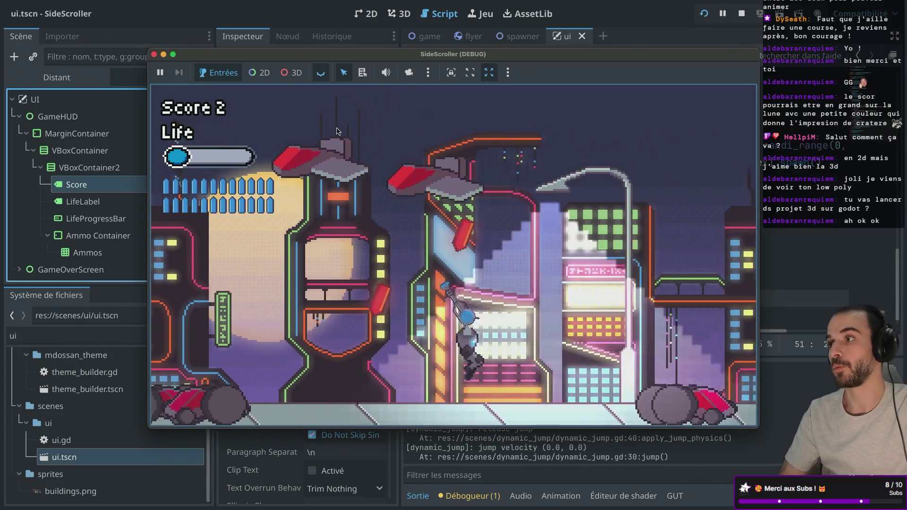
key(space)
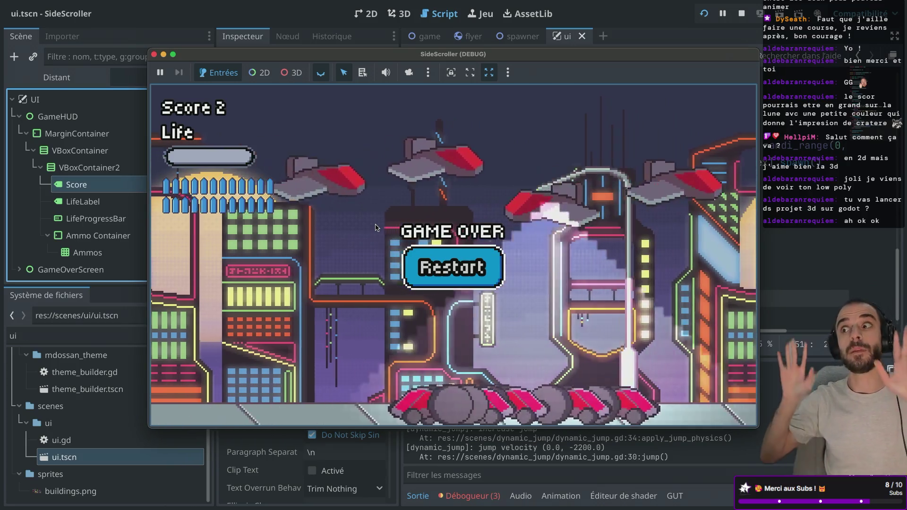
Restart after Game Over and run right, hopping repeatedly.
click(446, 267)
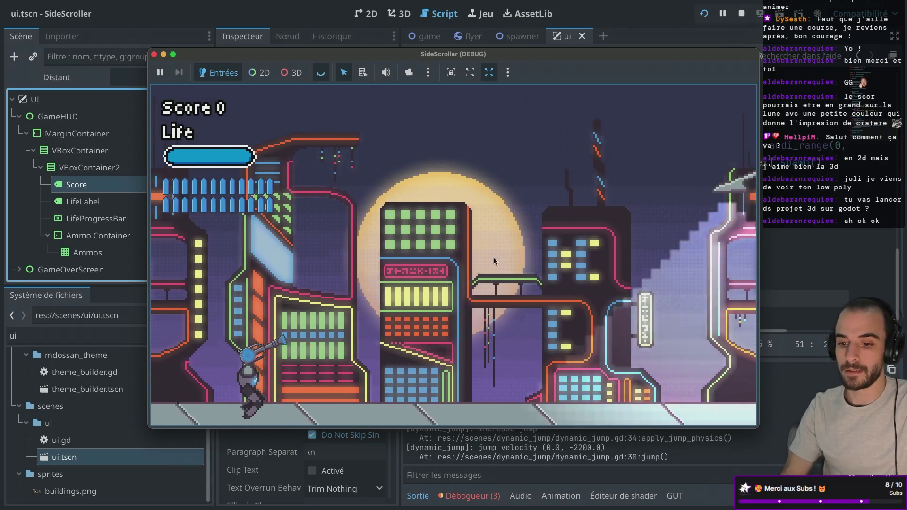
key(Right)
key(space)
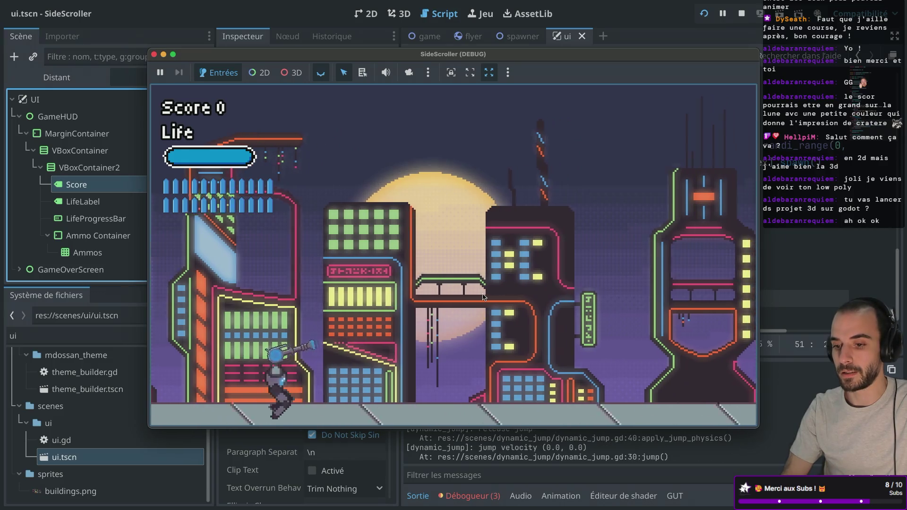
key(space)
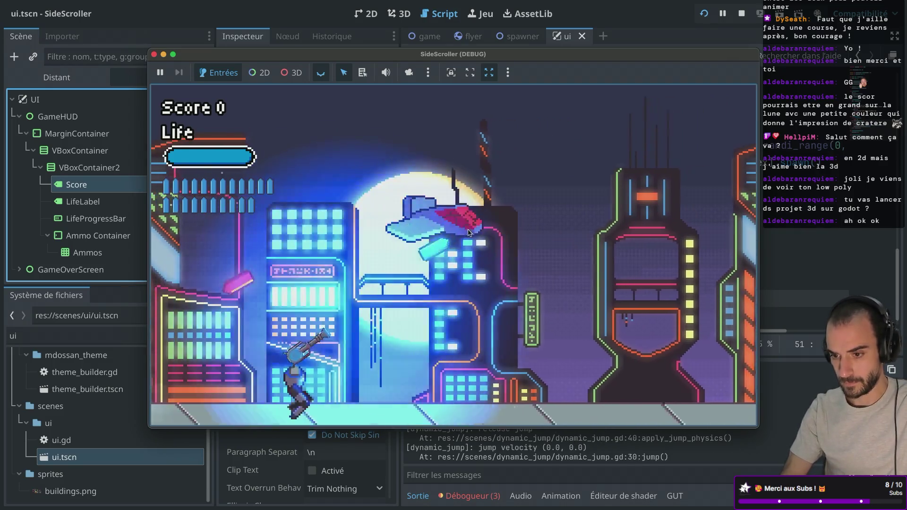
key(space)
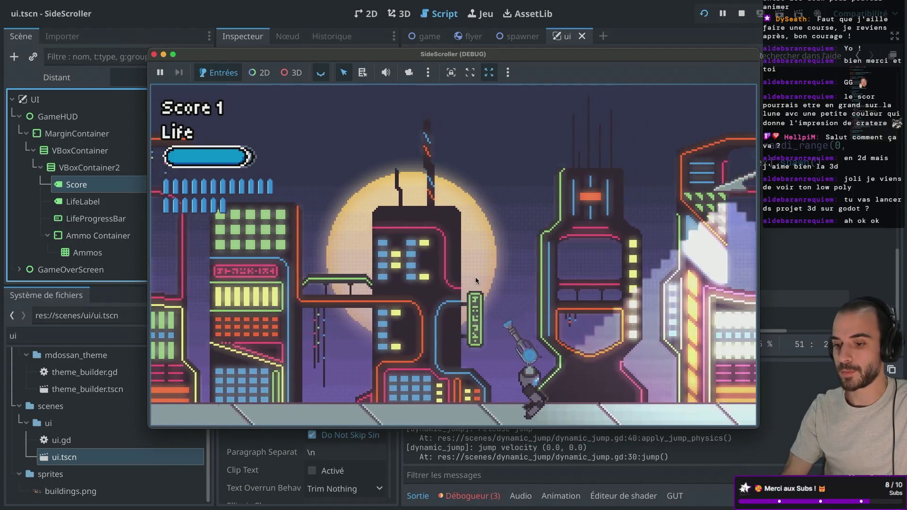
key(space)
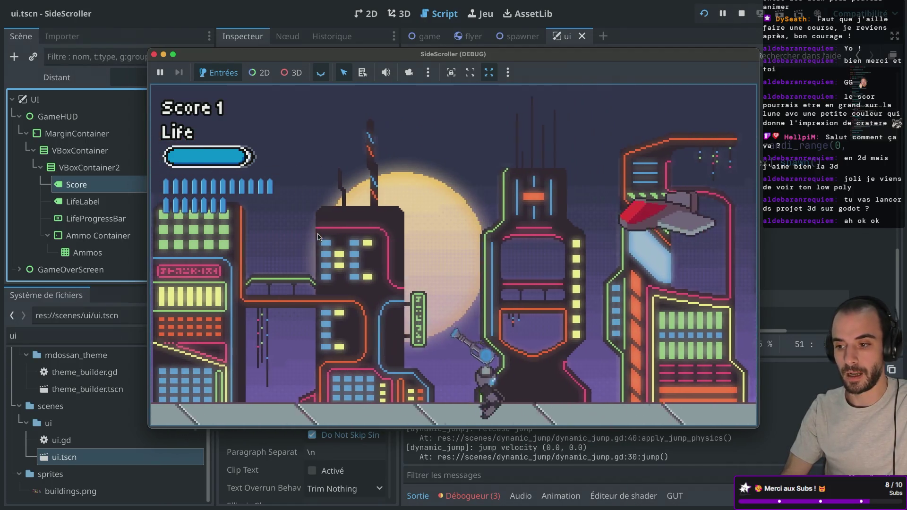
Fire at incoming enemies and the enemy ship to push the score up.
click(433, 176)
click(433, 176)
click(384, 178)
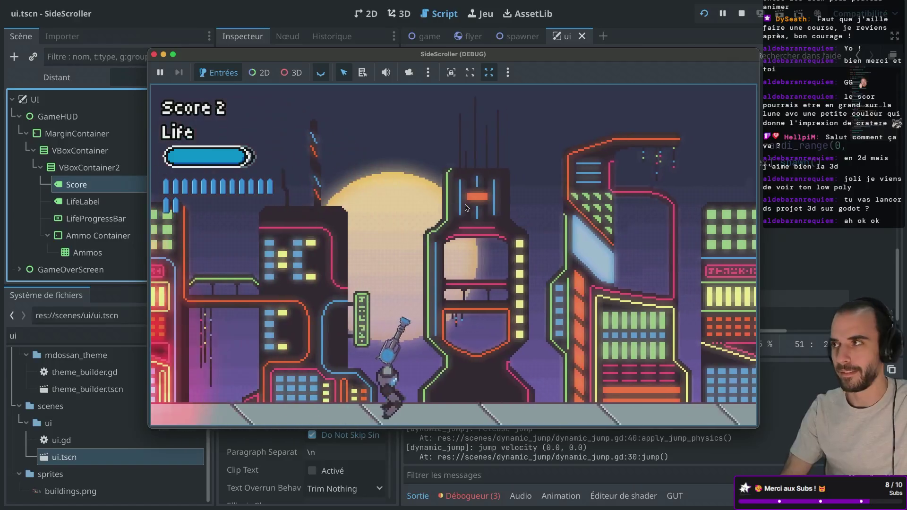
click(377, 223)
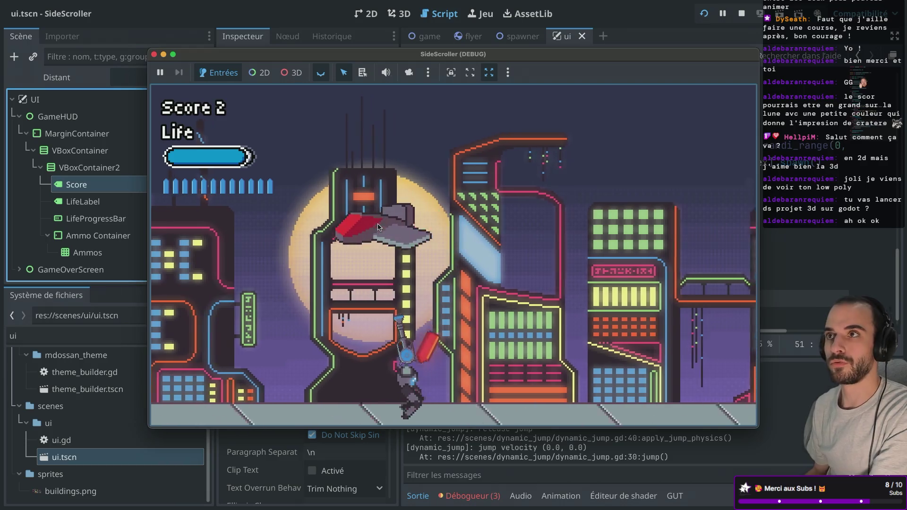
click(557, 206)
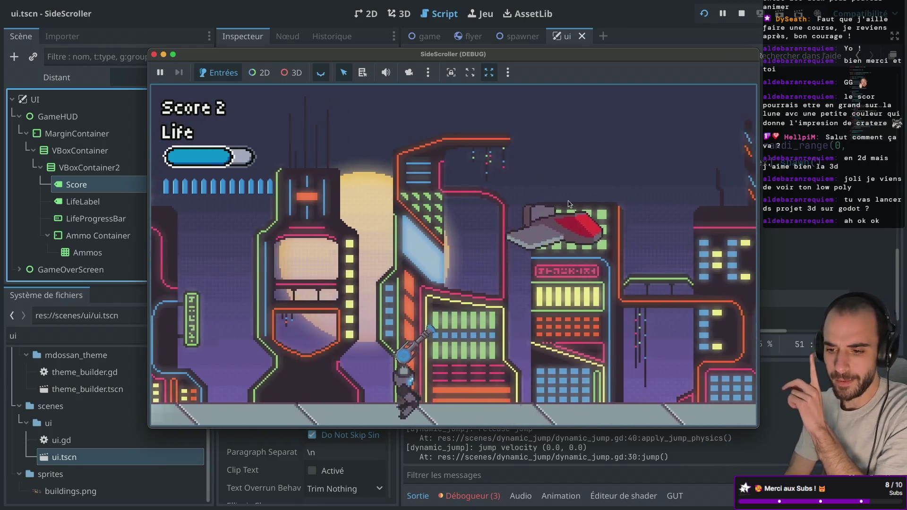
click(558, 205)
click(590, 212)
click(614, 213)
click(618, 213)
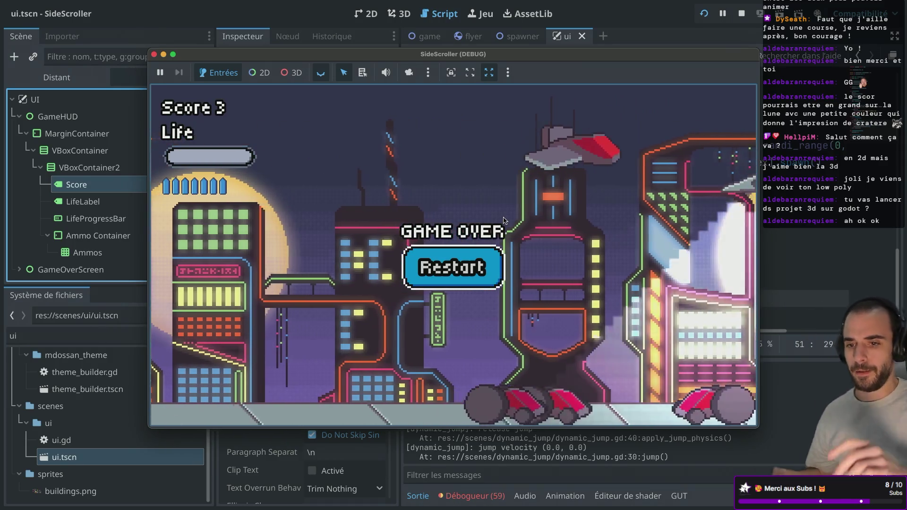
Play on until GAME OVER appears with the HUD holding at Score 3.
key(XF86MonBrightnessUp)
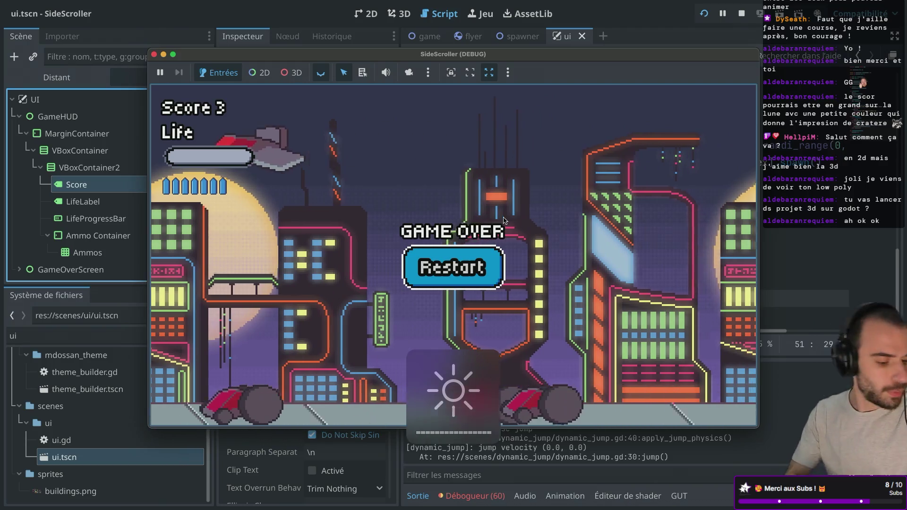
Stop the test run and clear the FileSystem filter text.
click(154, 54)
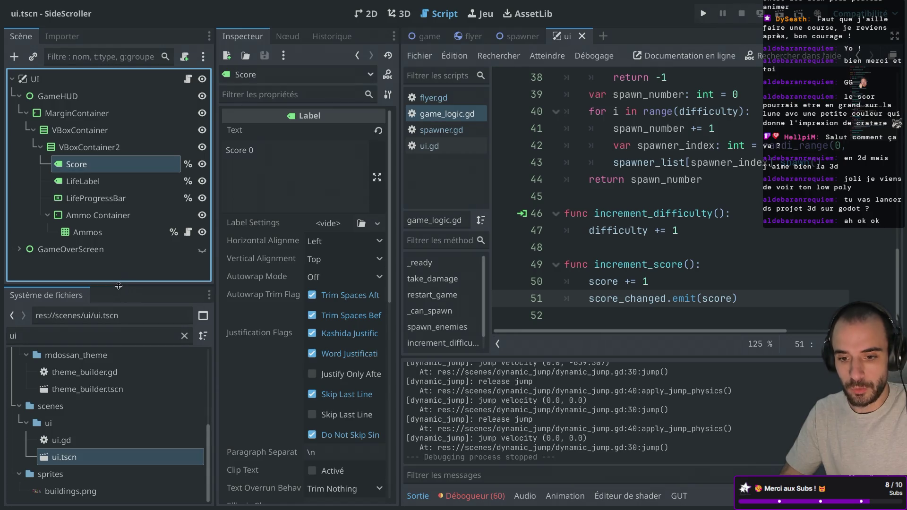
drag(118, 285, 118, 218)
scroll(94, 354, up, 3)
click(34, 269)
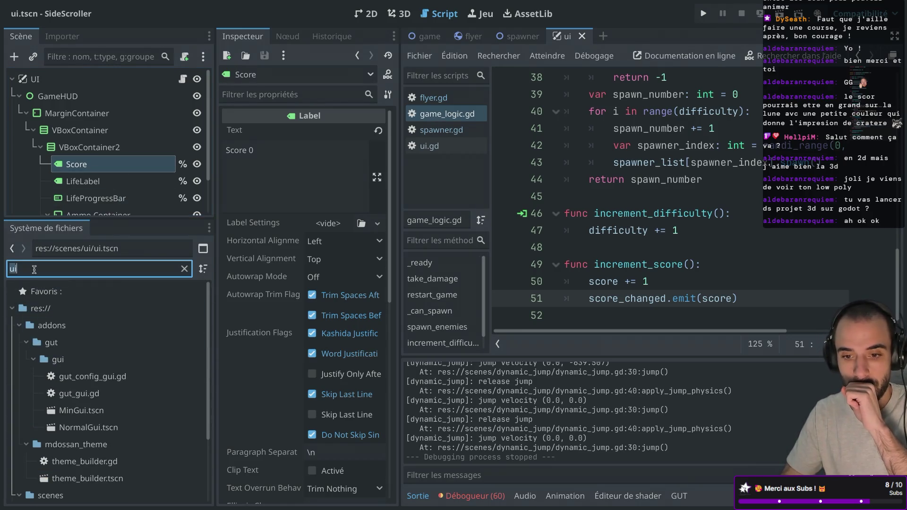
key(BackSpace)
scroll(21, 361, up, 10)
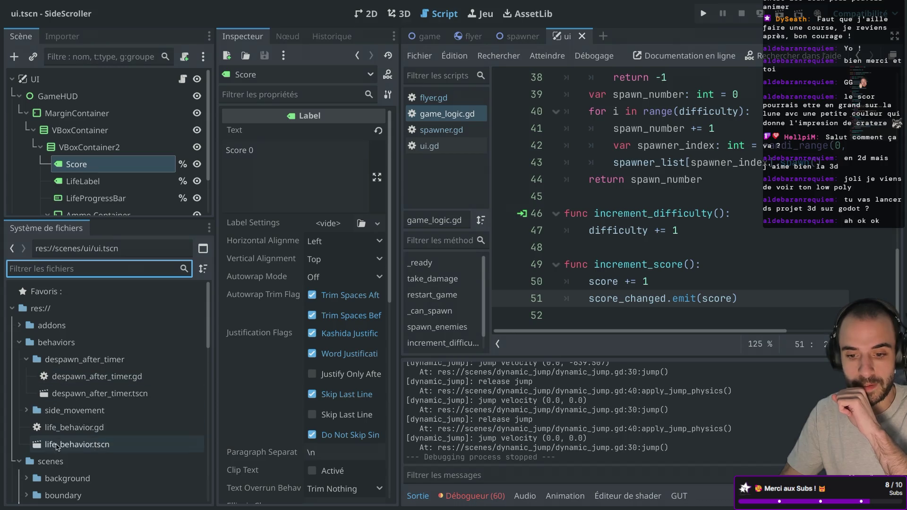
scroll(62, 369, up, 2)
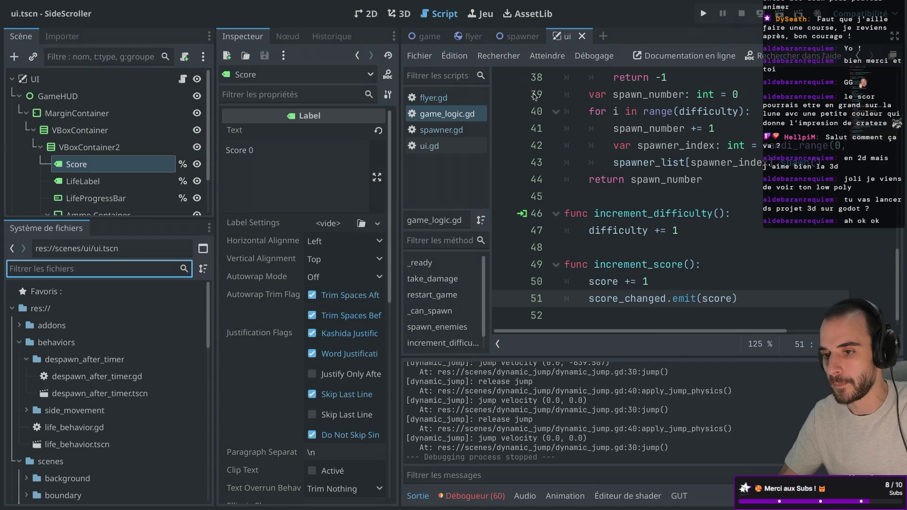
Search AssetLib for one author's assets and browse the addons folder.
click(518, 21)
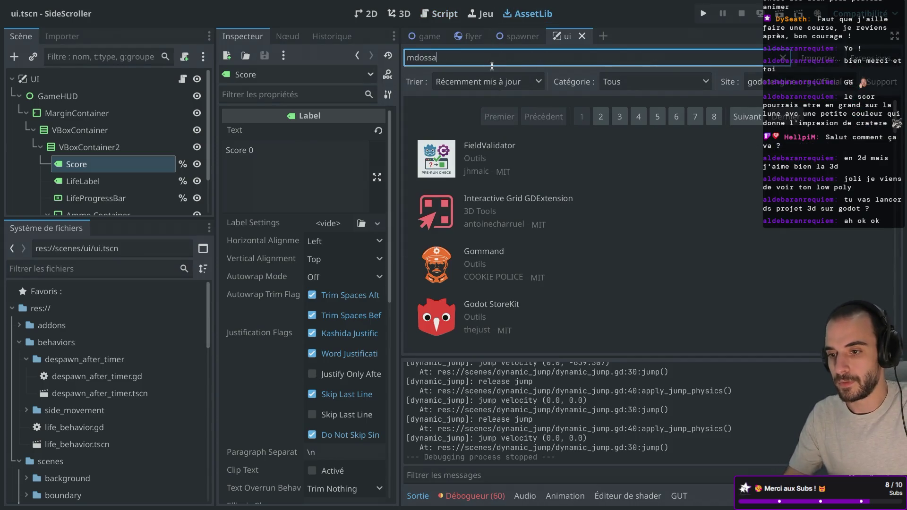
text(n)
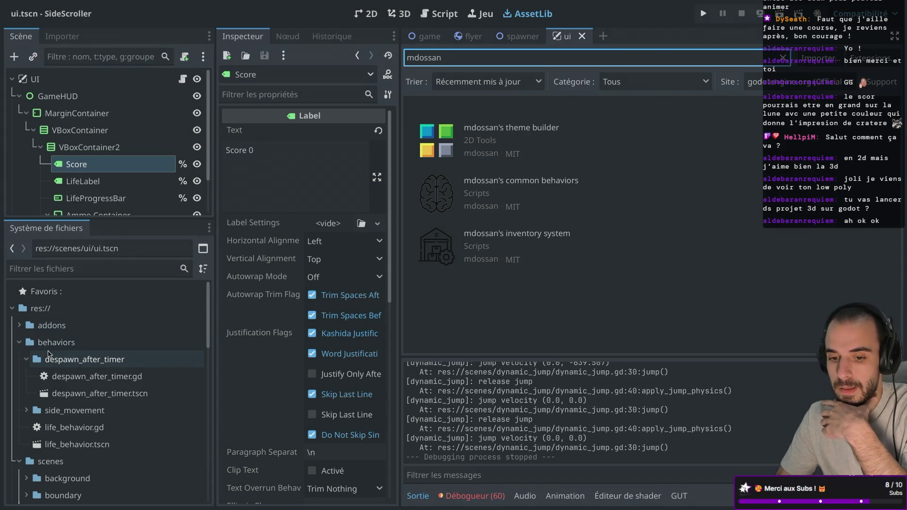
click(19, 326)
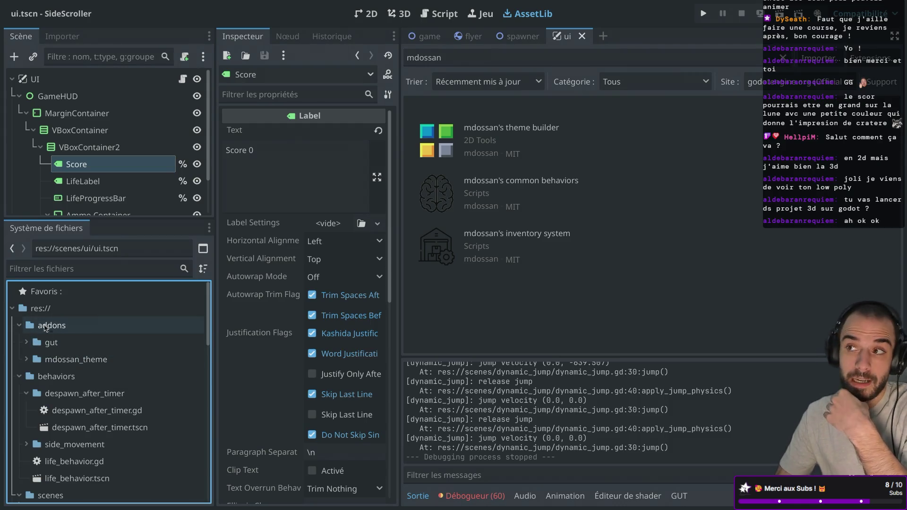
click(27, 359)
click(27, 359)
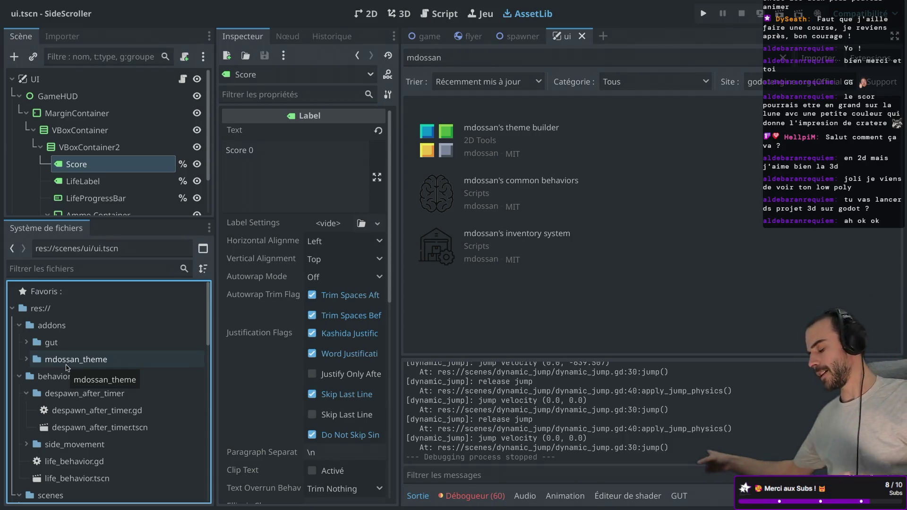
Close the ui scene and erase the AssetLib author search.
key(XF86MonBrightnessUp)
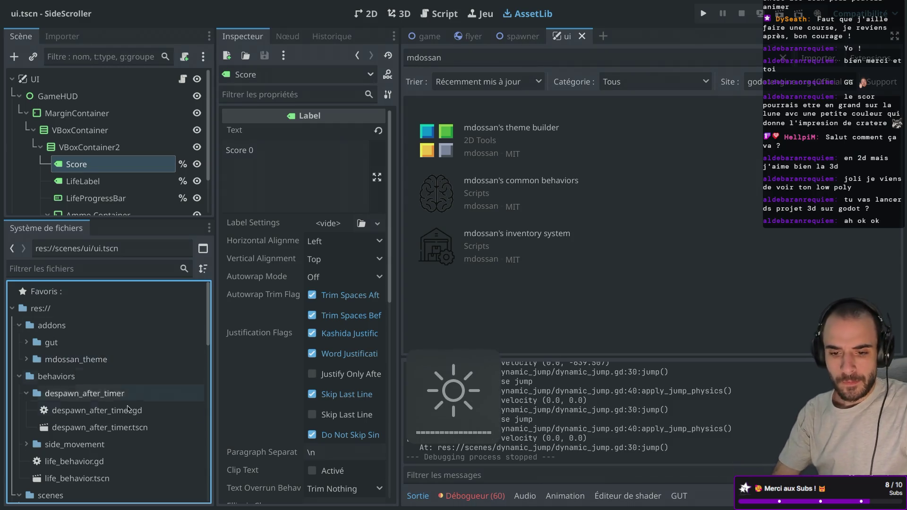
scroll(67, 368, down, 5)
scroll(66, 367, up, 2)
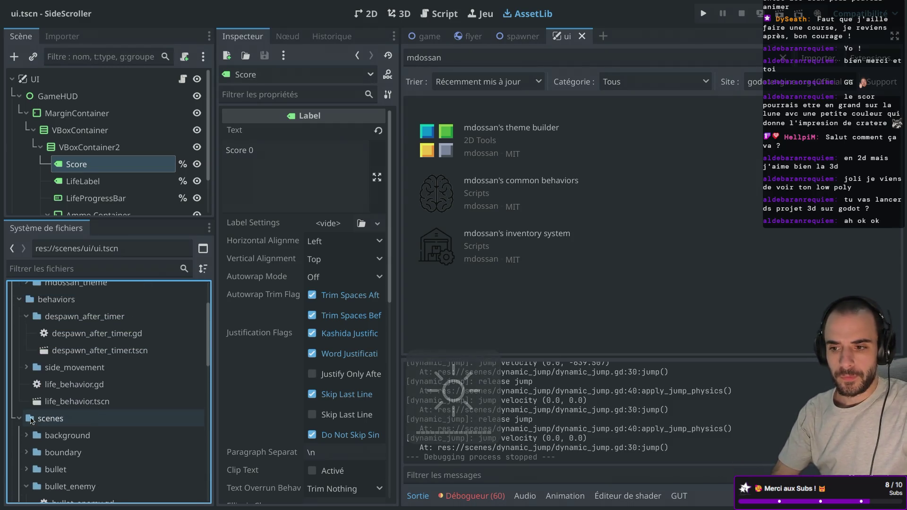
click(582, 37)
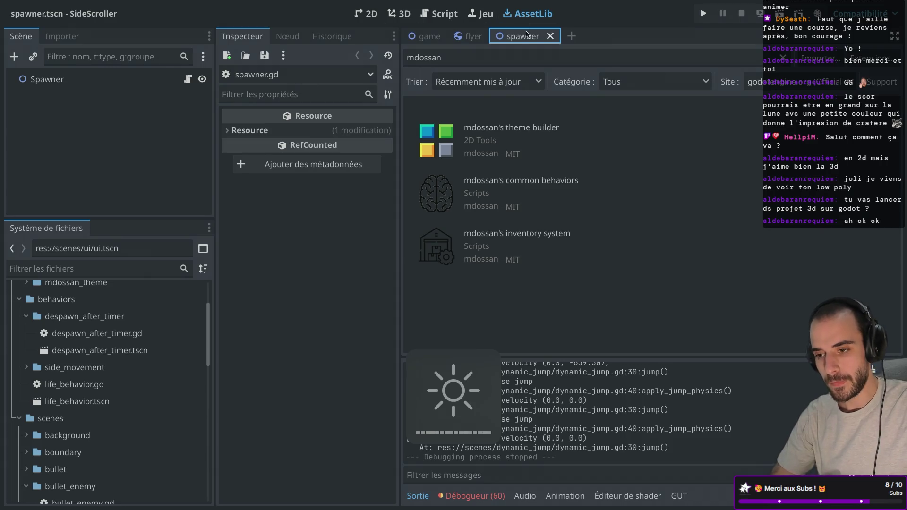
click(755, 59)
key(ctrl+a)
key(BackSpace)
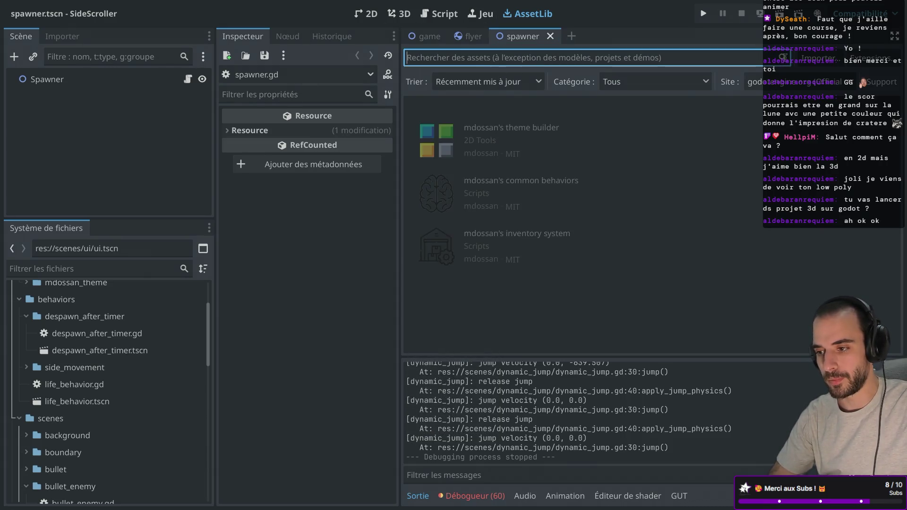
Open flyer.gd in the Script workspace from the flyer scene.
click(472, 36)
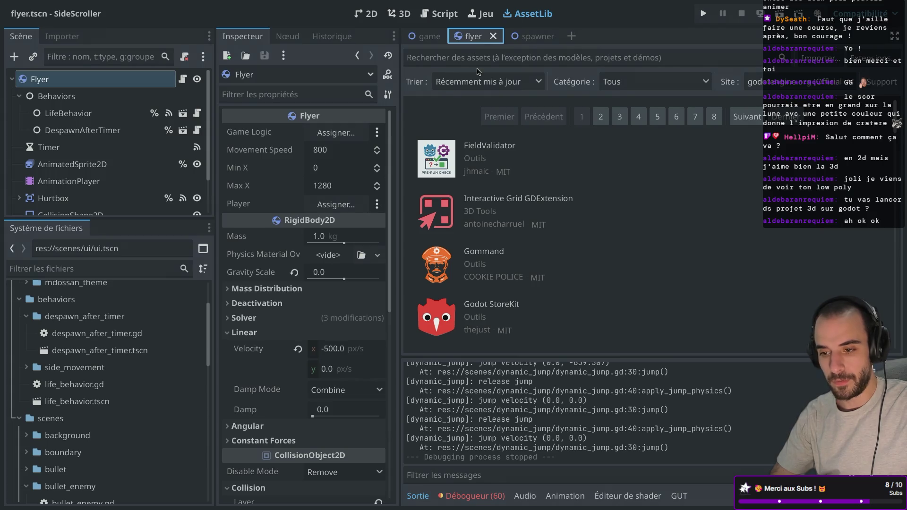
click(441, 18)
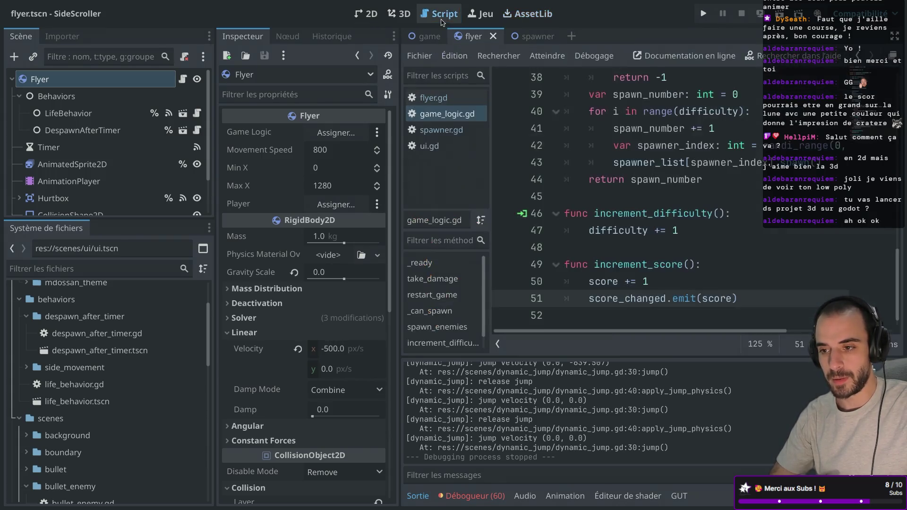
scroll(639, 221, up, 2)
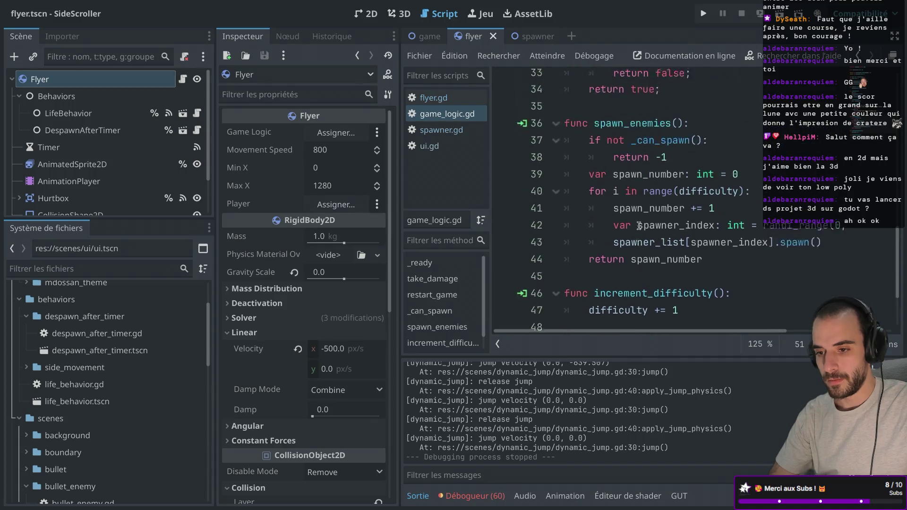
click(434, 98)
Filter FileSystem for 'wal', open walker.tscn, and bring up its walker.gd script.
click(93, 264)
text(wa)
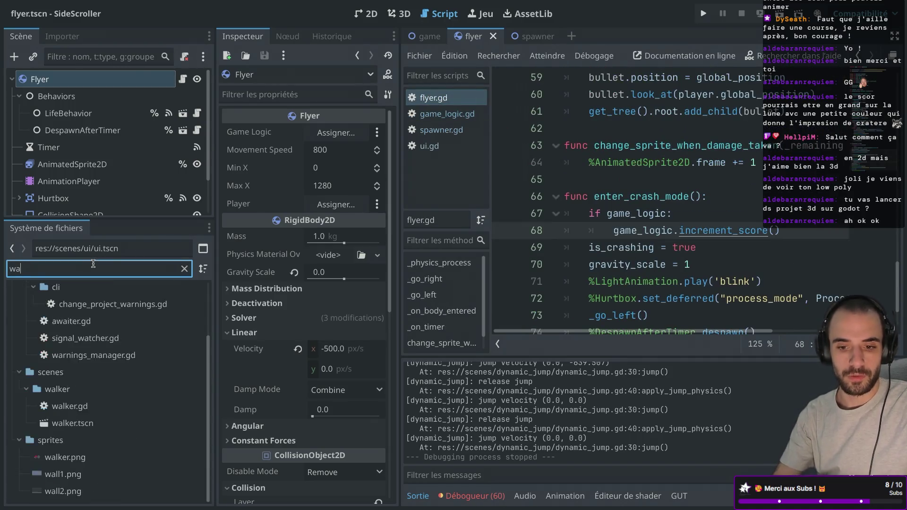
text(l)
double_click(72, 376)
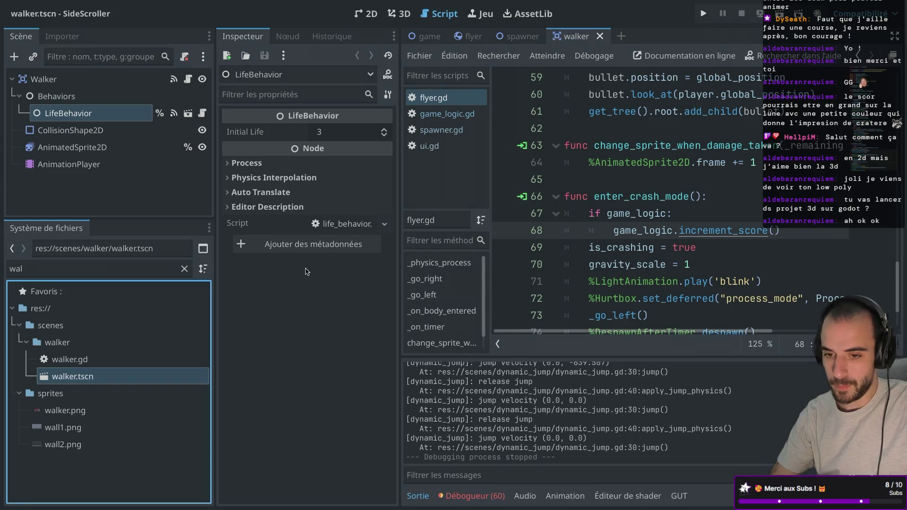
click(189, 82)
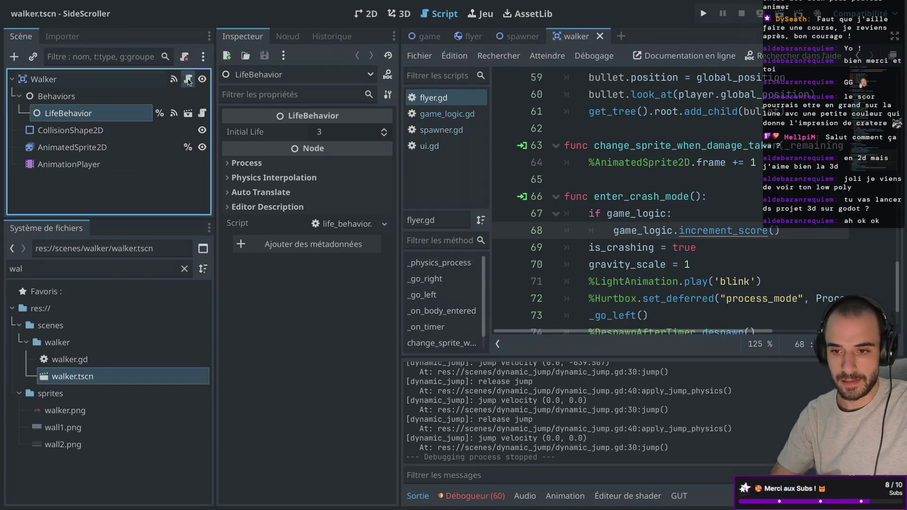
click(188, 81)
scroll(605, 261, down, 5)
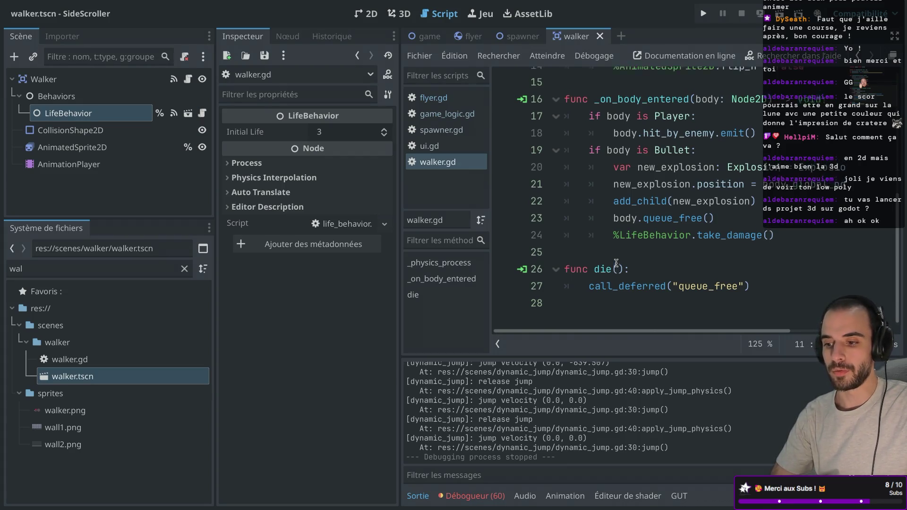
scroll(616, 264, up, 1)
scroll(616, 263, up, 2)
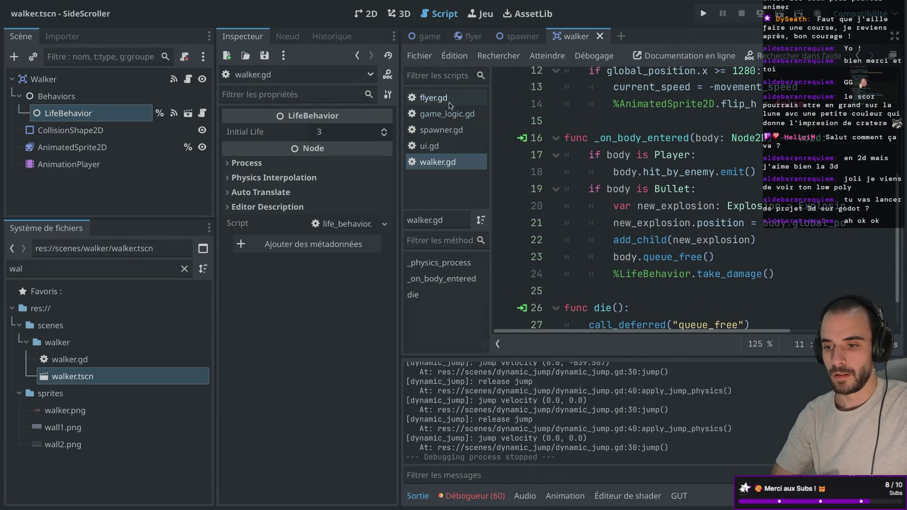
click(433, 97)
scroll(605, 191, up, 15)
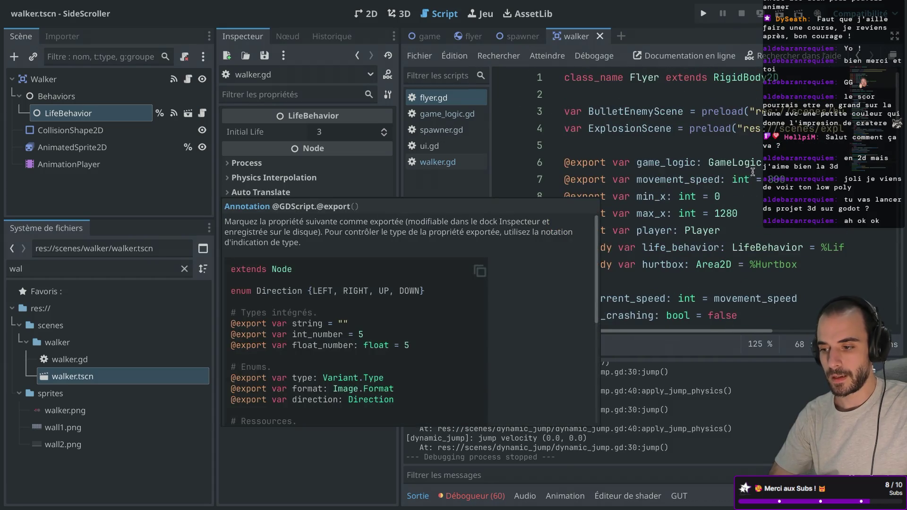
drag(768, 165, 766, 153)
key(ctrl+c)
scroll(766, 153, down, 20)
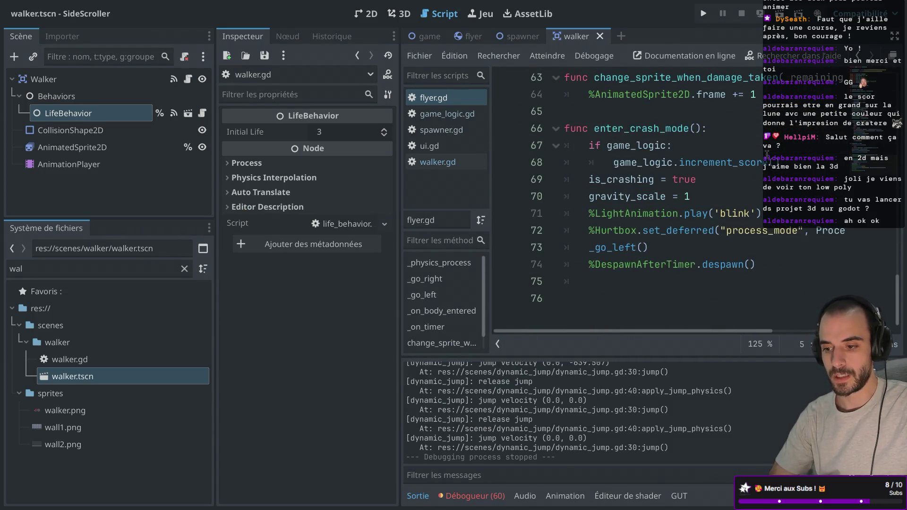
click(437, 162)
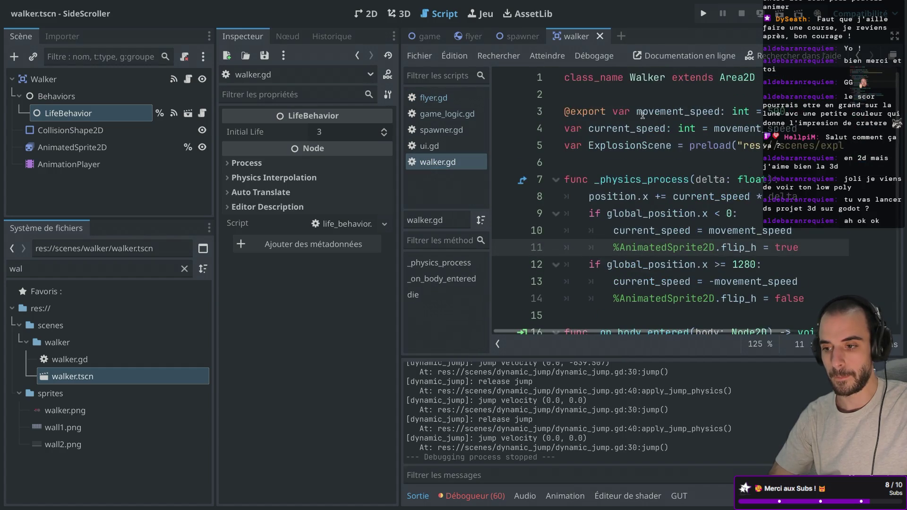
click(602, 97)
key(Return)
key(ctrl+v)
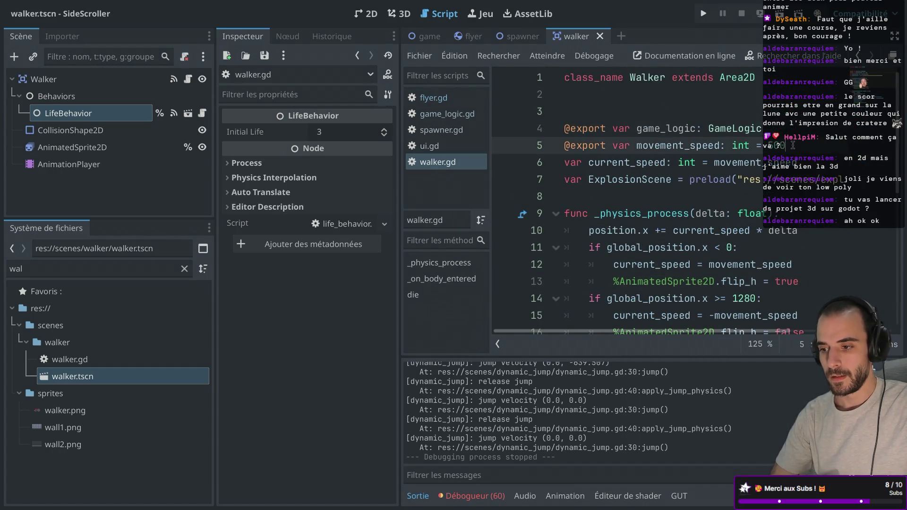
Tidy walker.gd's blank lines around movement_speed, removing the extra one at the top.
key(Down)
key(End)
key(Return)
key(ctrl+shift+F11)
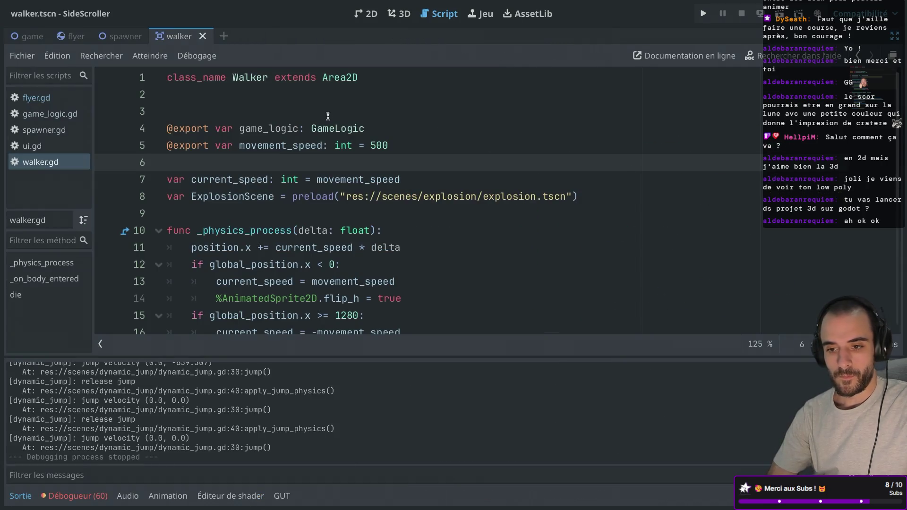
click(328, 116)
key(BackSpace)
scroll(284, 213, down, 5)
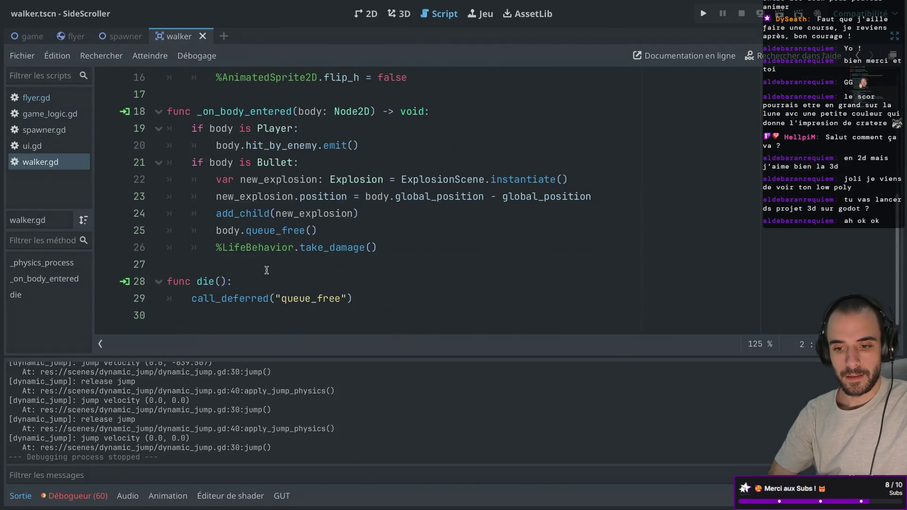
Add 'if game_logic: game_logic.increment_score()' at the start of die().
click(350, 286)
key(Return)
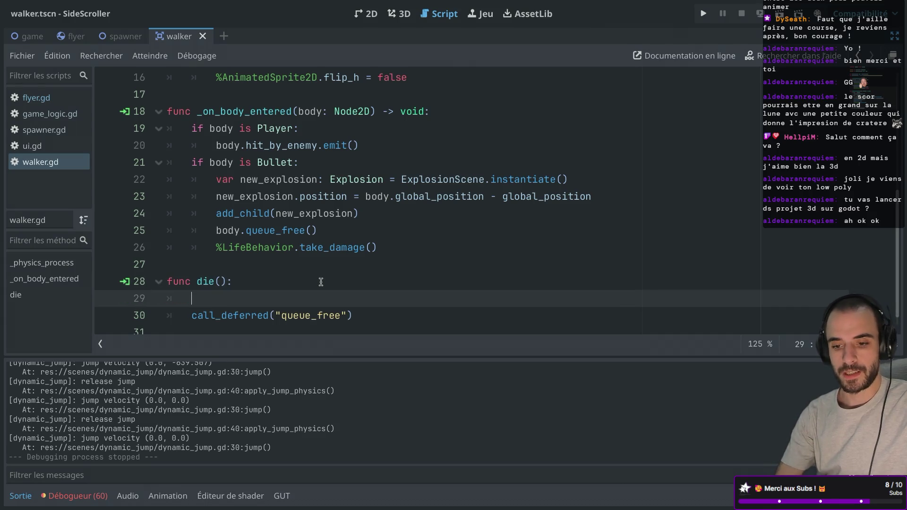
text(game)
key(Return)
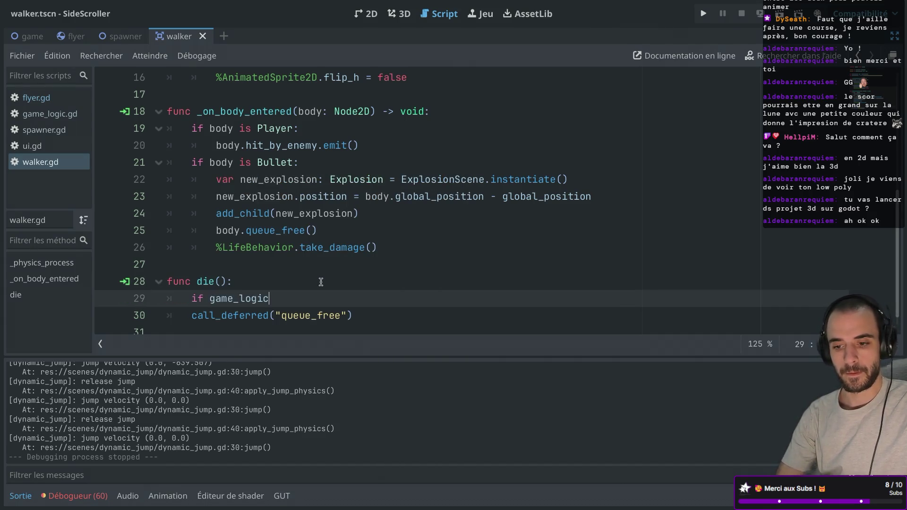
text(:)
key(Return)
text(game)
key(Return)
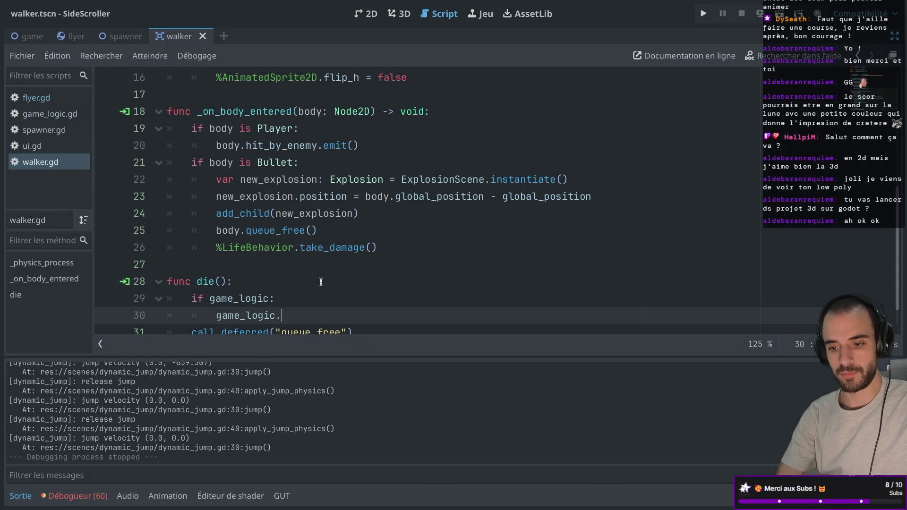
text(.in)
key(Down)
key(Return)
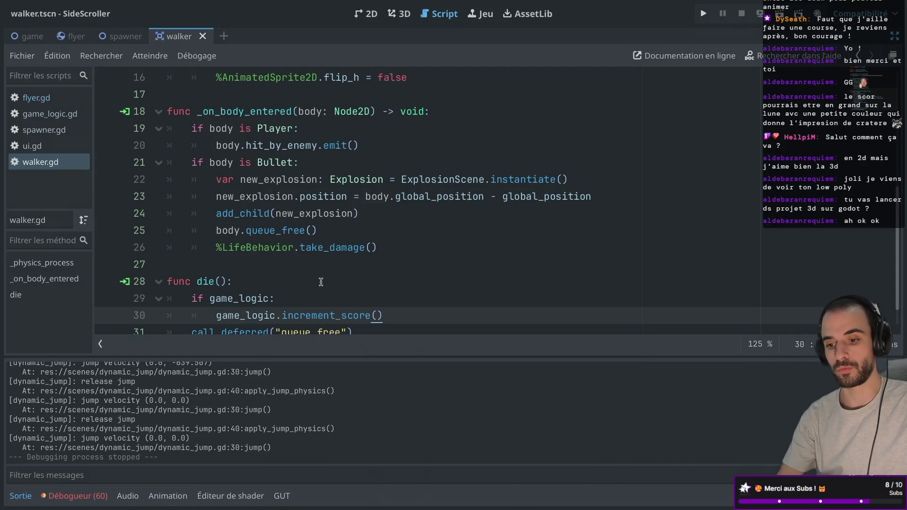
key(ctrl+shift+F11)
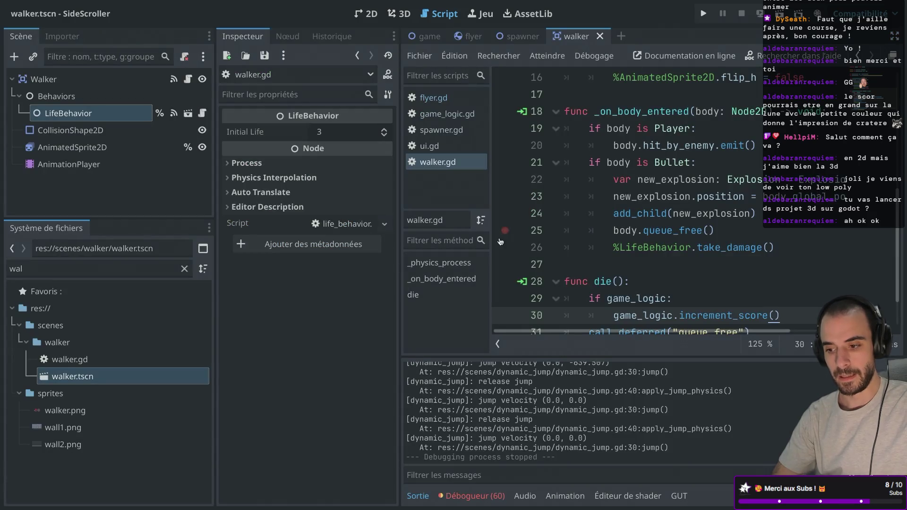
scroll(681, 248, up, 5)
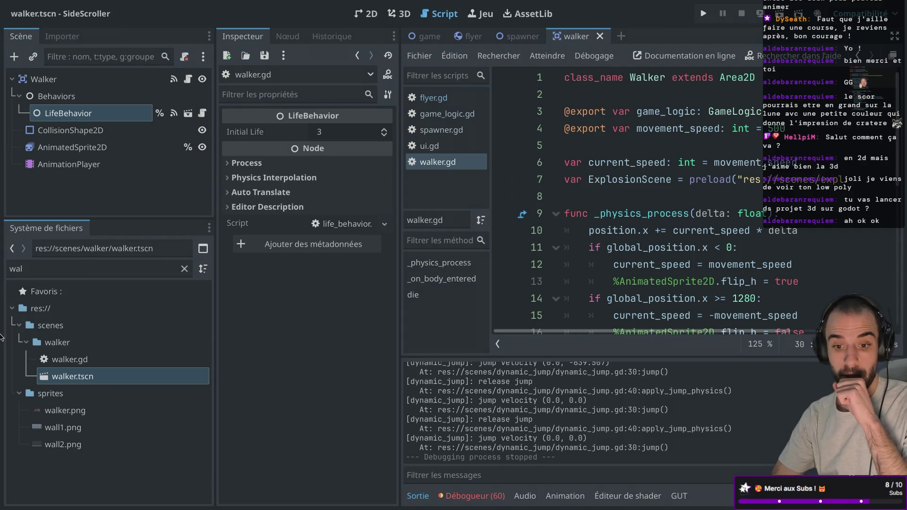
scroll(637, 175, right, 3)
scroll(694, 130, left, 3)
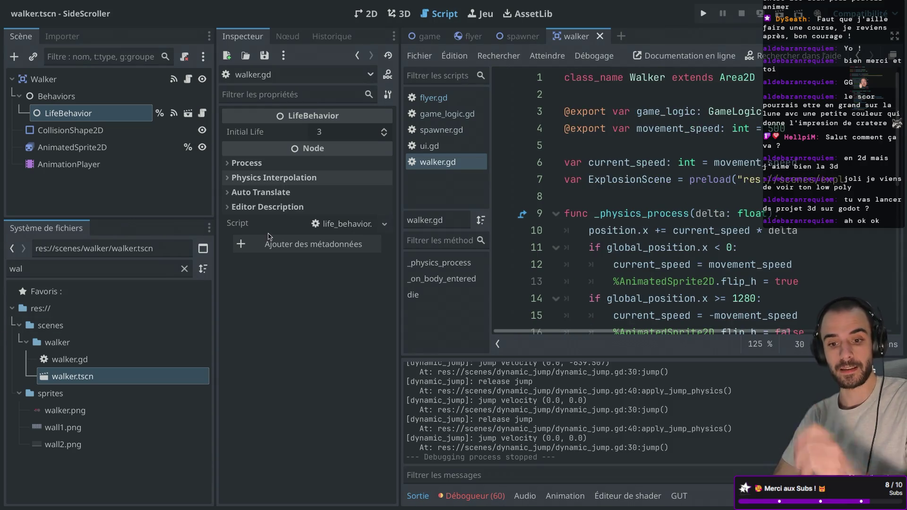
Filter FileSystem for 'spawn', open spawner.tscn, and open the Spawner node's script.
double_click(37, 269)
text(spawn)
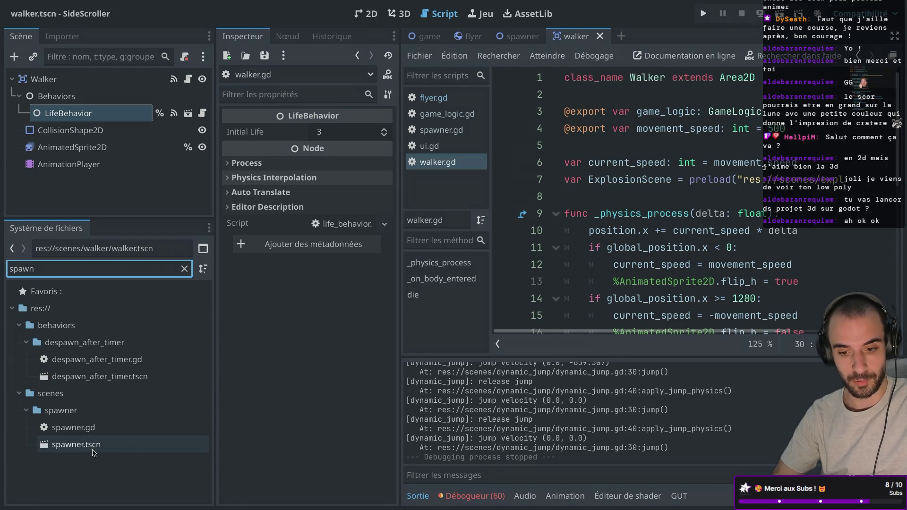
double_click(75, 444)
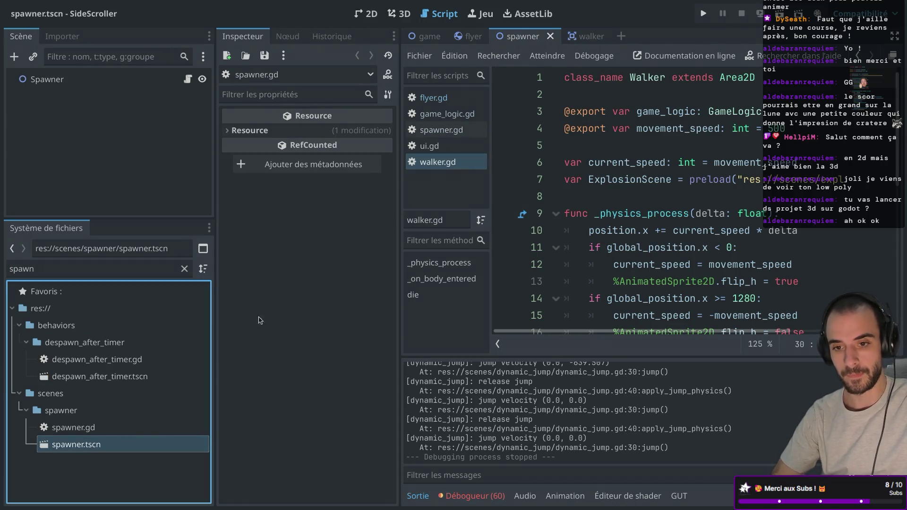
click(92, 80)
click(187, 79)
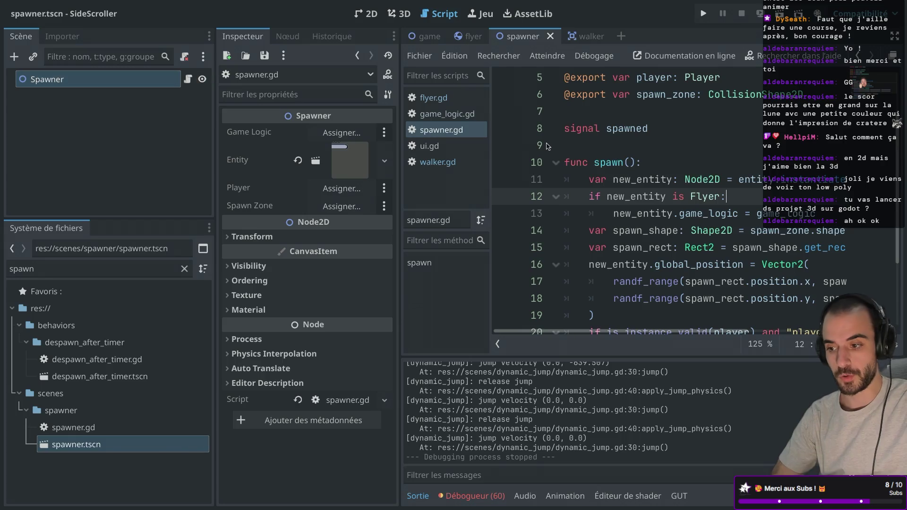
Review spawner.gd's entity declaration and spawn() function in distraction-free mode.
key(ctrl+shift+F11)
double_click(310, 179)
scroll(310, 179, up, 2)
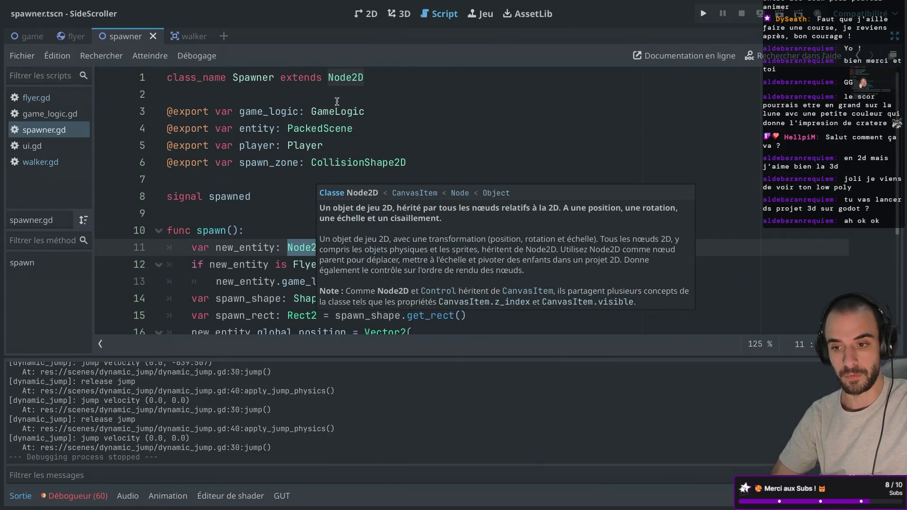
drag(240, 128, 339, 128)
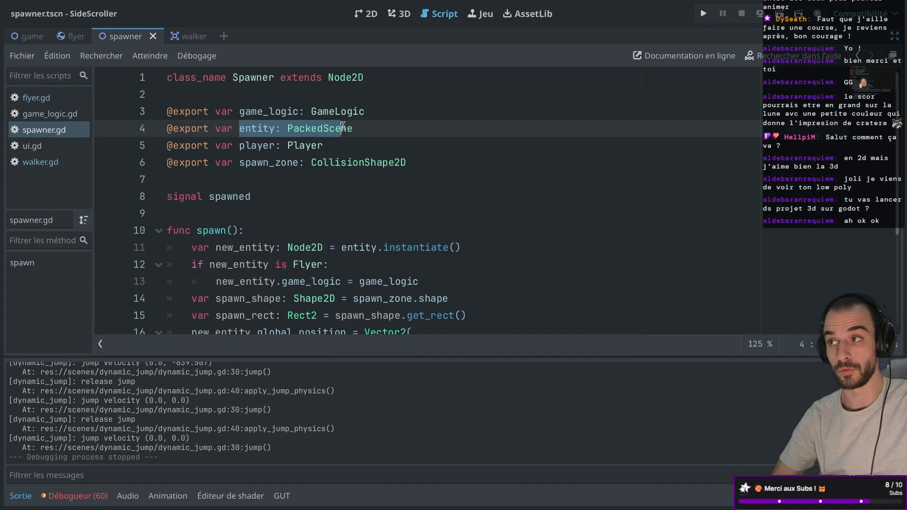
scroll(289, 129, down, 1)
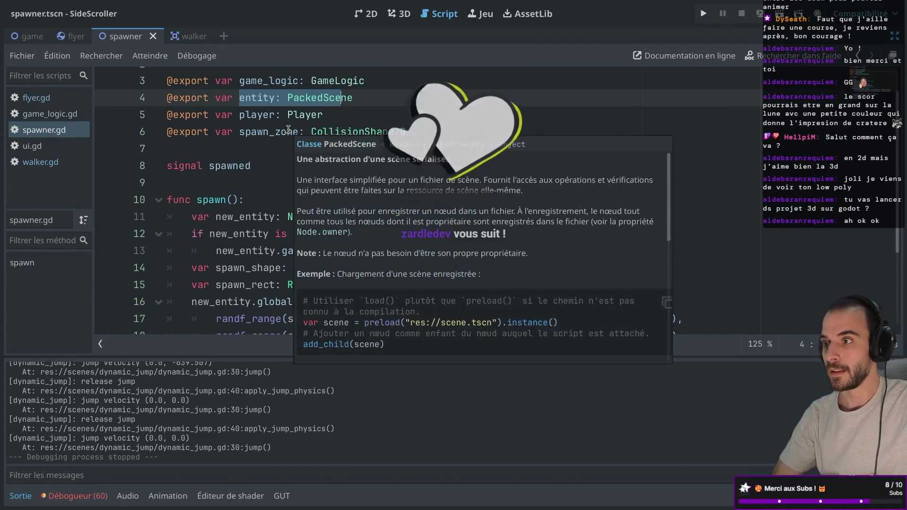
scroll(289, 129, down, 1)
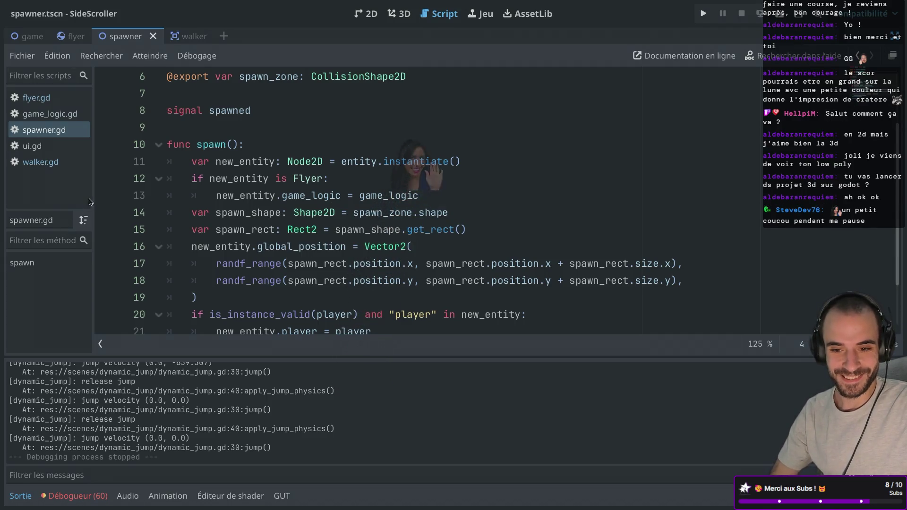
drag(94, 187, 145, 185)
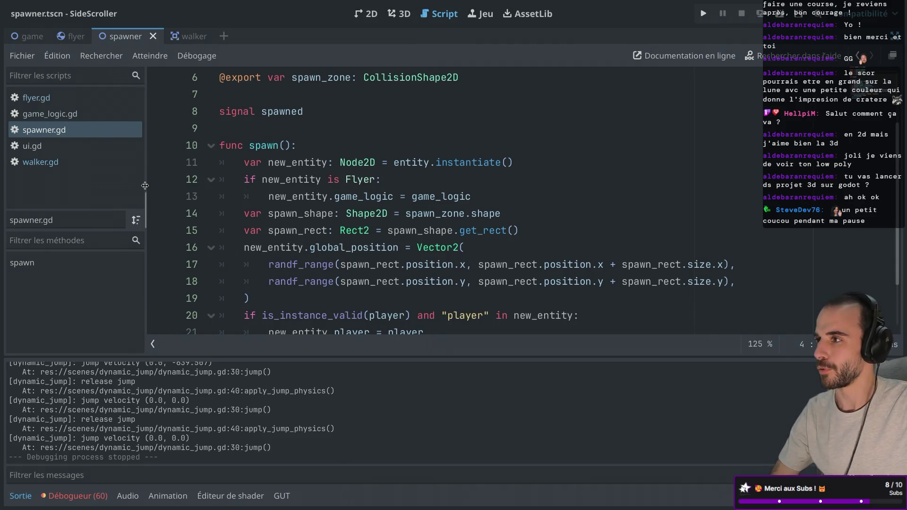
mouse_move(75, 209)
mouse_down()
mouse_move(80, 186)
mouse_move(81, 199)
mouse_up()
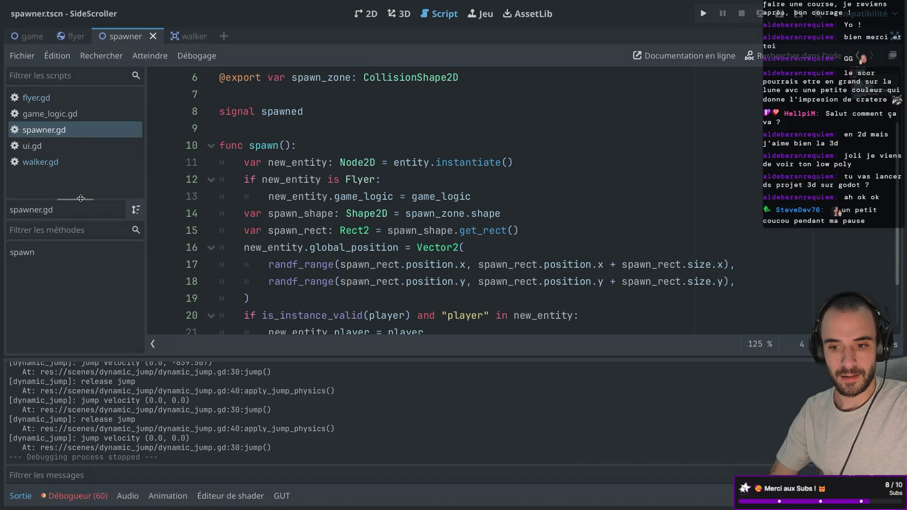
scroll(296, 223, down, 2)
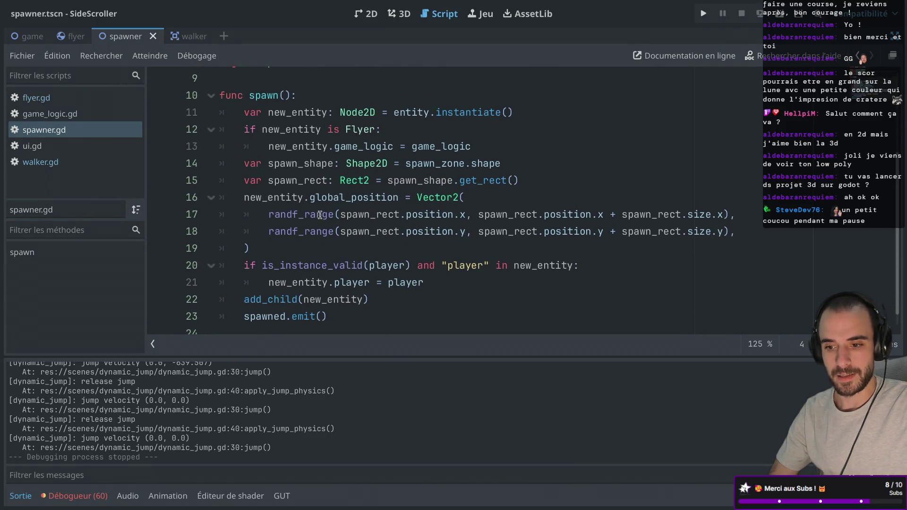
double_click(319, 215)
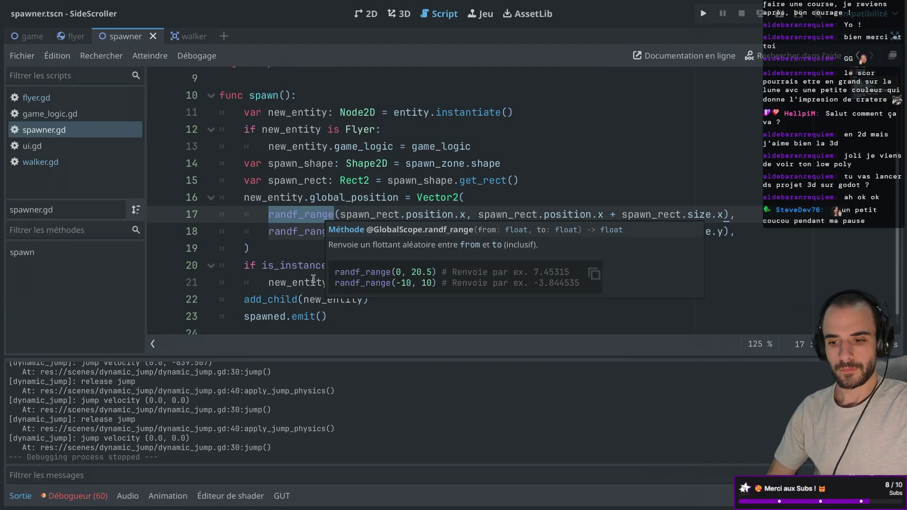
click(298, 251)
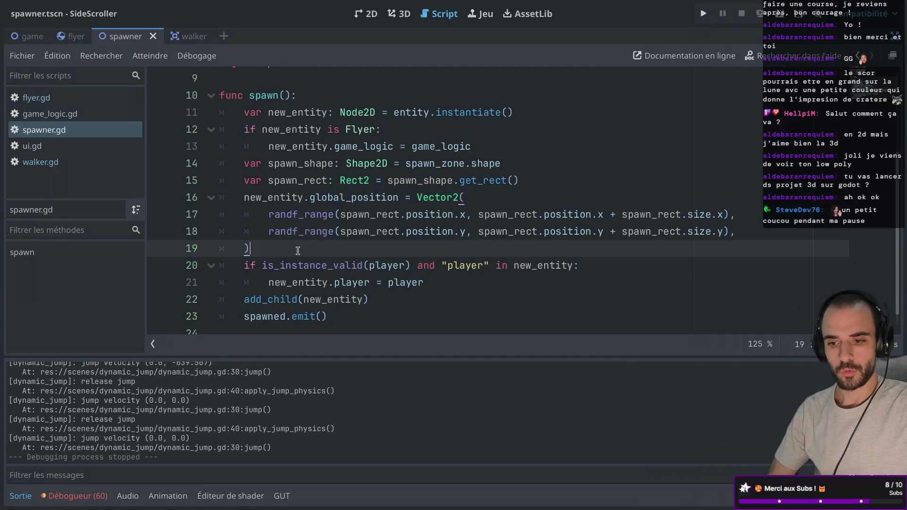
click(263, 232)
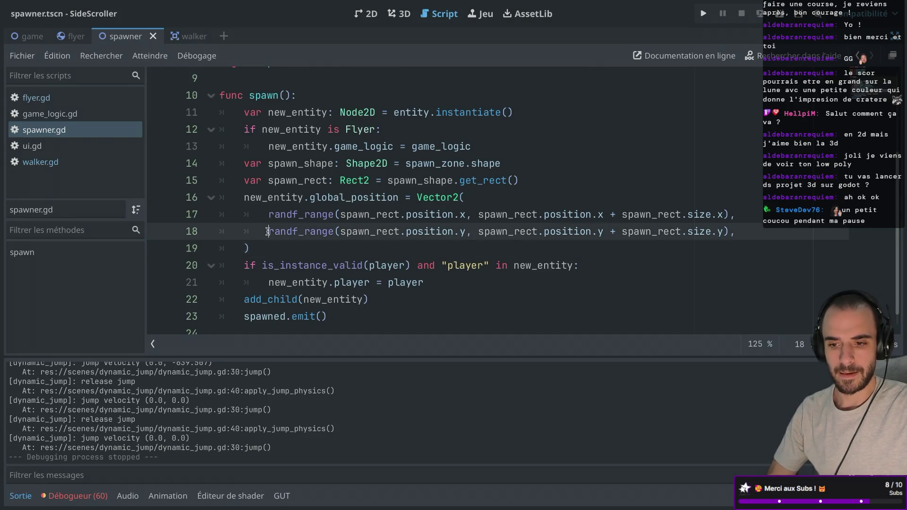
click(270, 251)
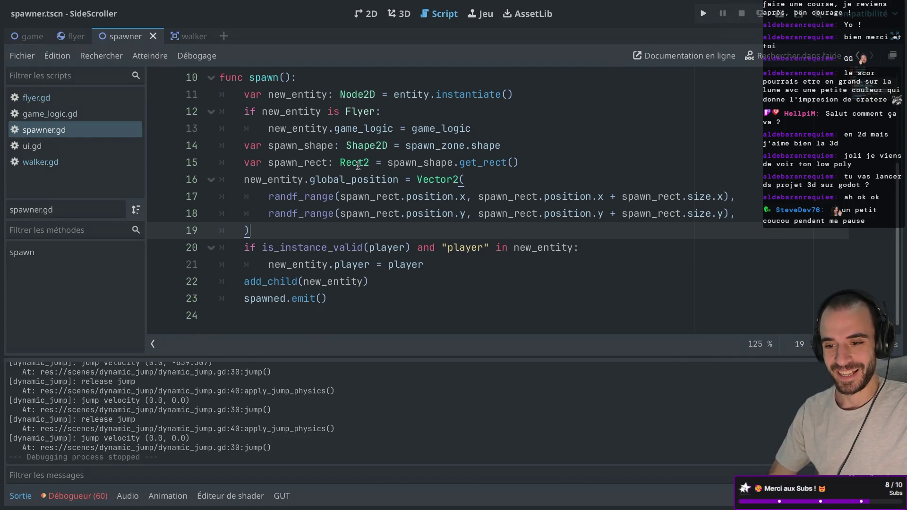
scroll(358, 166, up, 1)
drag(506, 165, 545, 134)
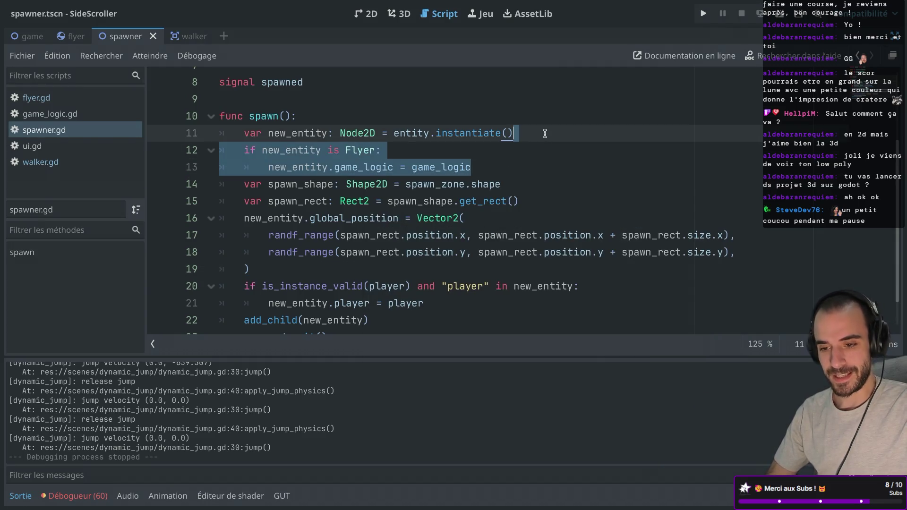
Duplicate the Flyer if-block in spawn() and change the copy's class check to Walker.
key(ctrl+shift+d)
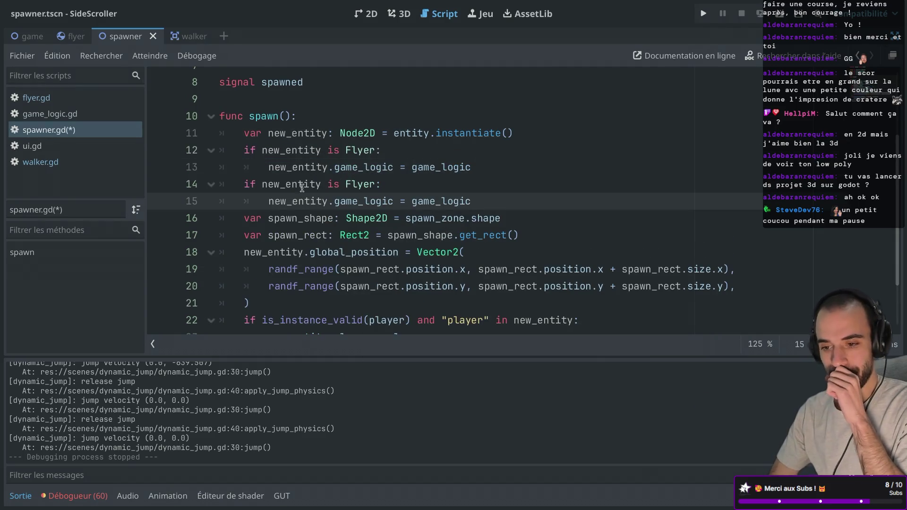
scroll(361, 168, up, 1)
scroll(359, 146, up, 3)
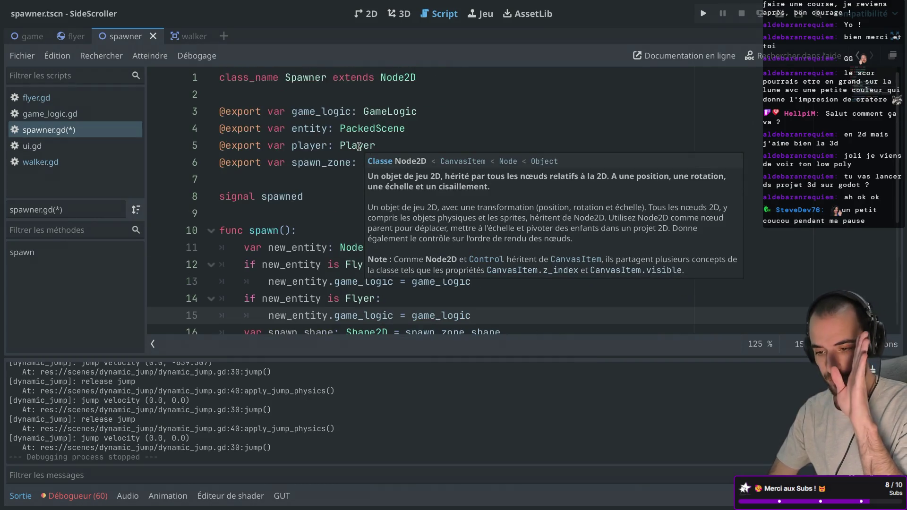
scroll(359, 146, down, 3)
double_click(366, 216)
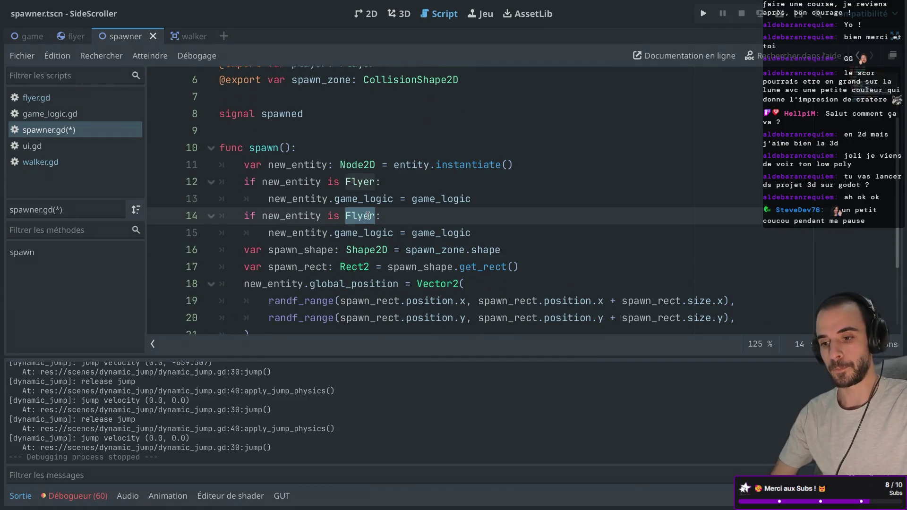
text(Wal)
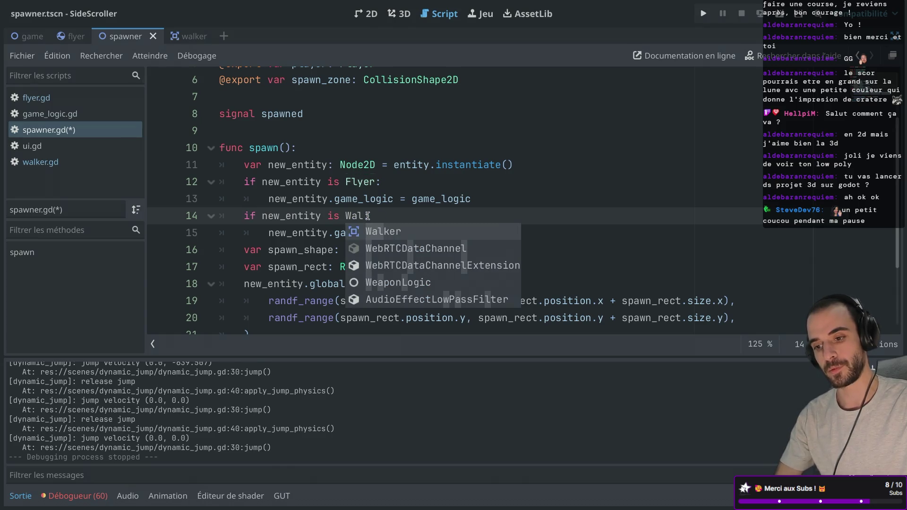
key(Return)
drag(334, 232, 447, 225)
click(502, 233)
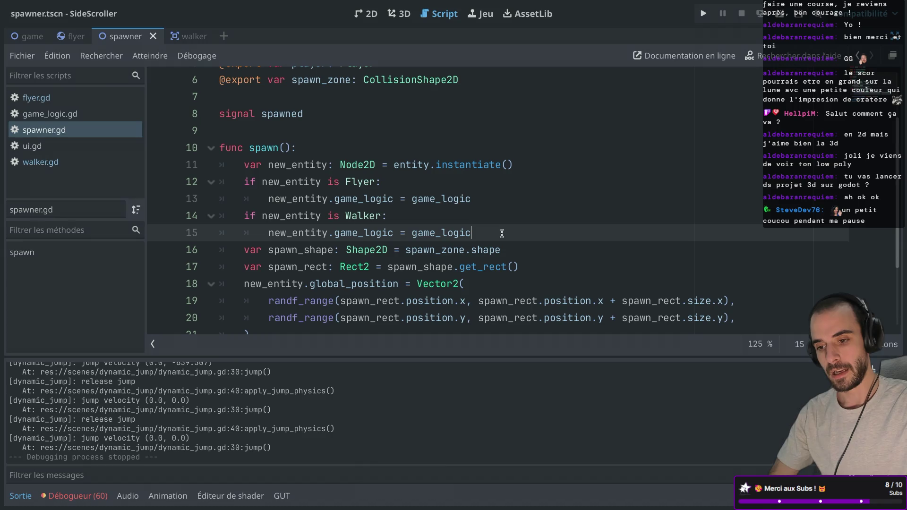
Merge into 'if new_entity is Flyer or new_entity is Walker:', delete the extra block, and save.
click(374, 182)
text(or)
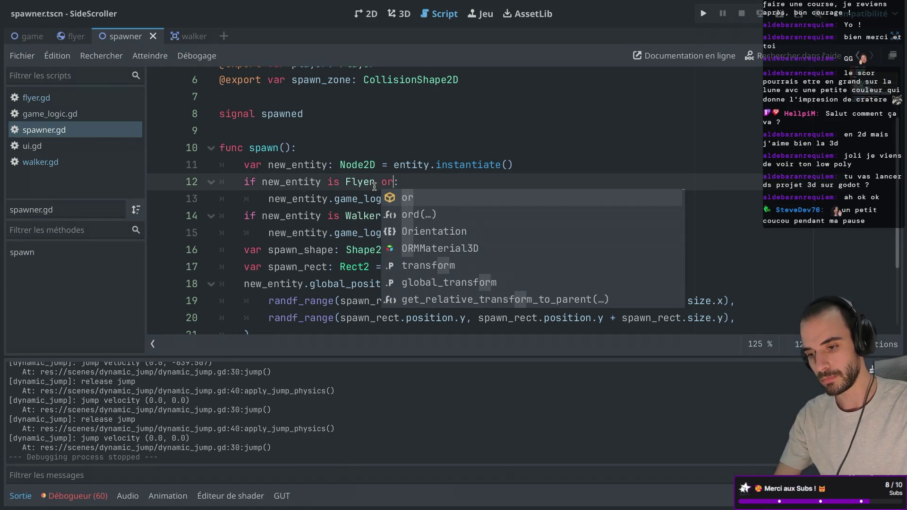
text( new)
key(Return)
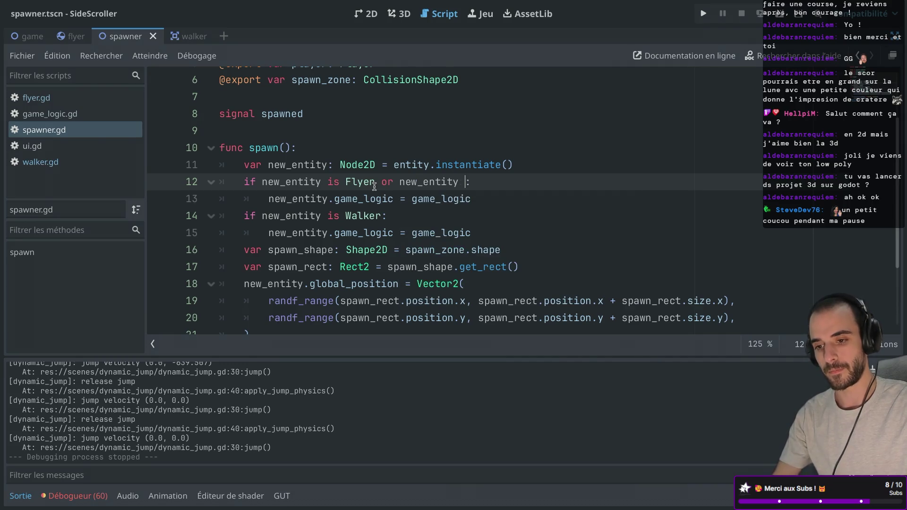
text(Wal)
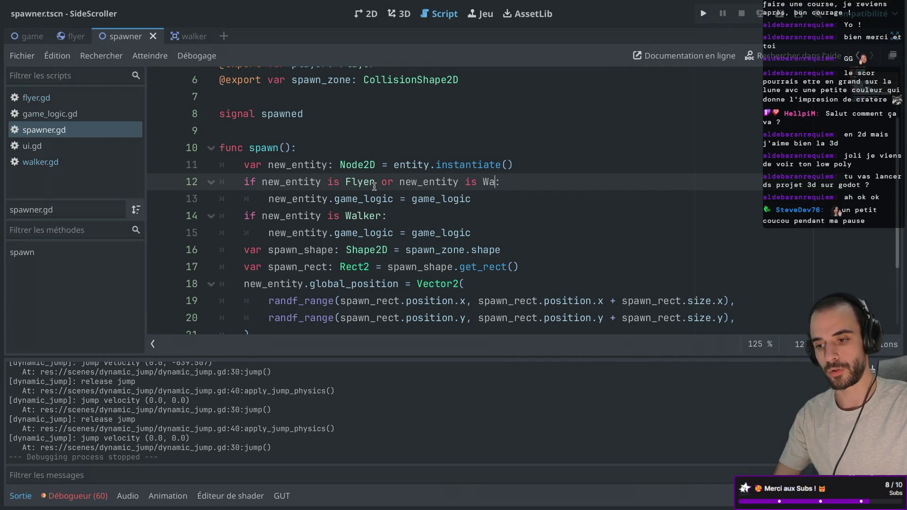
key(Return)
drag(490, 235, 497, 206)
key(BackSpace)
key(ctrl+s)
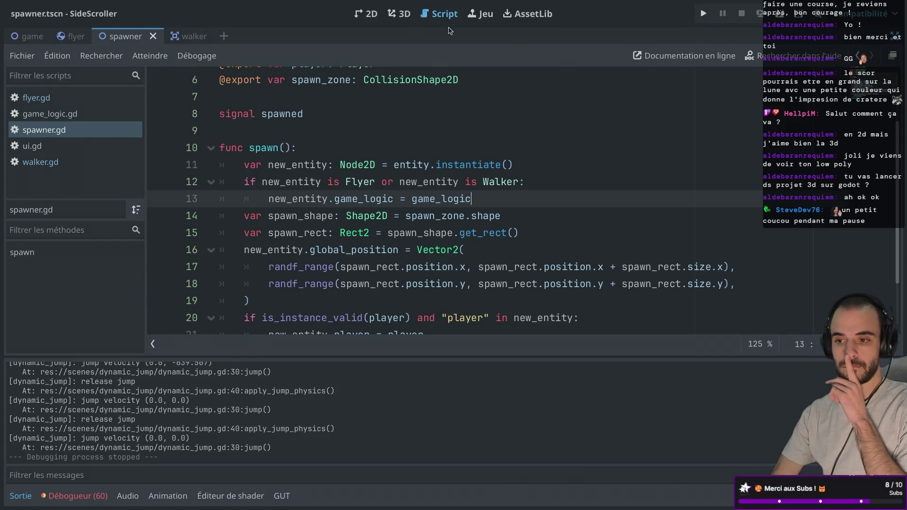
Run the game and shoot enemies while running, raising the Score to 3.
click(702, 13)
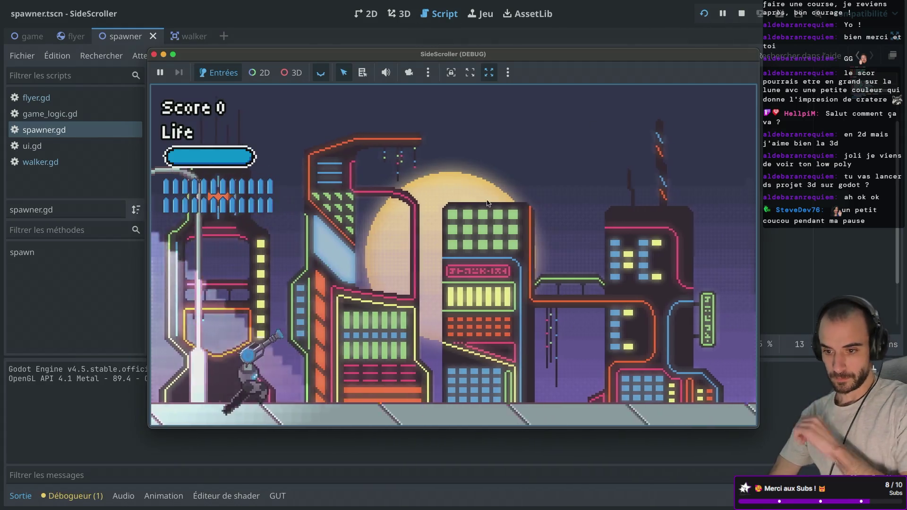
key(Right)
key(space)
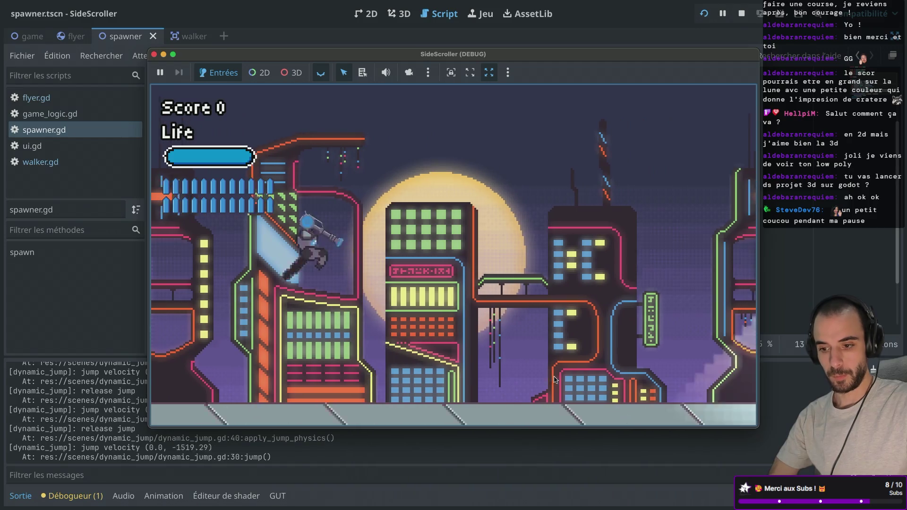
key(Right)
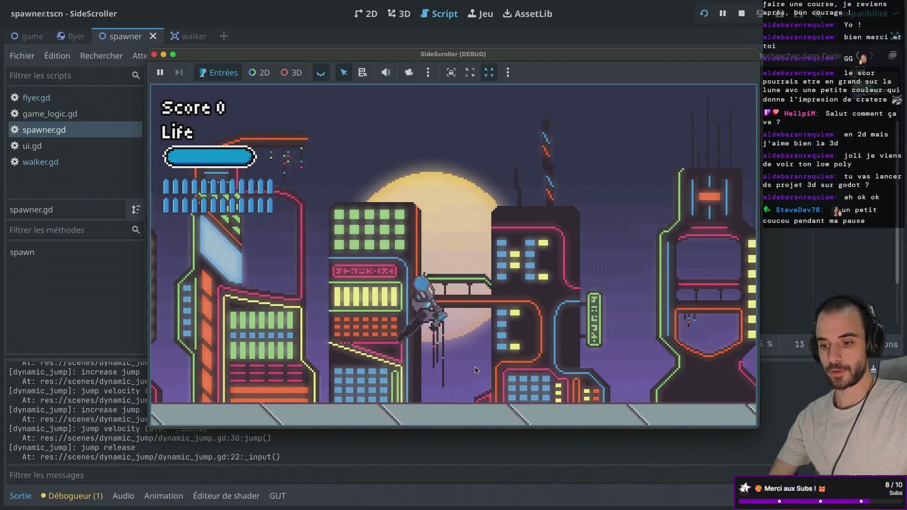
key(Right)
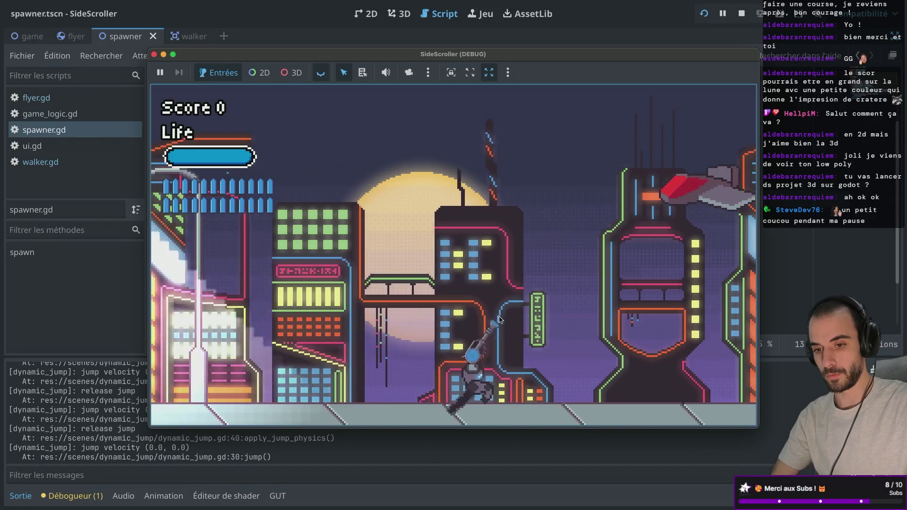
key(Right)
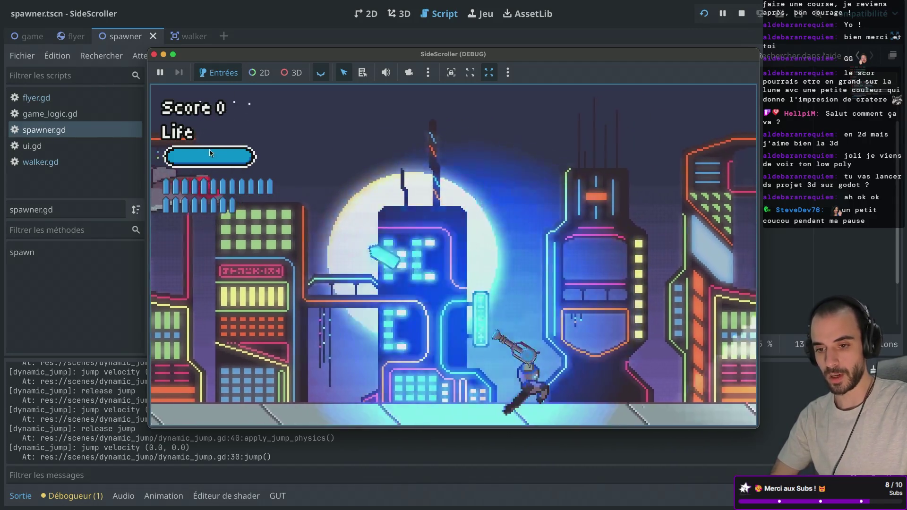
key(Right)
key(space)
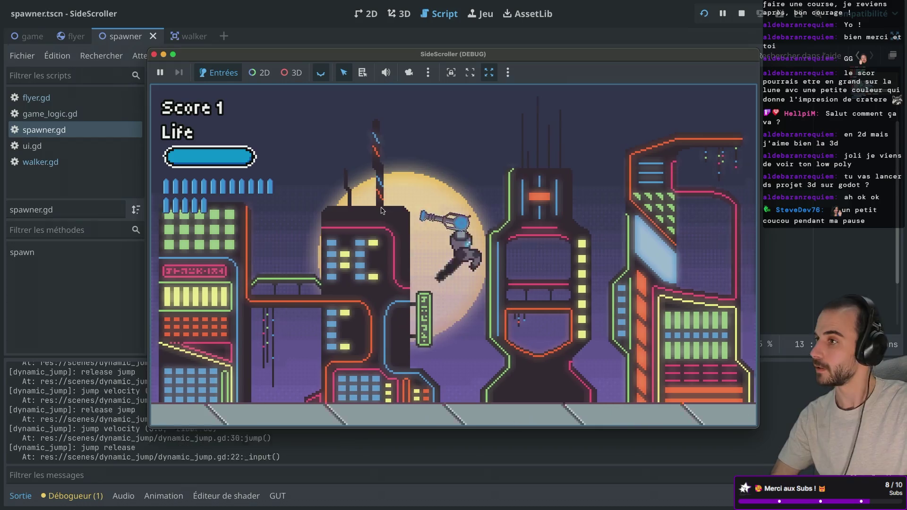
key(Right)
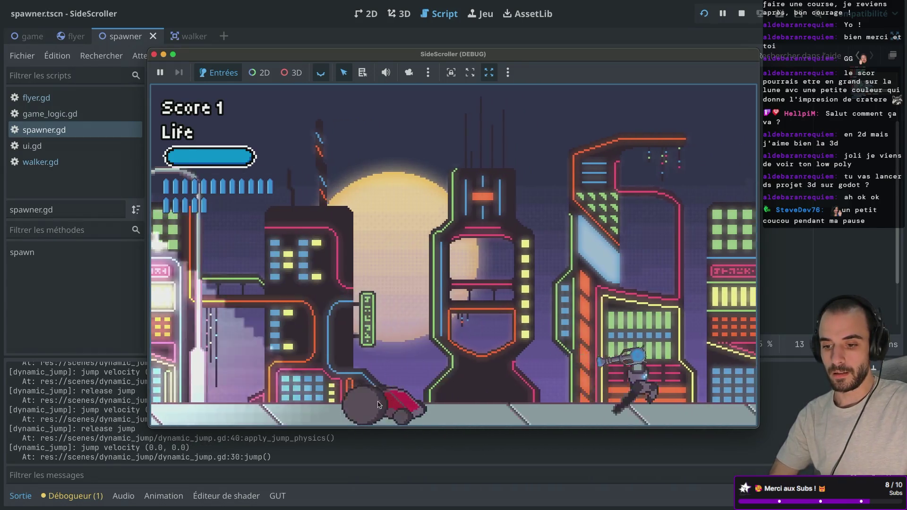
click(391, 402)
key(Left)
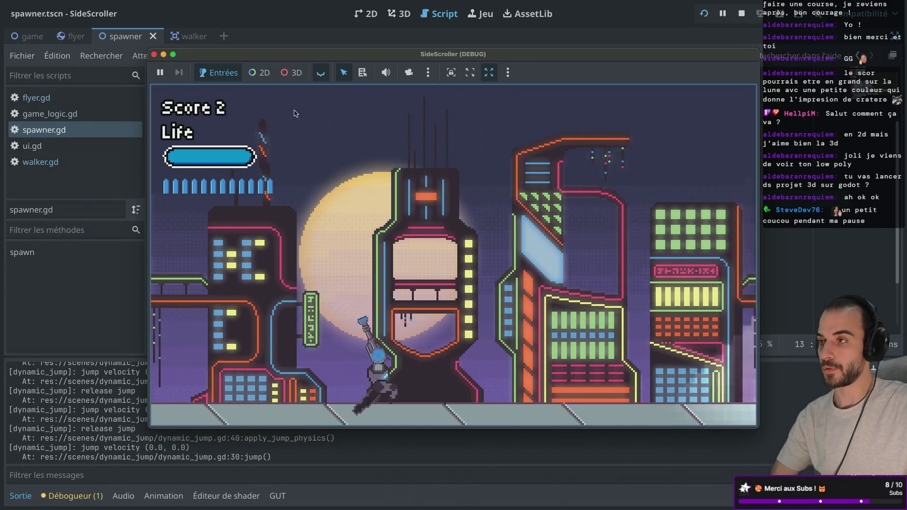
key(Right)
click(441, 179)
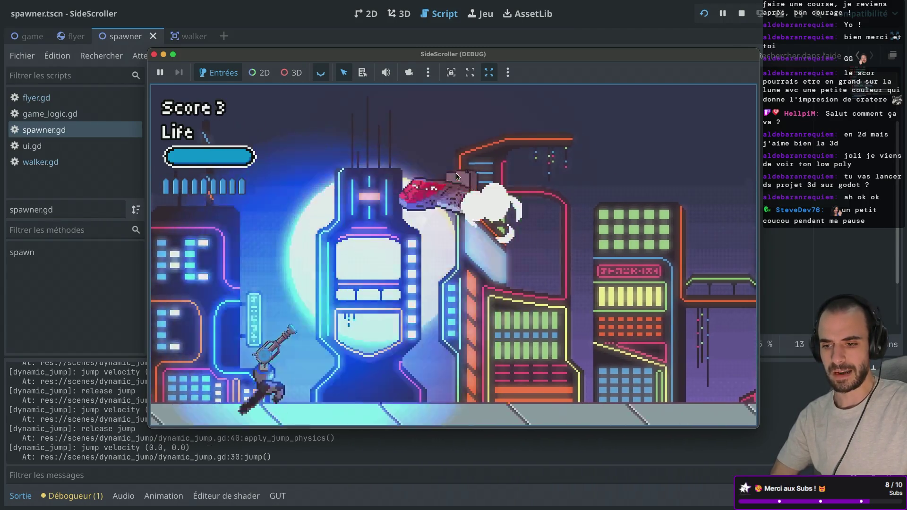
Keep running and shooting flyers until the Score reaches 5, then stop the game.
key(Right)
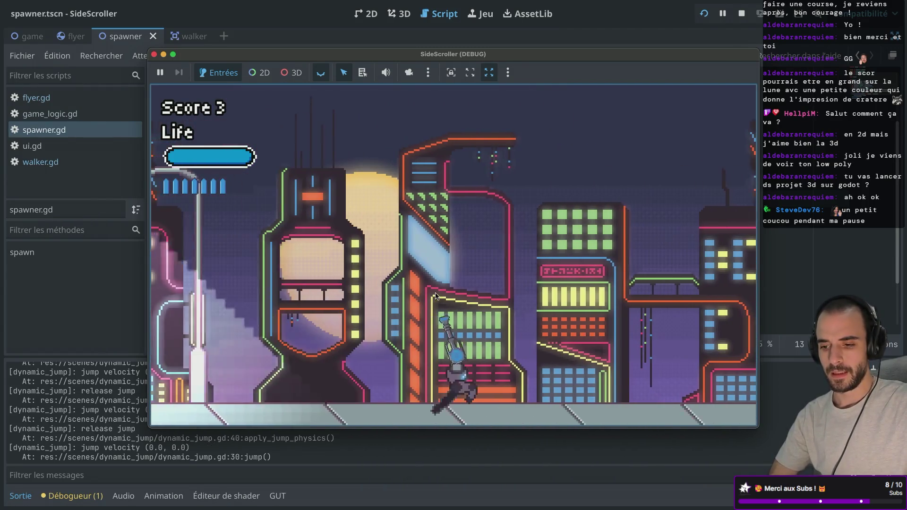
key(Right)
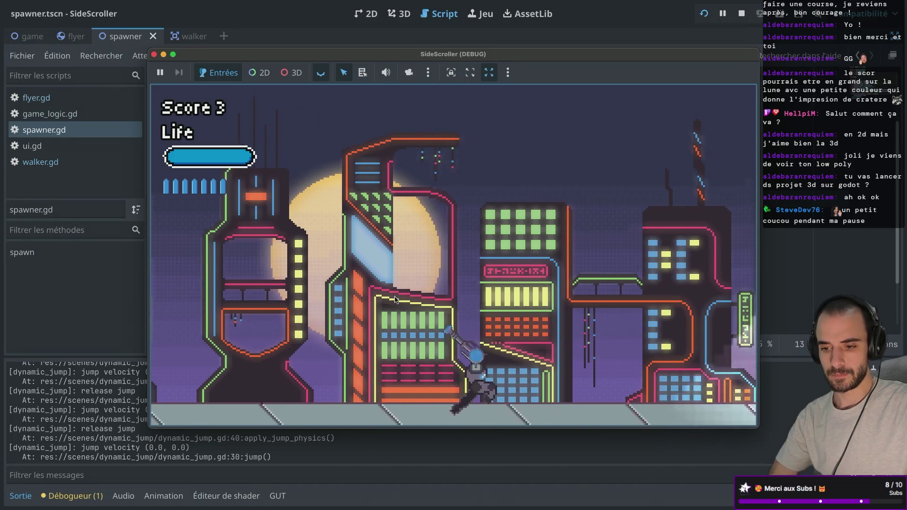
key(space)
key(Right)
key(space)
key(space)
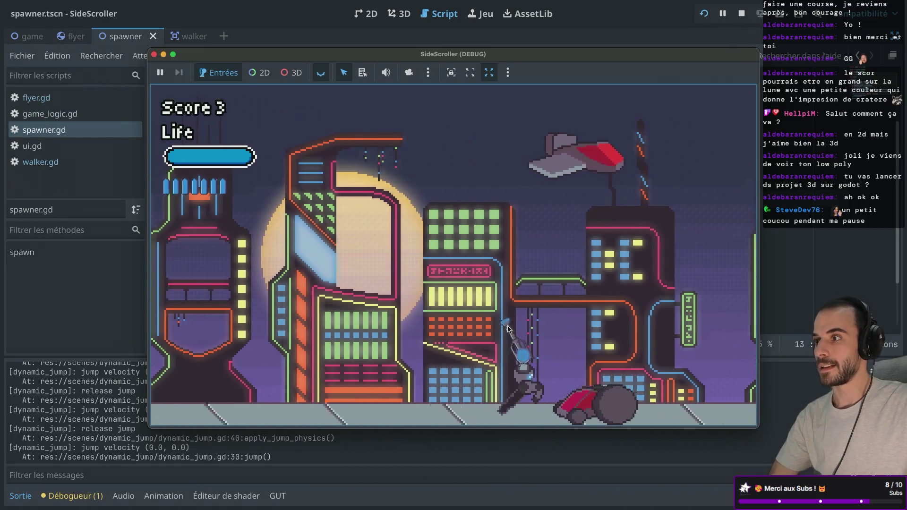
key(Right)
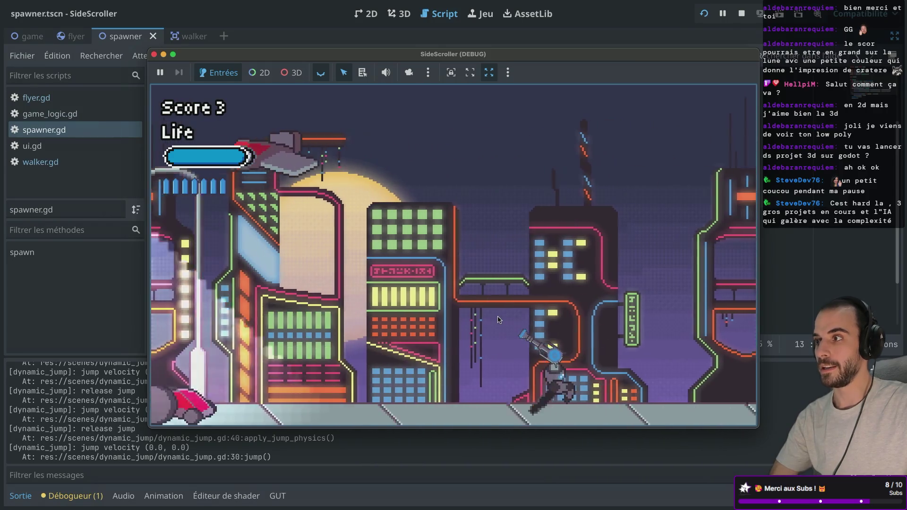
key(Right)
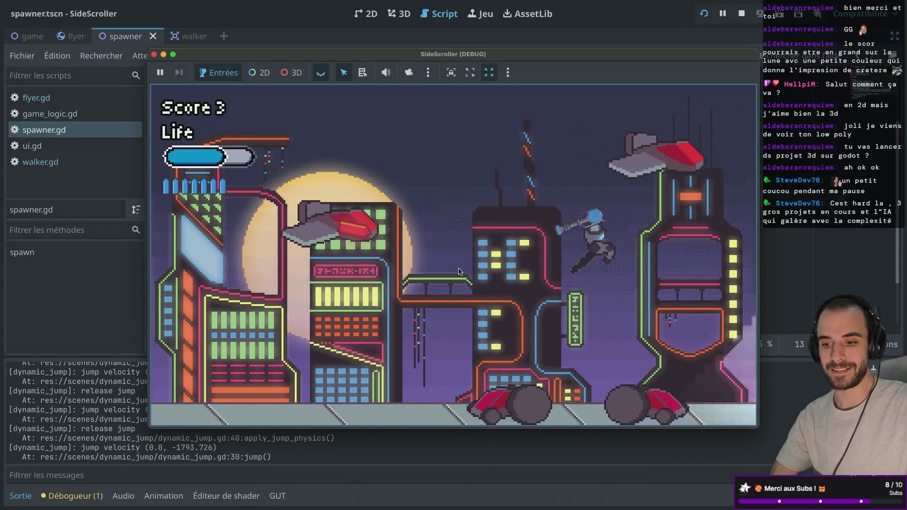
key(Right)
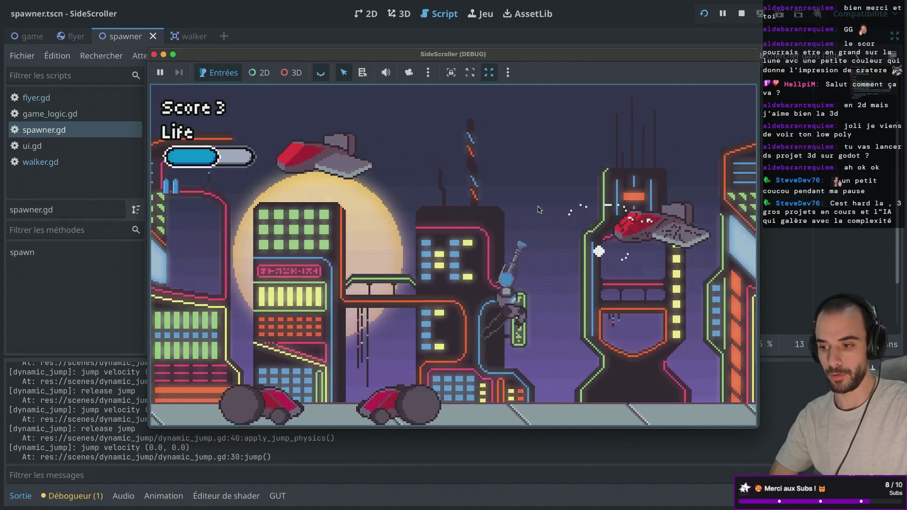
key(Left)
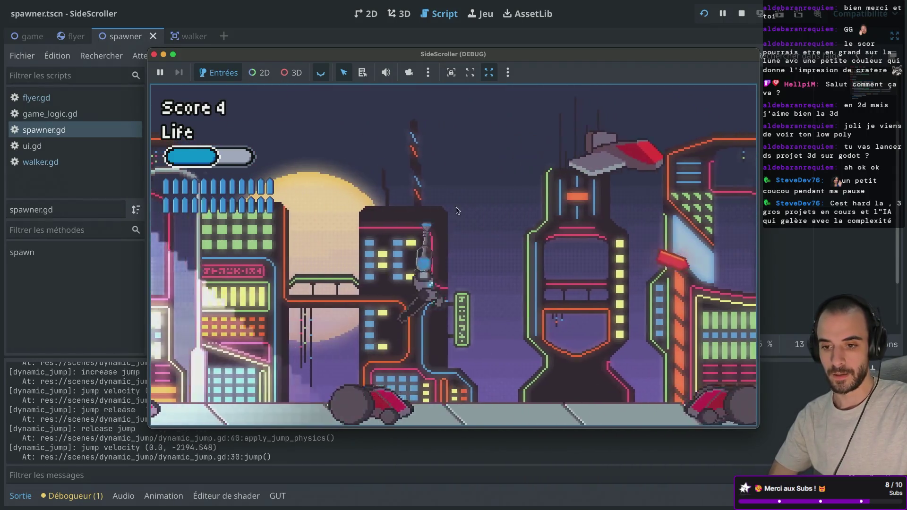
key(Right)
click(404, 156)
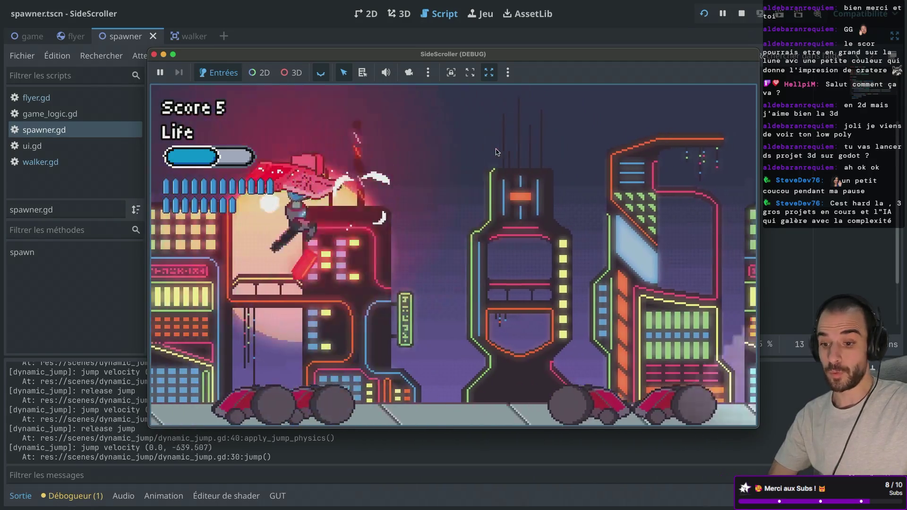
click(154, 55)
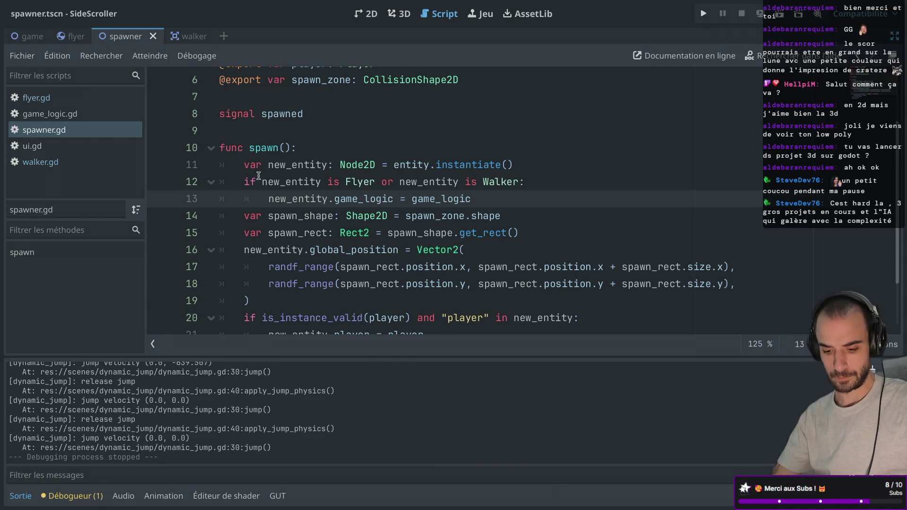
scroll(439, 182, up, 1)
key(ctrl+shift+F11)
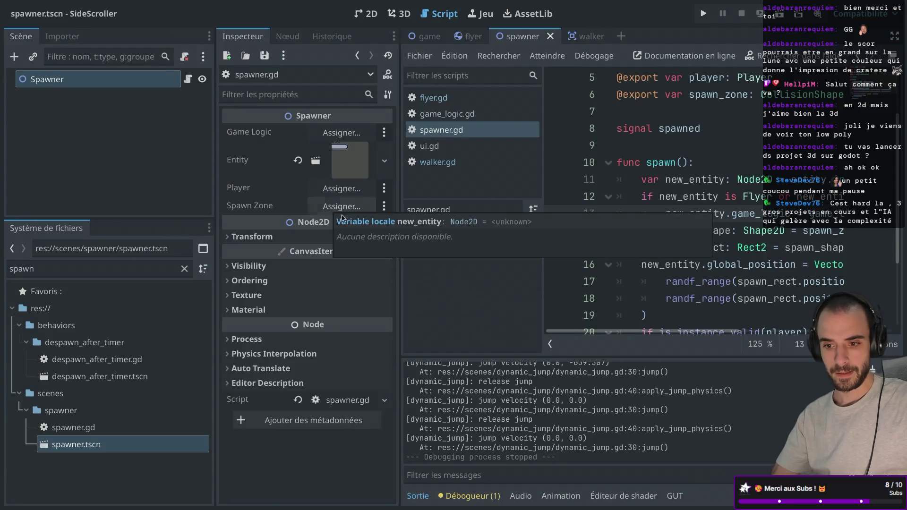
drag(215, 199, 195, 198)
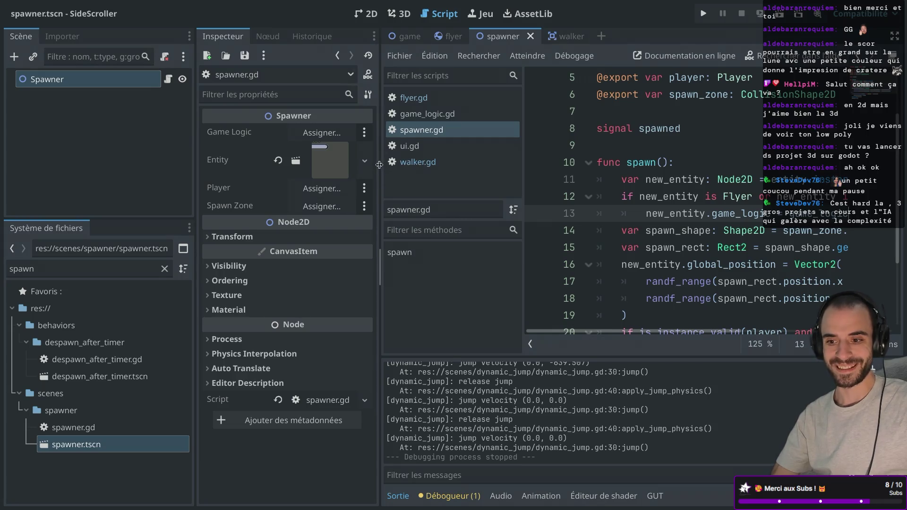
drag(380, 166, 359, 166)
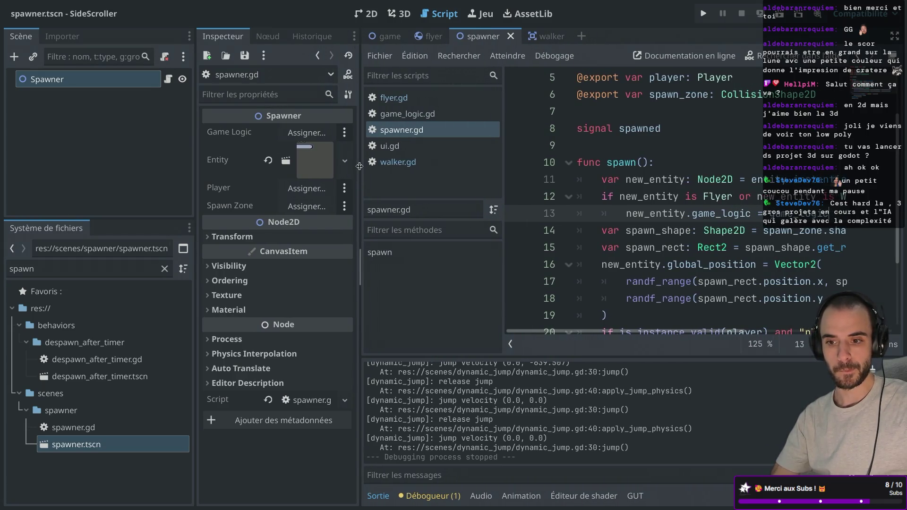
key(ctrl+shift+F11)
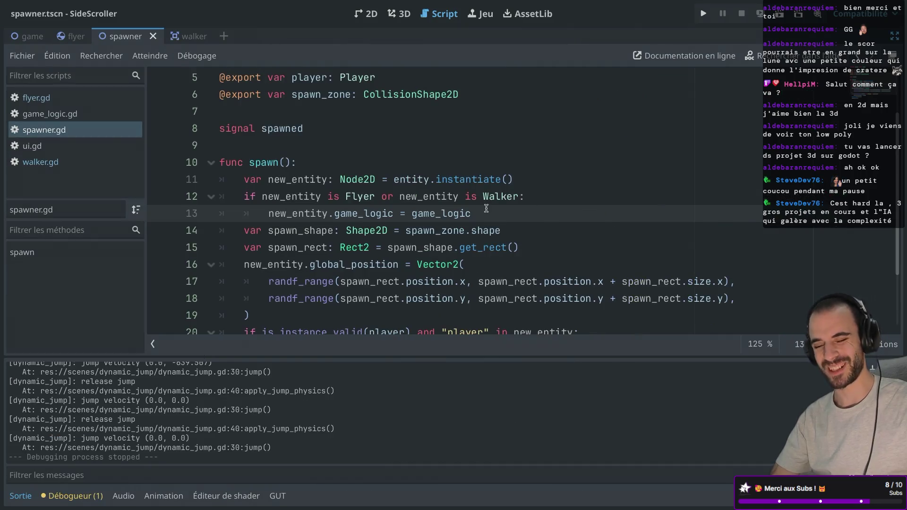
scroll(486, 208, down, 2)
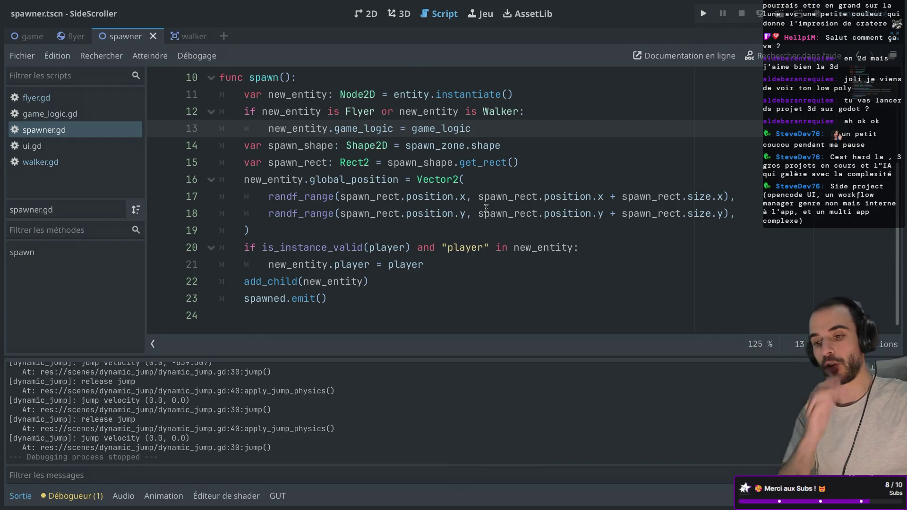
key(ctrl+Right)
key(ctrl+Right)
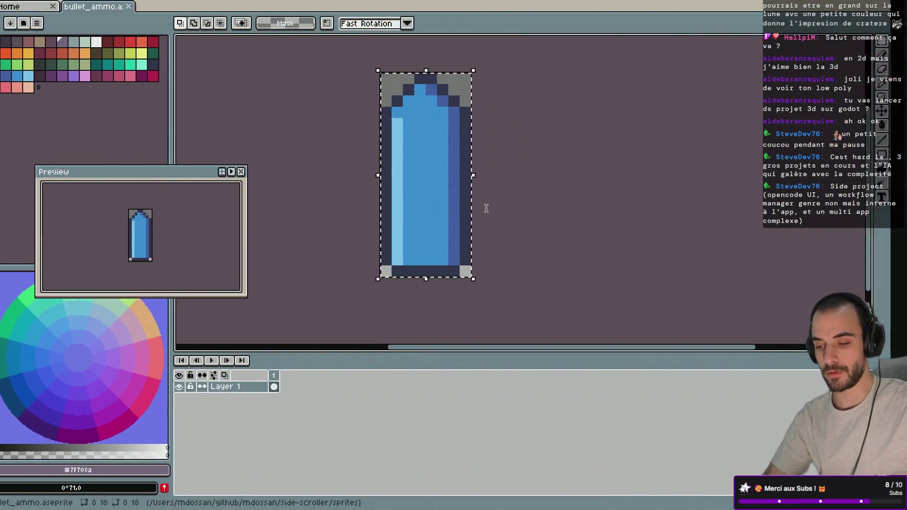
In a new Safari tab, search for 'github speck kit' to find the github/spec-kit repository.
key(ctrl+Right)
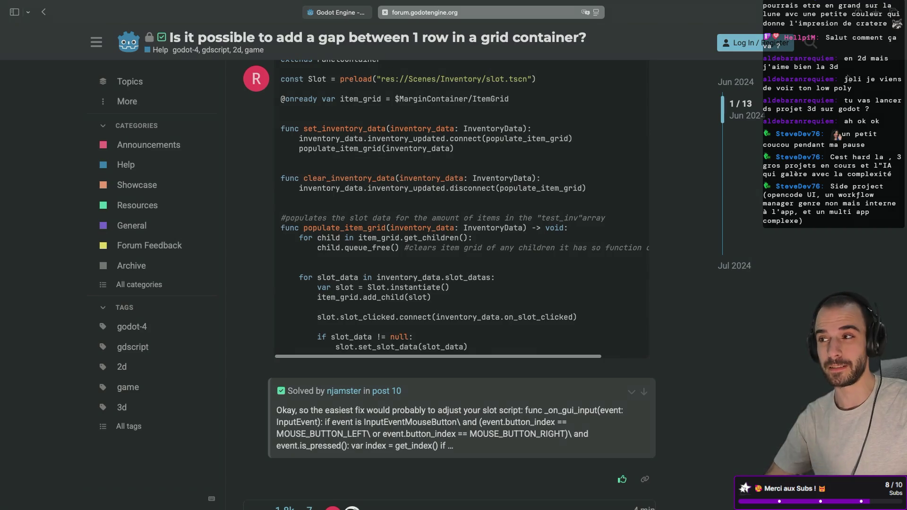
key(super+t)
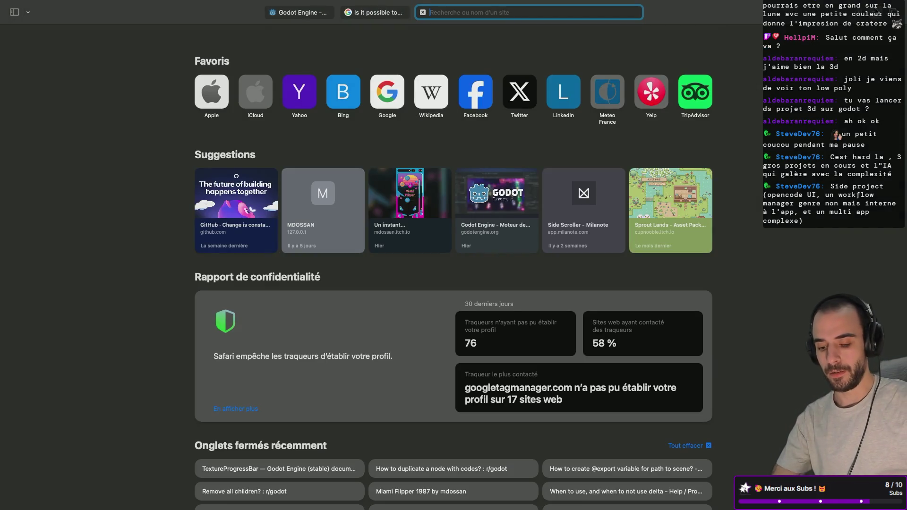
text(github speck kit)
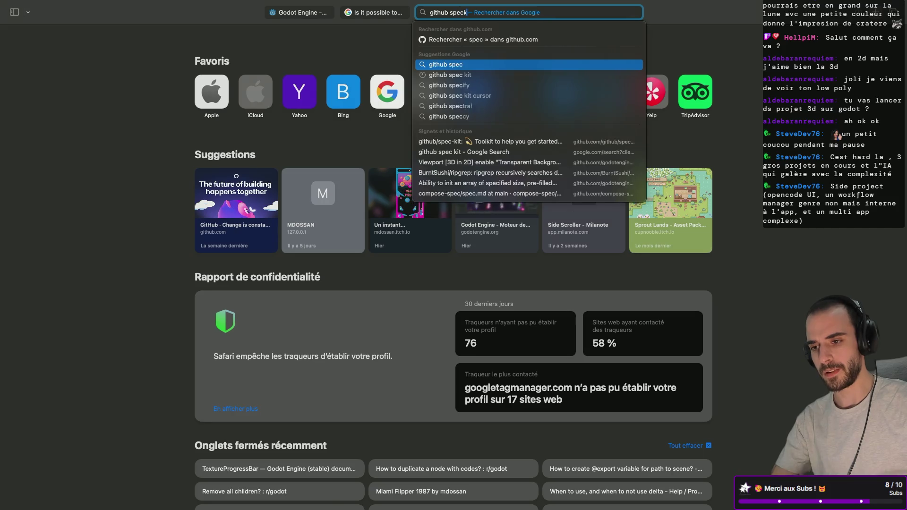
key(Return)
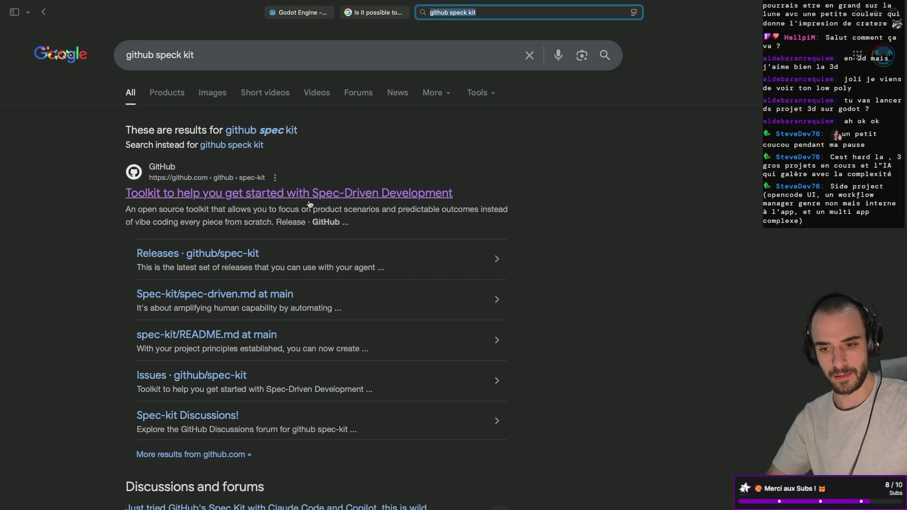
scroll(386, 246, down, 1)
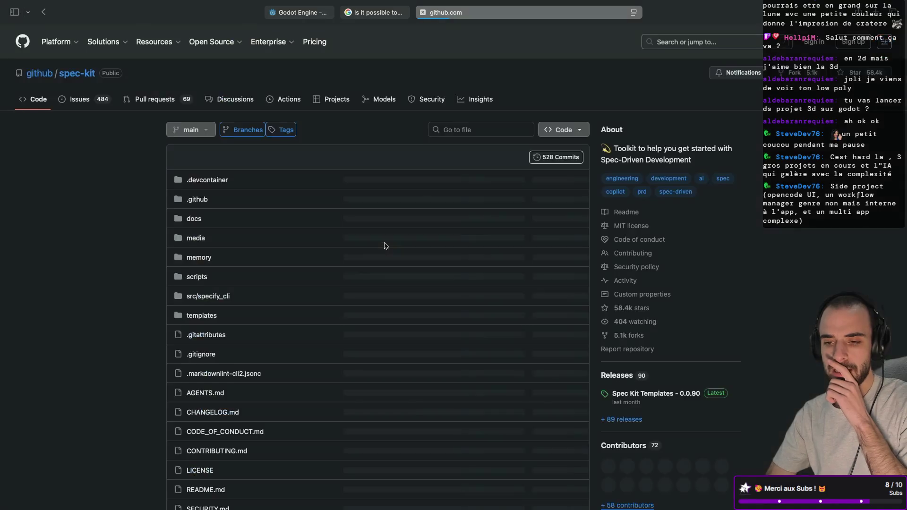
Scroll through the spec-kit README's setup steps and supported agents, then close the GitHub tab.
scroll(386, 246, down, 15)
scroll(385, 246, down, 3)
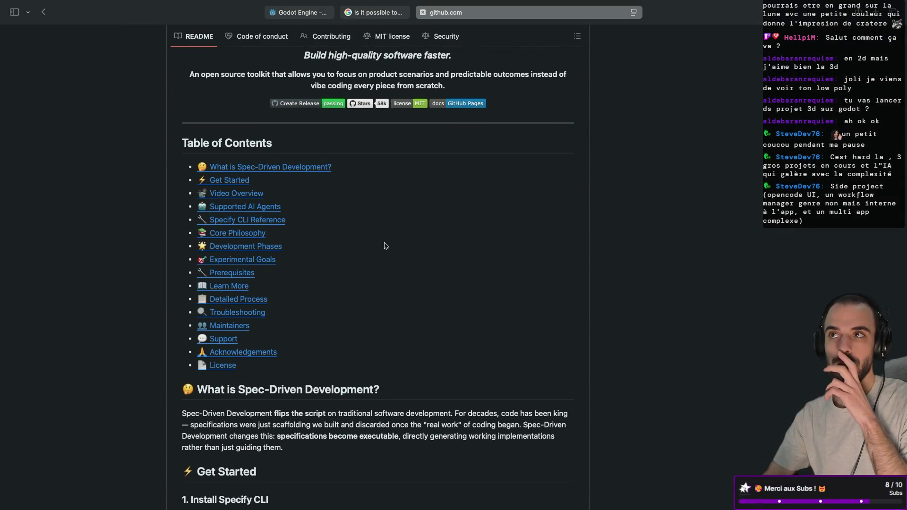
scroll(386, 245, down, 9)
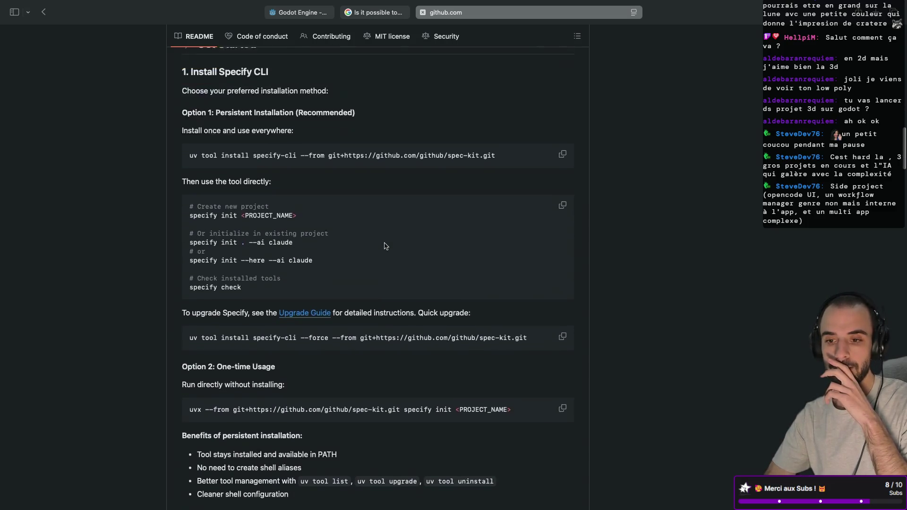
scroll(385, 246, up, 2)
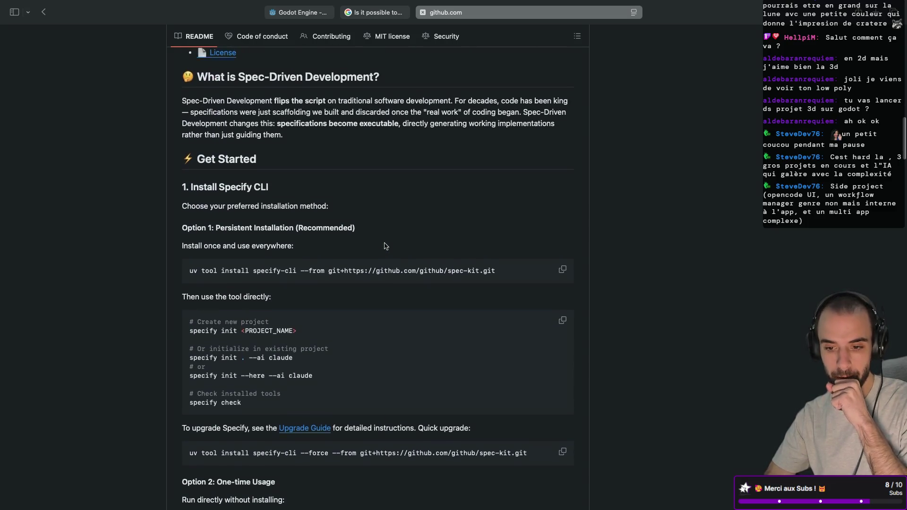
scroll(386, 246, down, 5)
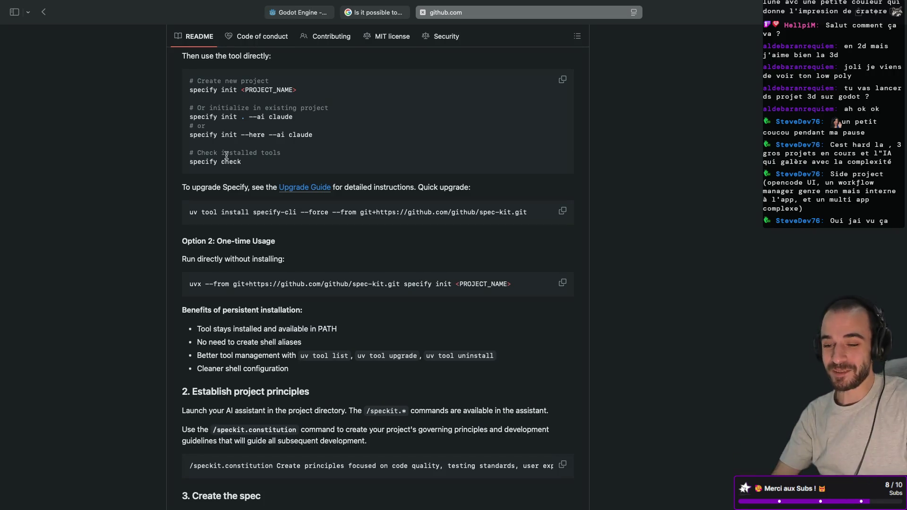
scroll(226, 156, down, 8)
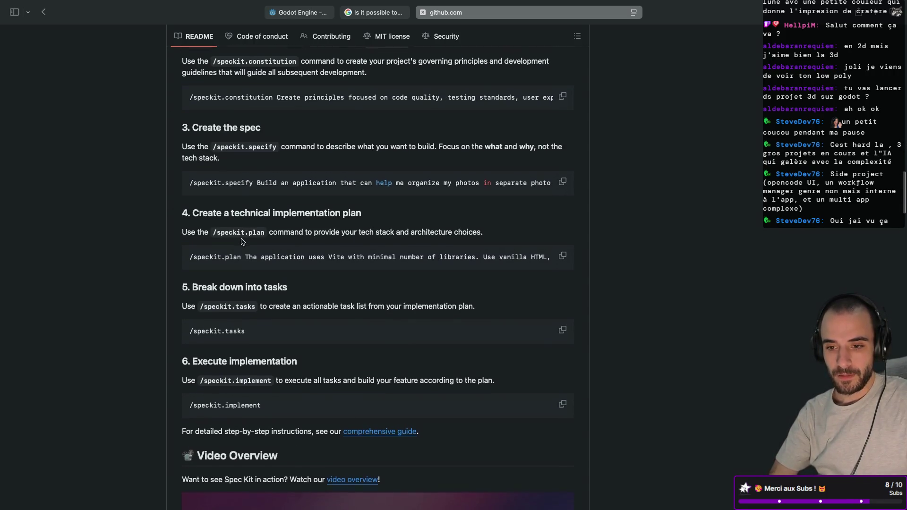
scroll(243, 242, down, 2)
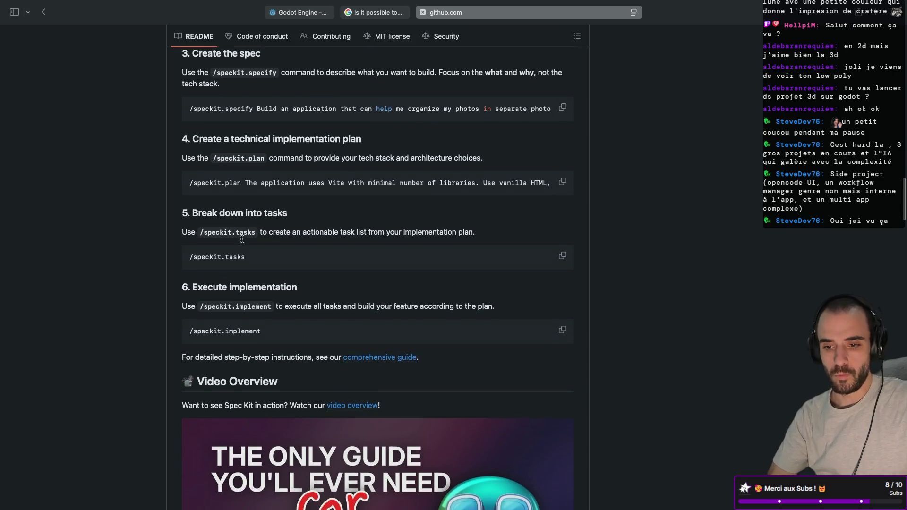
scroll(277, 171, down, 2)
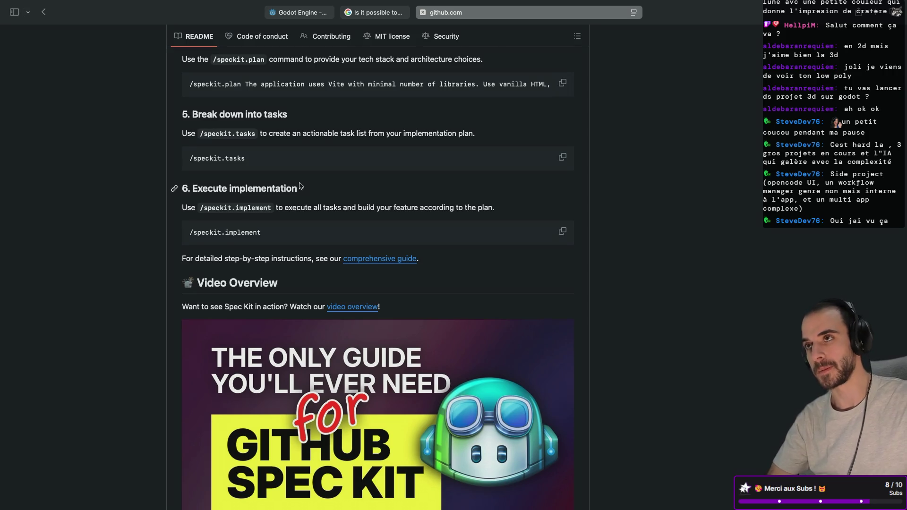
scroll(301, 175, down, 2)
scroll(301, 175, down, 3)
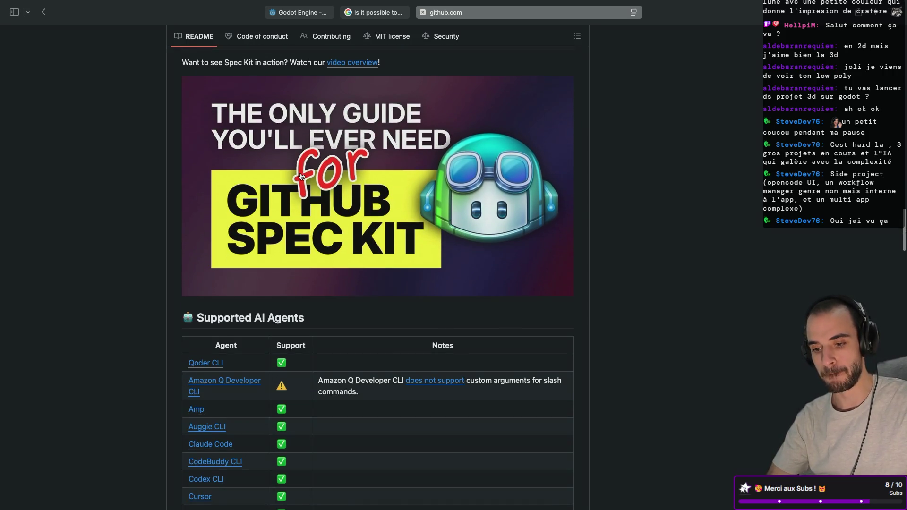
scroll(300, 176, down, 6)
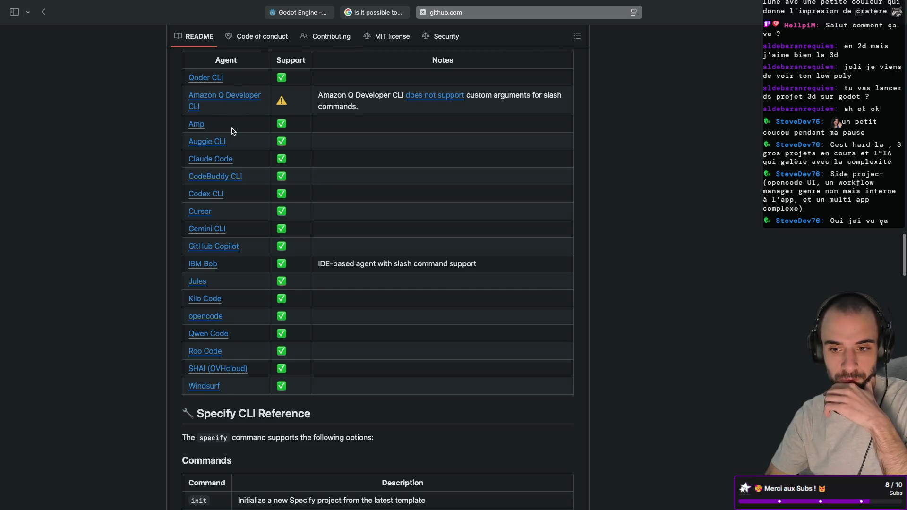
scroll(231, 137, down, 1)
scroll(228, 144, up, 2)
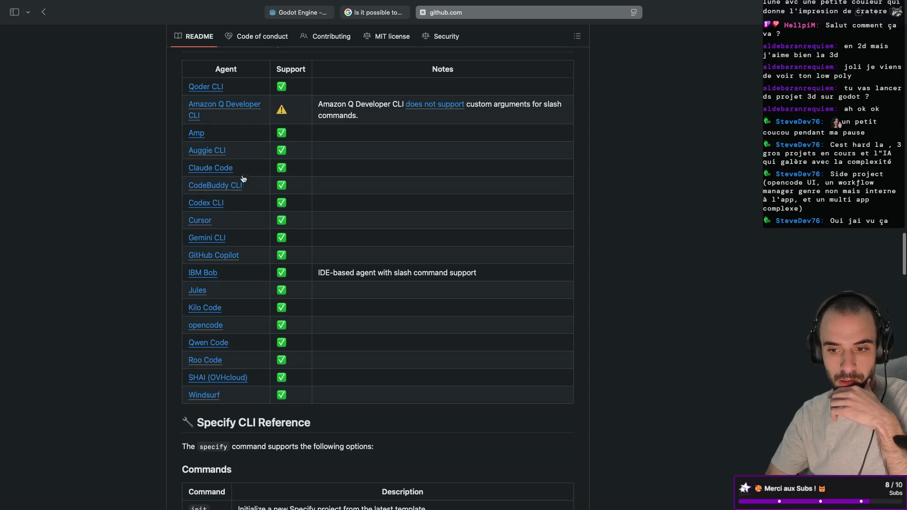
scroll(230, 271, down, 1)
scroll(262, 254, down, 5)
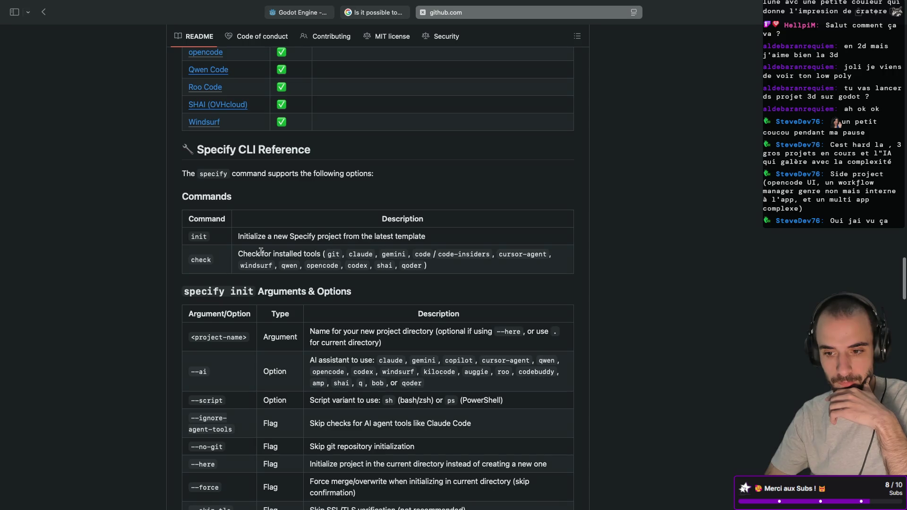
scroll(262, 250, down, 5)
scroll(288, 224, up, 20)
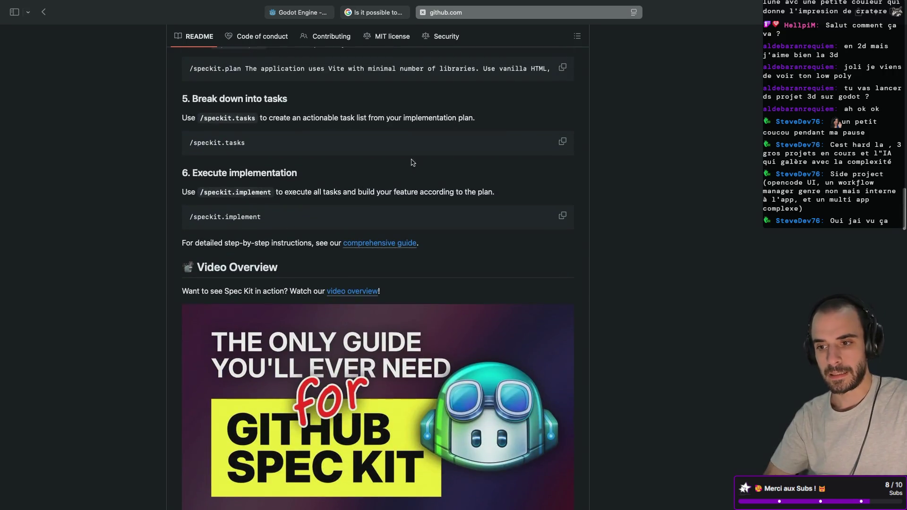
click(422, 12)
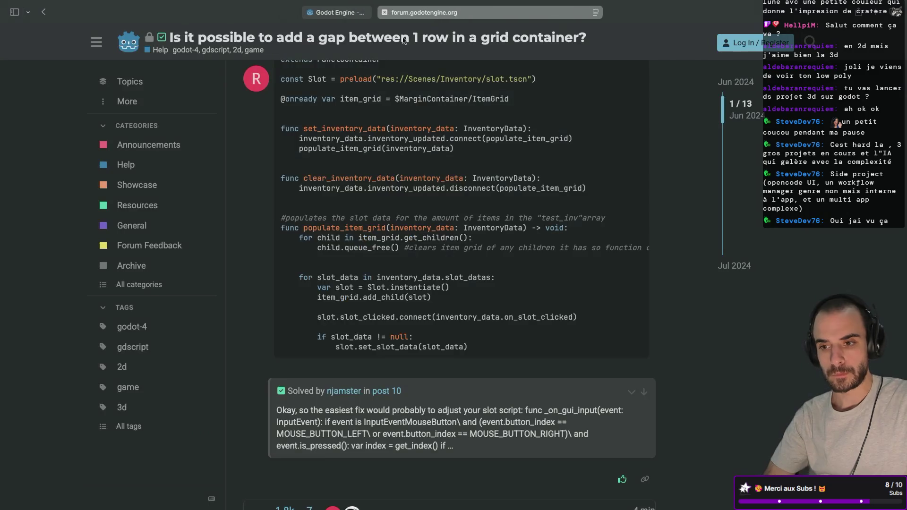
Close the forum thread, glance at Godot's spawner script, then type 'module fed' in a new Safari tab.
click(385, 13)
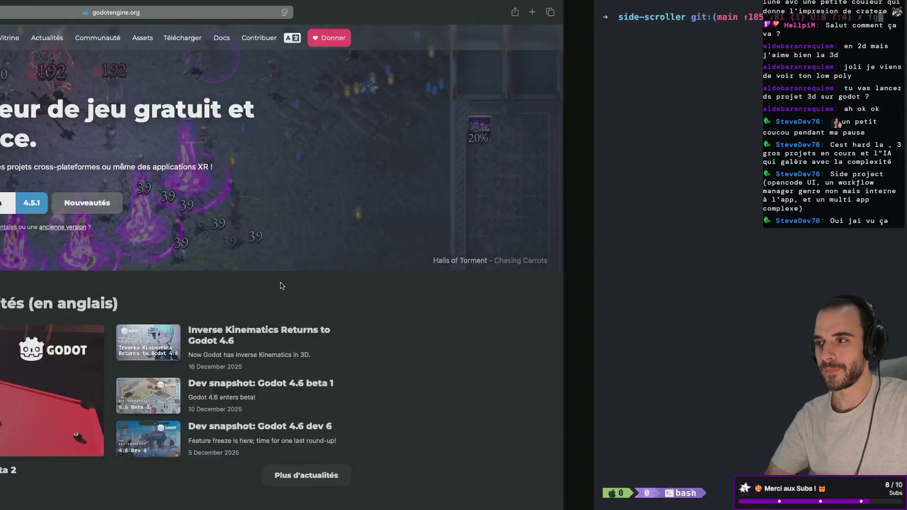
key(ctrl+Left)
key(ctrl+Left)
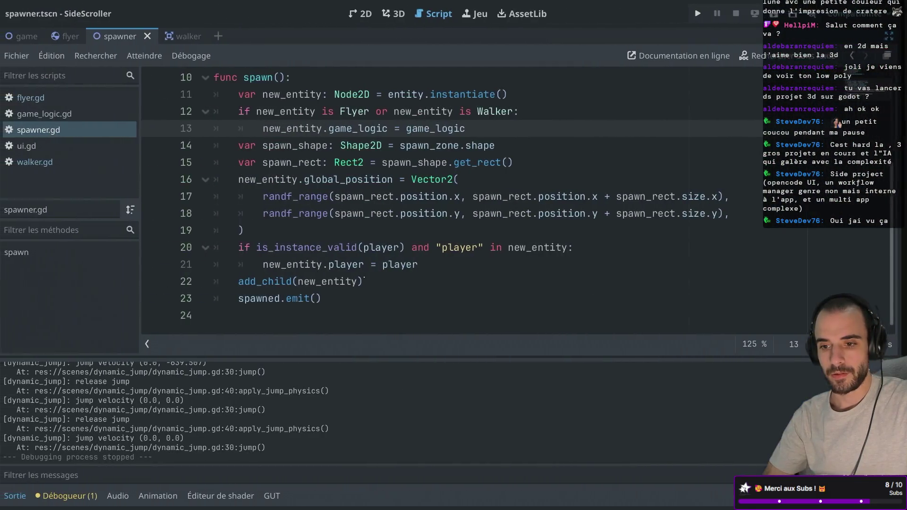
key(XF86MonBrightnessUp)
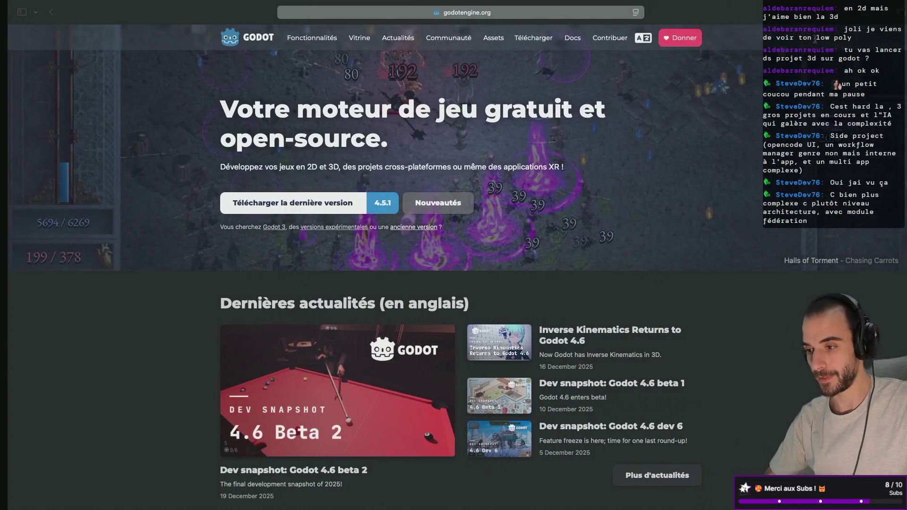
key(super+t)
text(module fed)
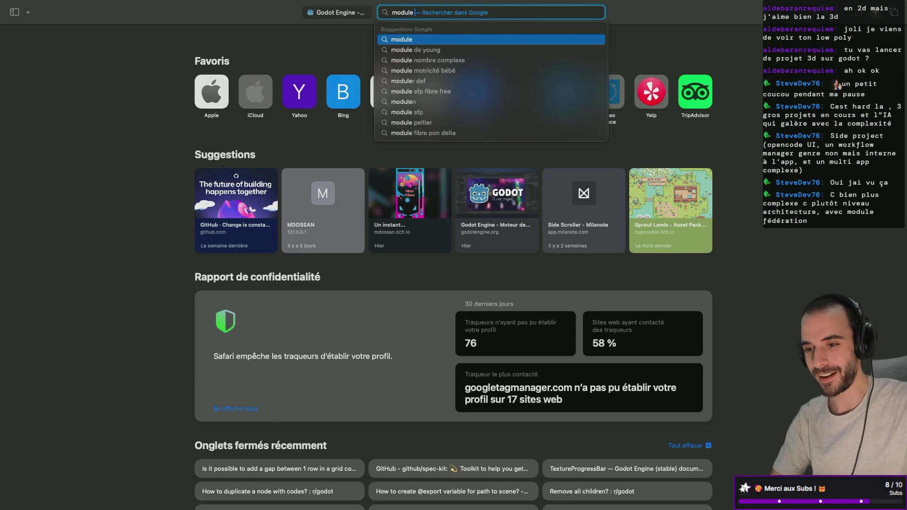